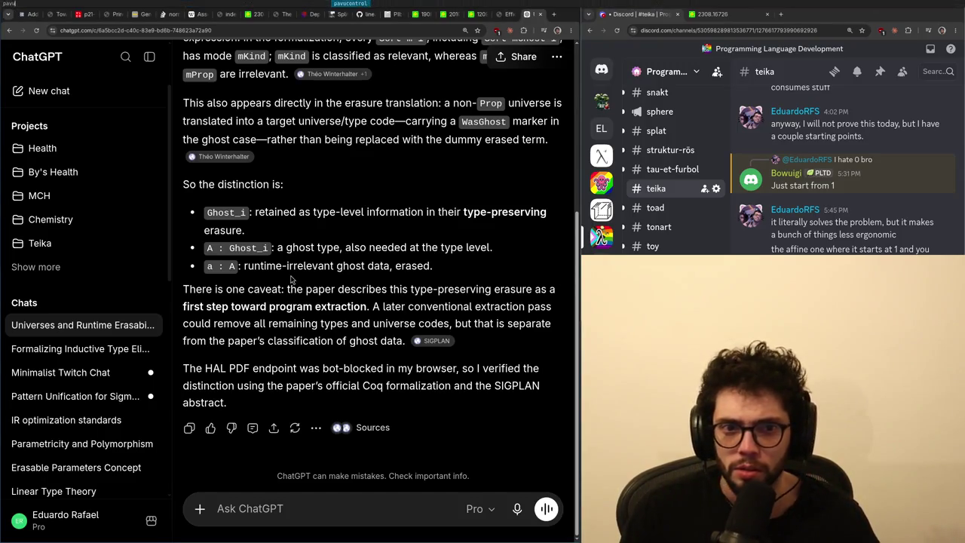
- Bring up Volume Control in place of ChatGPT and show its Output Devices tab
key(alt+Tab)
click(95, 13)
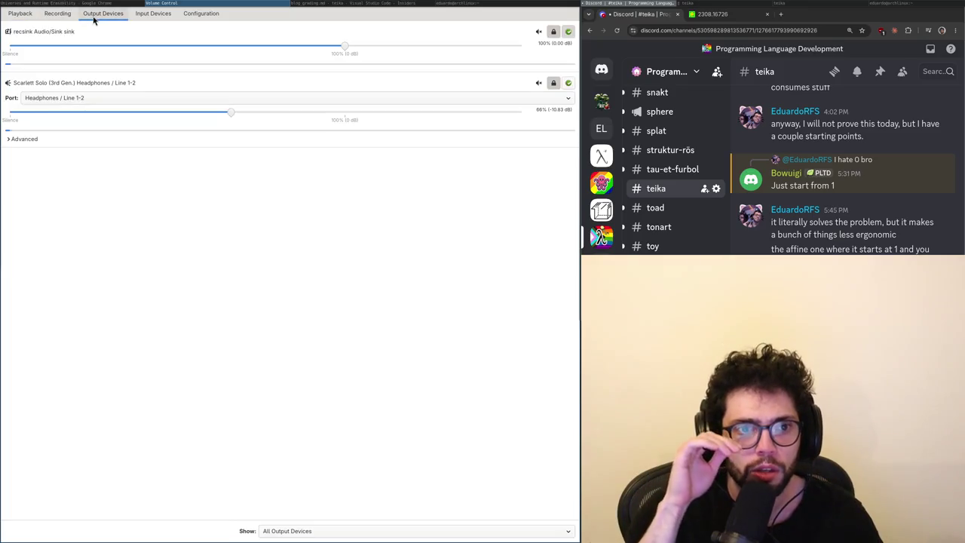
- Inspect the sound card Configuration page in Volume Control, then restore the side-by-side layout
click(133, 5)
click(160, 4)
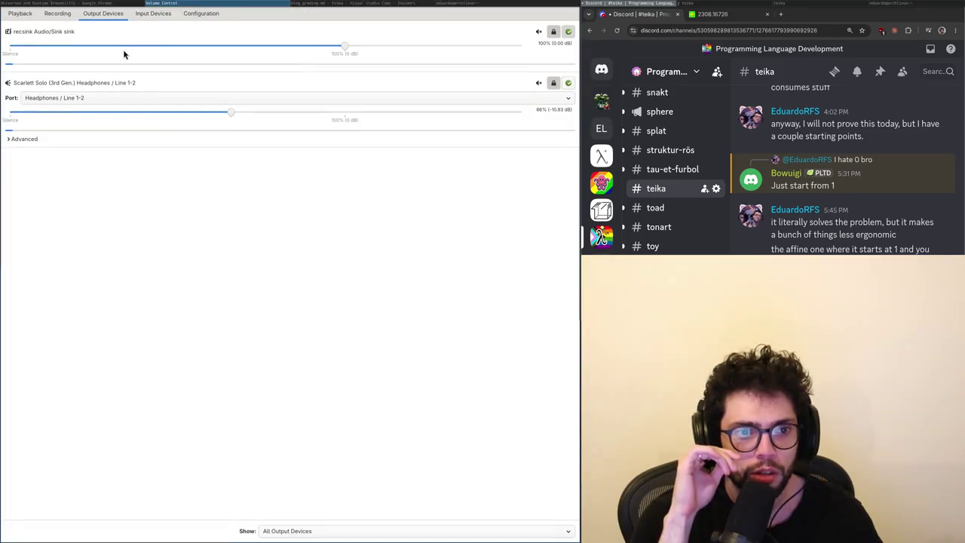
key(super+space)
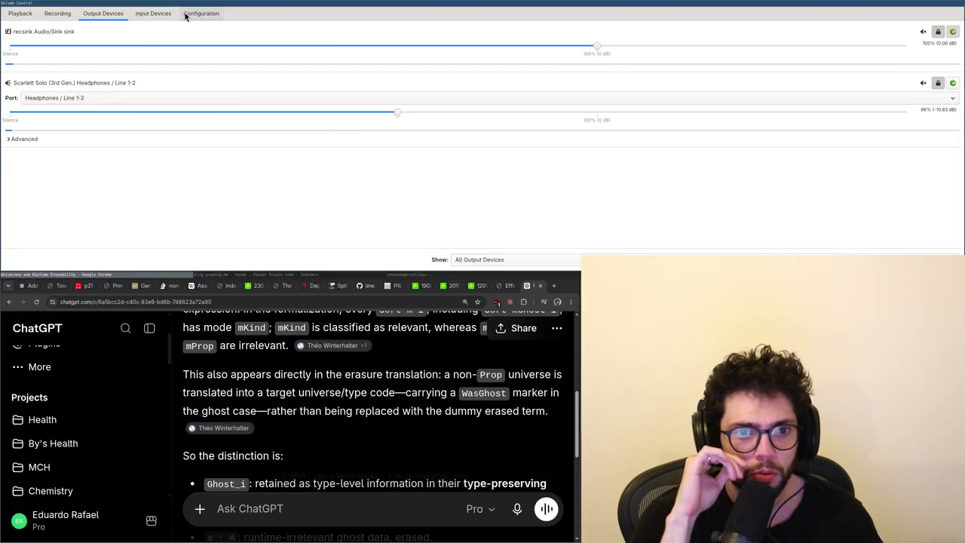
click(200, 13)
key(super+space)
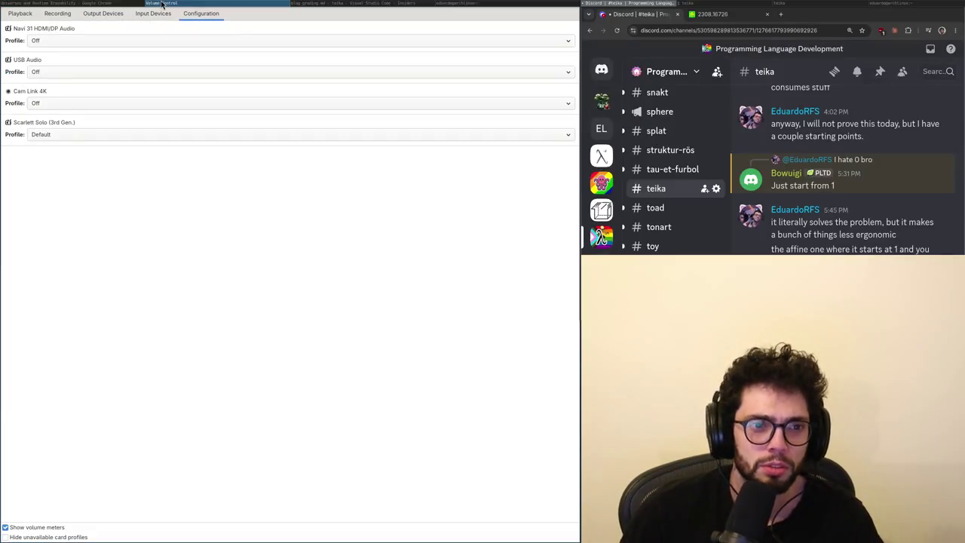
- Run 'pactl unload-module module-loopback' in a new terminal
key(super+Return)
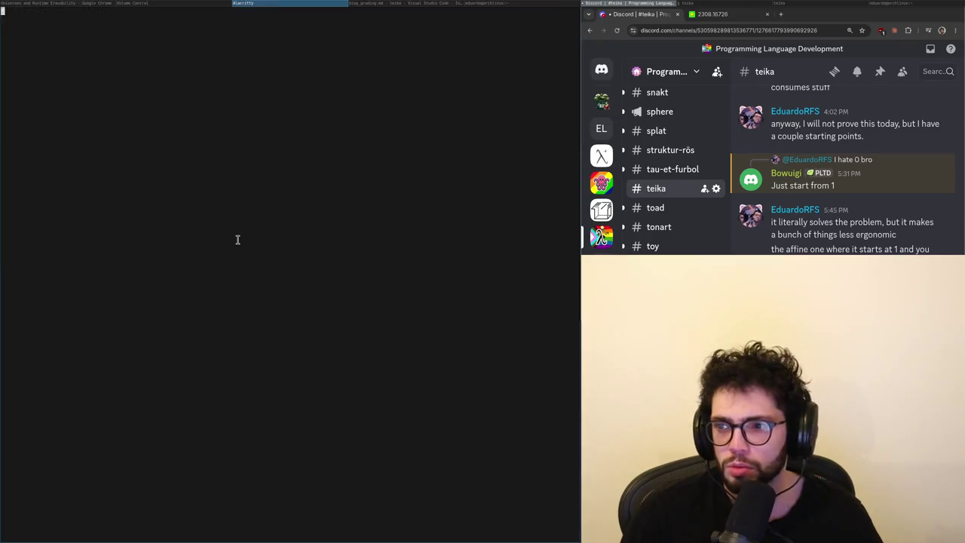
key(Up)
key(Up)
key(Return)
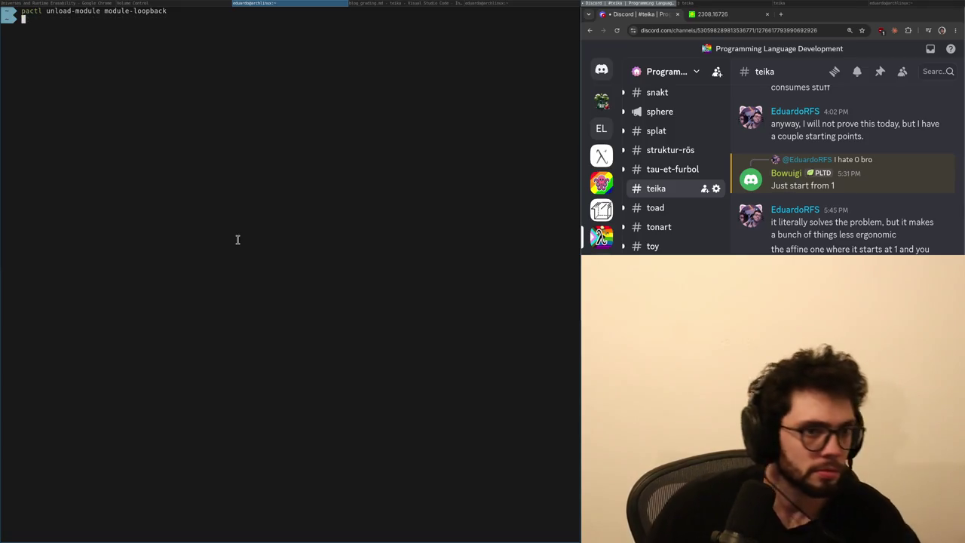
- Raise the Scarlett Solo headphone output from 66% to 100% on the Output Devices tab
key(super+Left)
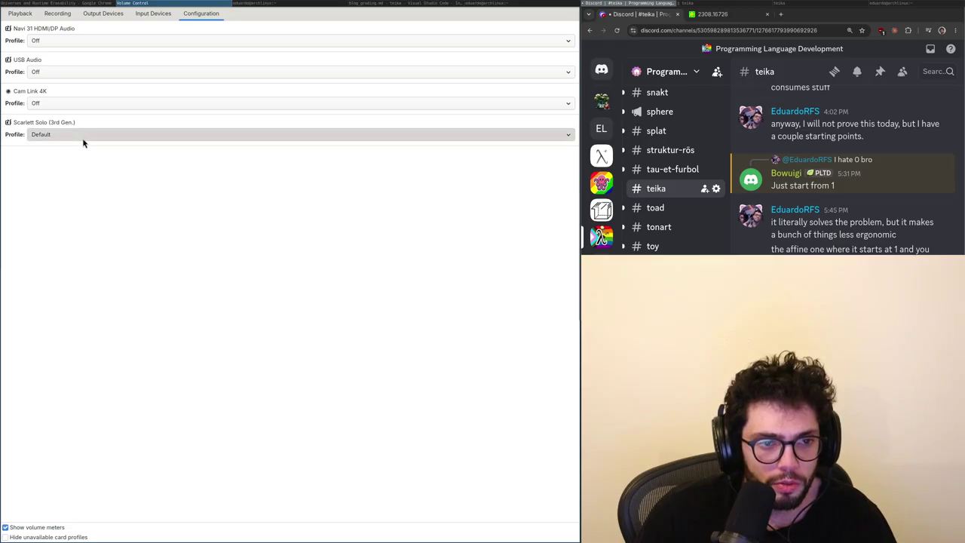
click(81, 136)
click(112, 15)
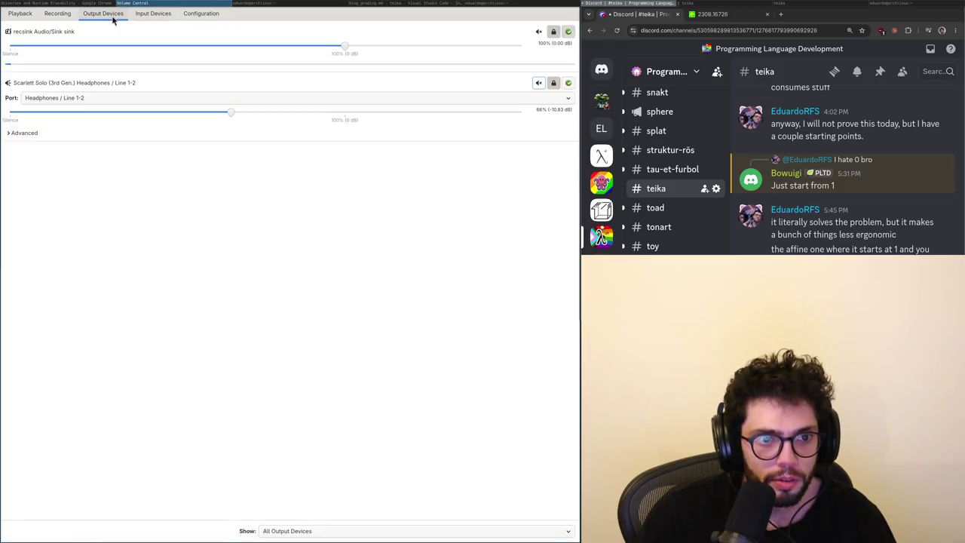
click(137, 15)
click(105, 16)
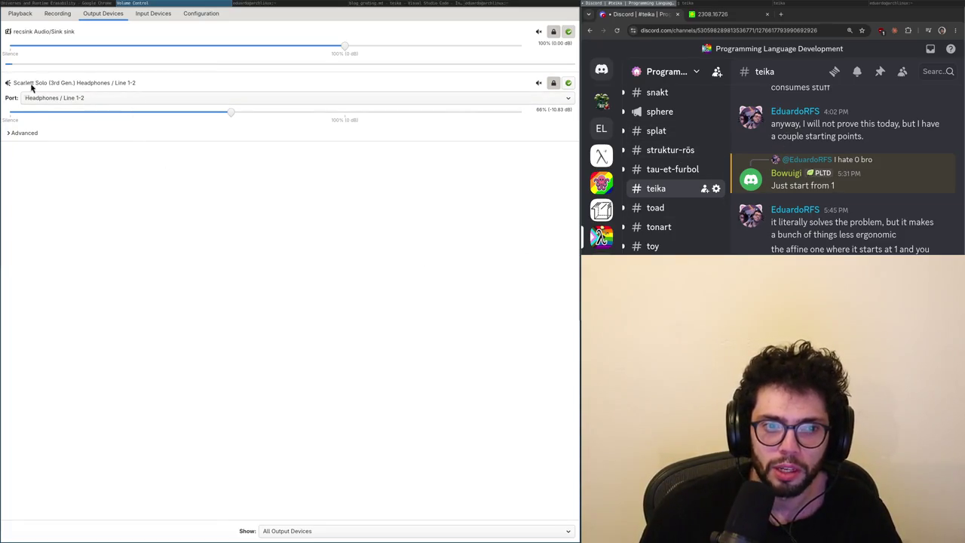
drag(15, 113, 328, 120)
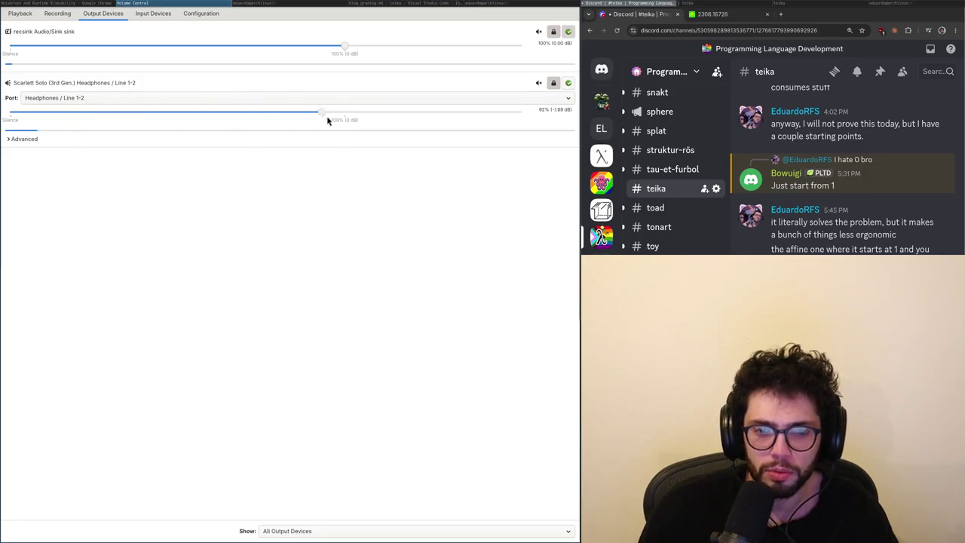
- Launch pulsemixer in the terminal and move to its Loopback entry
key(super+Right)
key(Up)
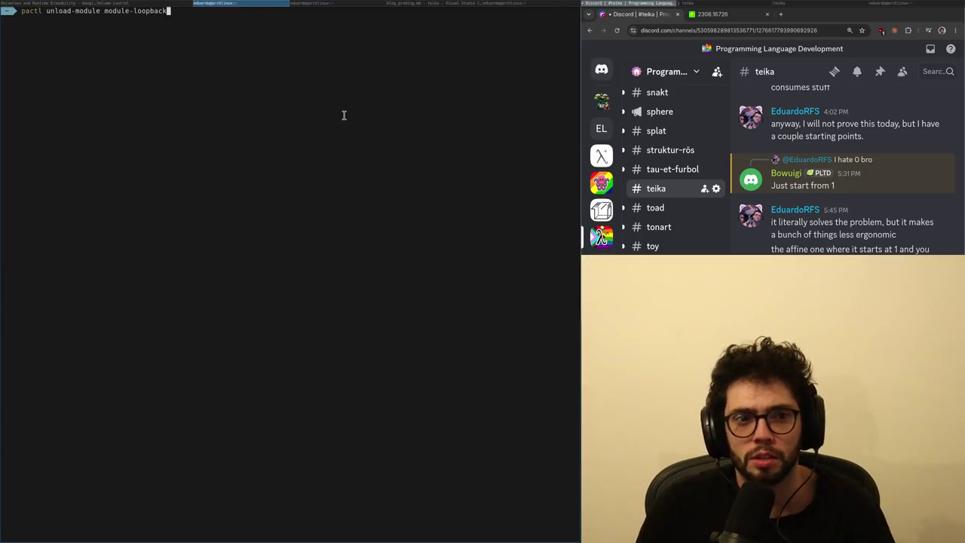
key(super+Left)
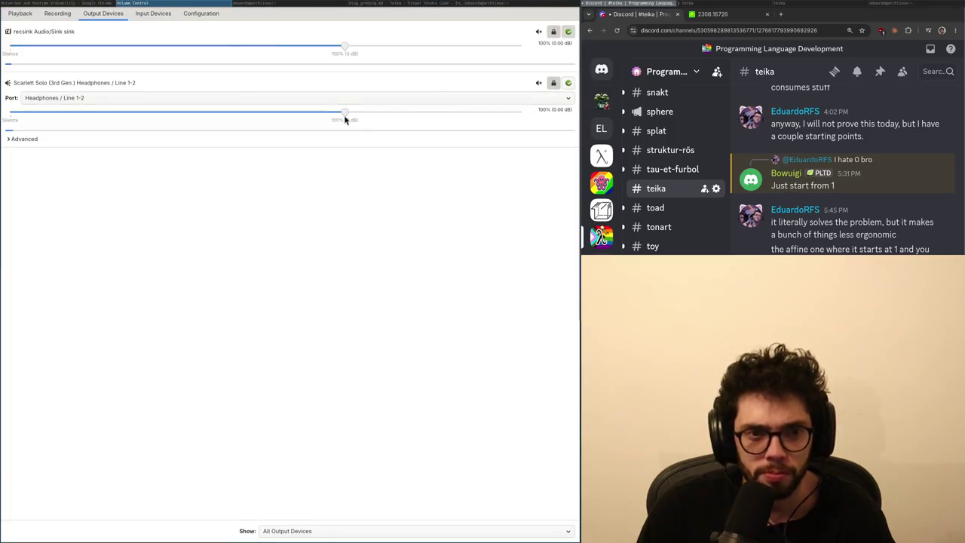
key(super+Left)
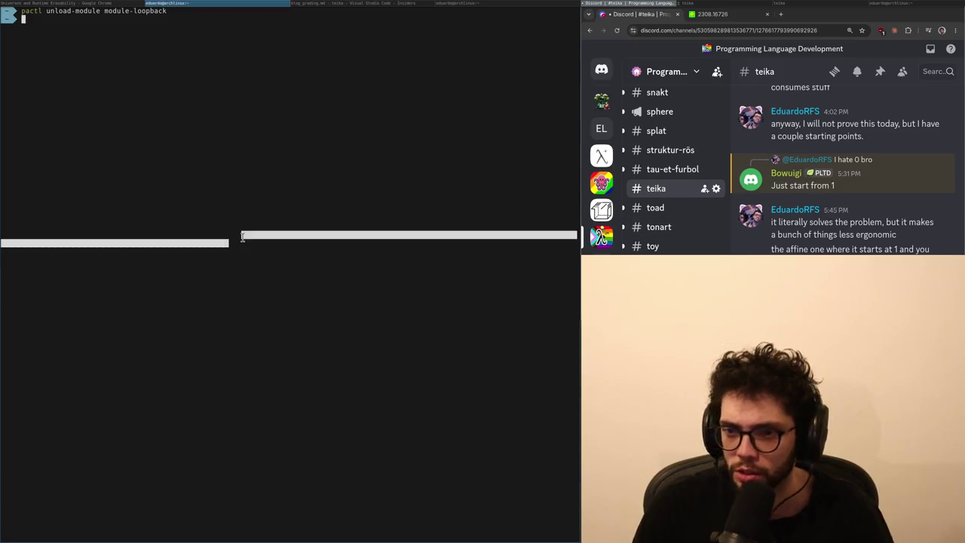
text(pulsemixer)
key(Return)
key(Down)
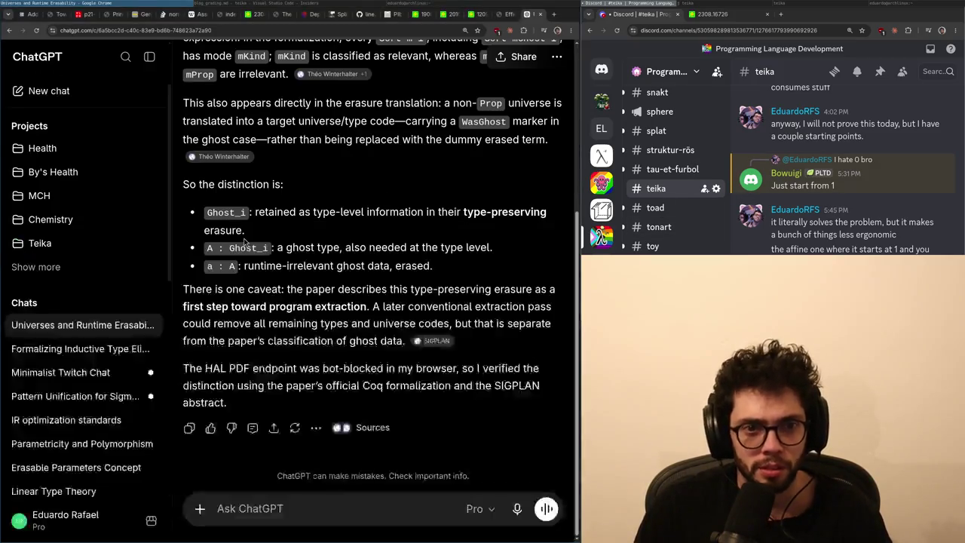
- Leave blog_grading.md with only the 'Alternatives to Termination' heading, saved, plus a blank line below
key(super+Left)
key(super+Right)
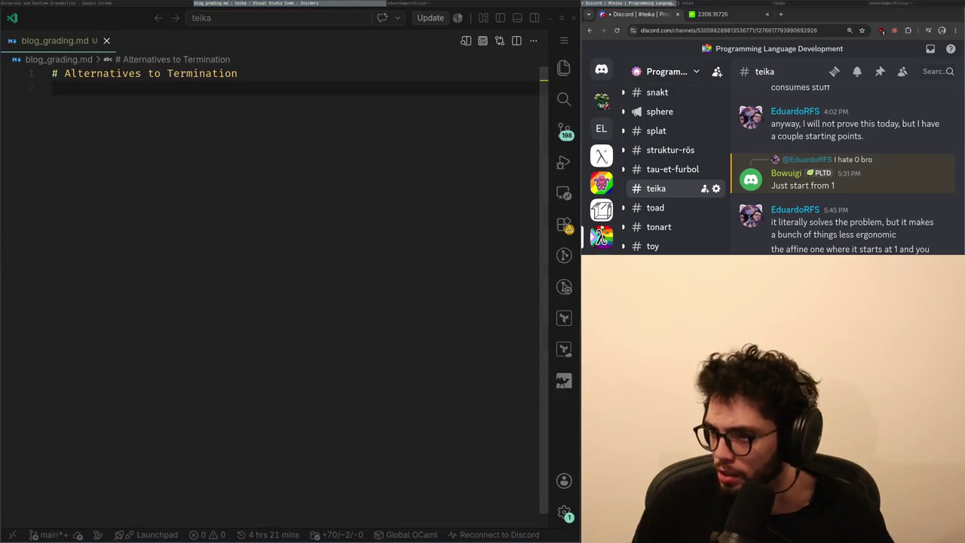
key(super+Left)
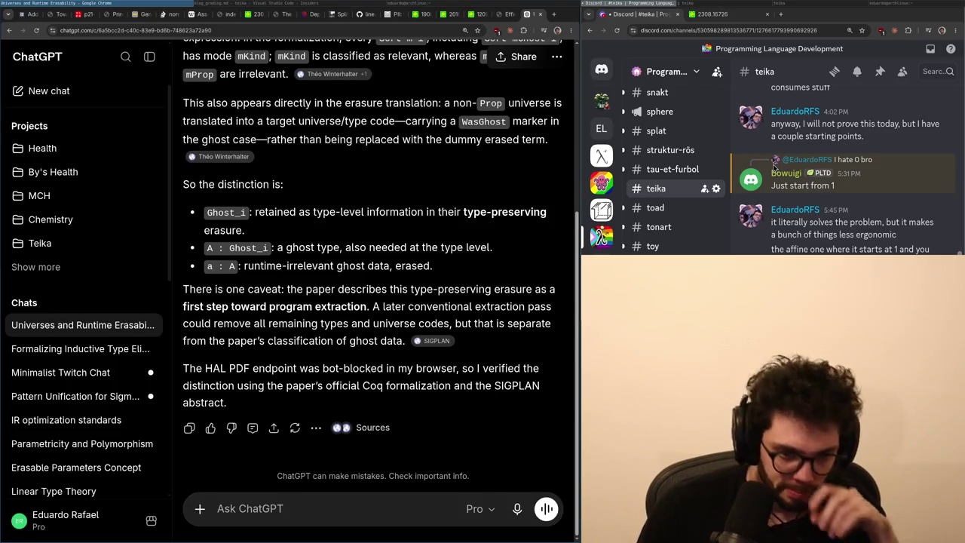
key(super+Right)
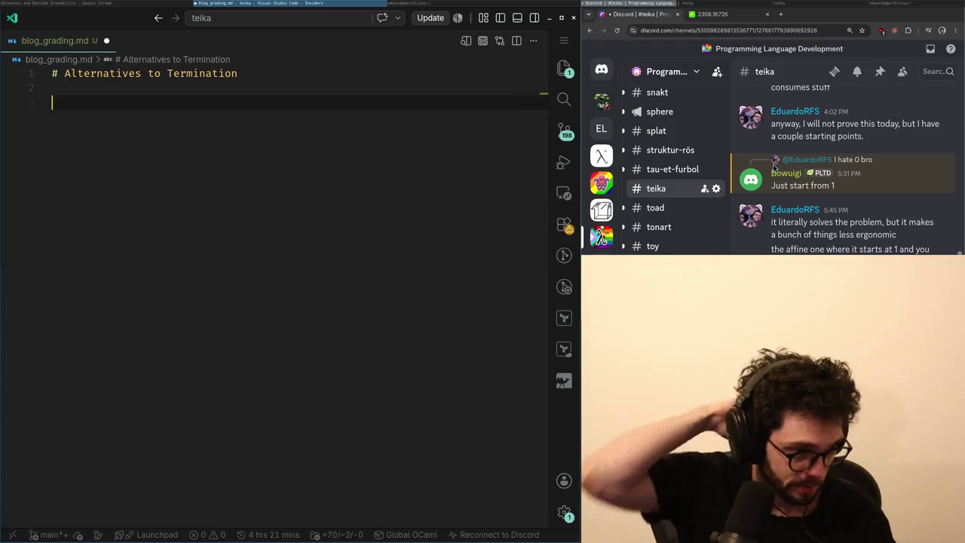
key(ctrl+z)
key(Up)
key(Down)
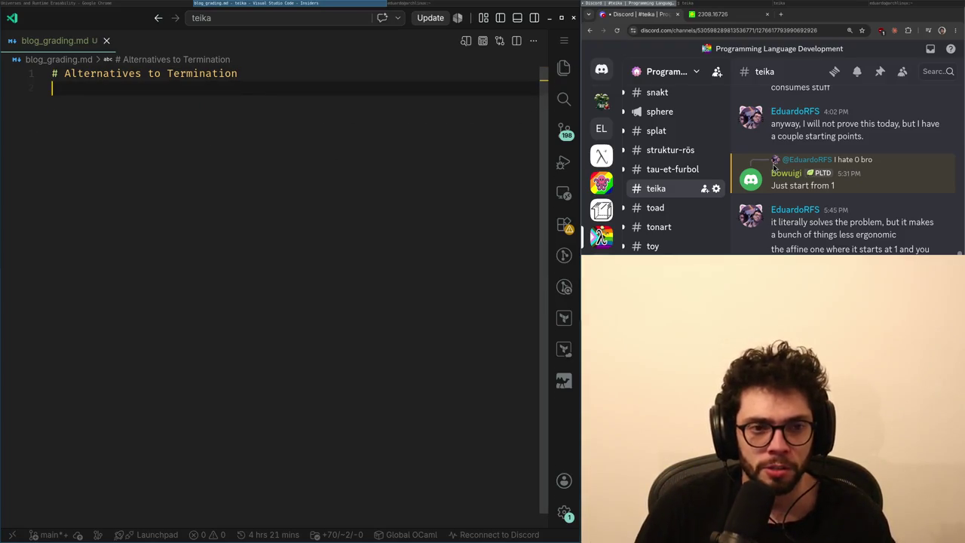
- Begin line 3 with 'Usually for a system to be', discarding earlier false starts
key(Return)
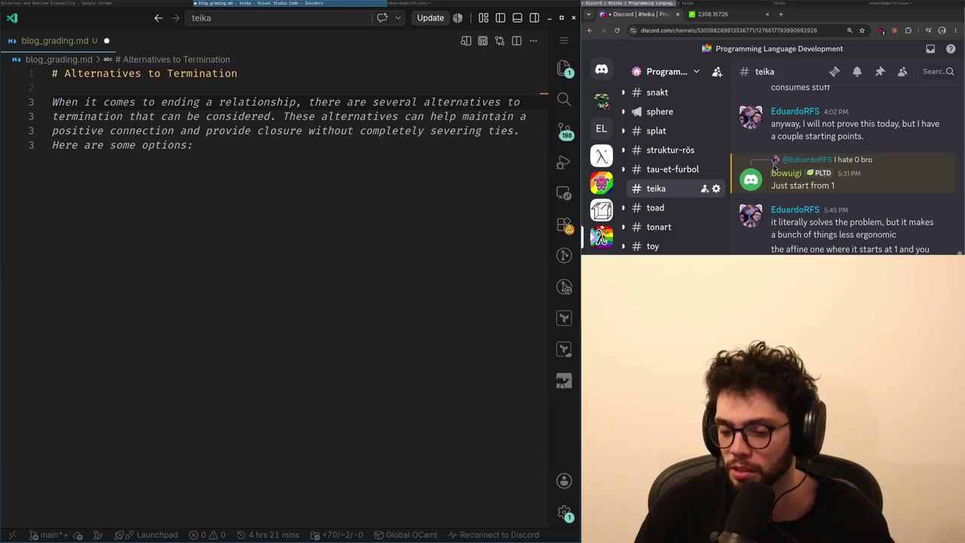
text(Theo)
key(BackSpace)
key(BackSpace)
key(BackSpace)
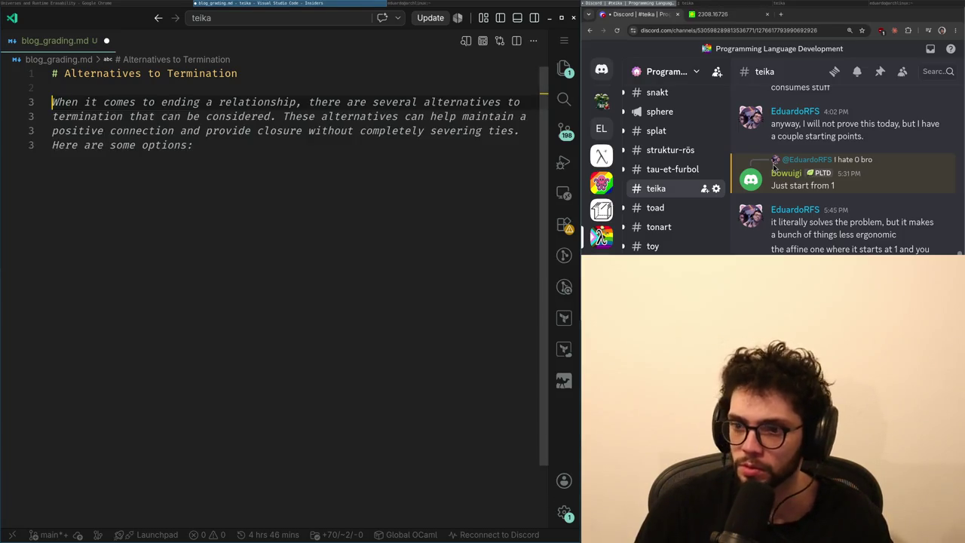
text(Alt)
key(BackSpace)
key(BackSpace)
key(BackSpace)
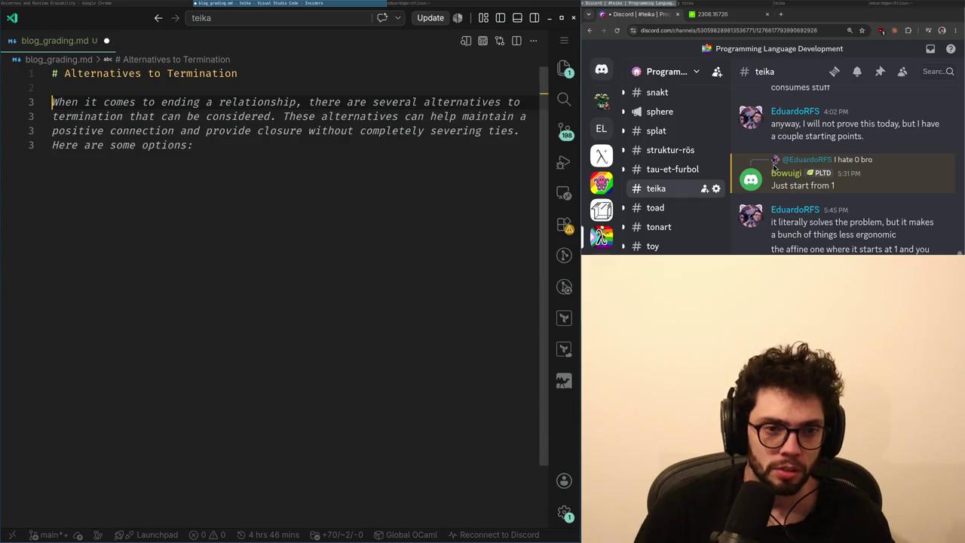
text(In usual)
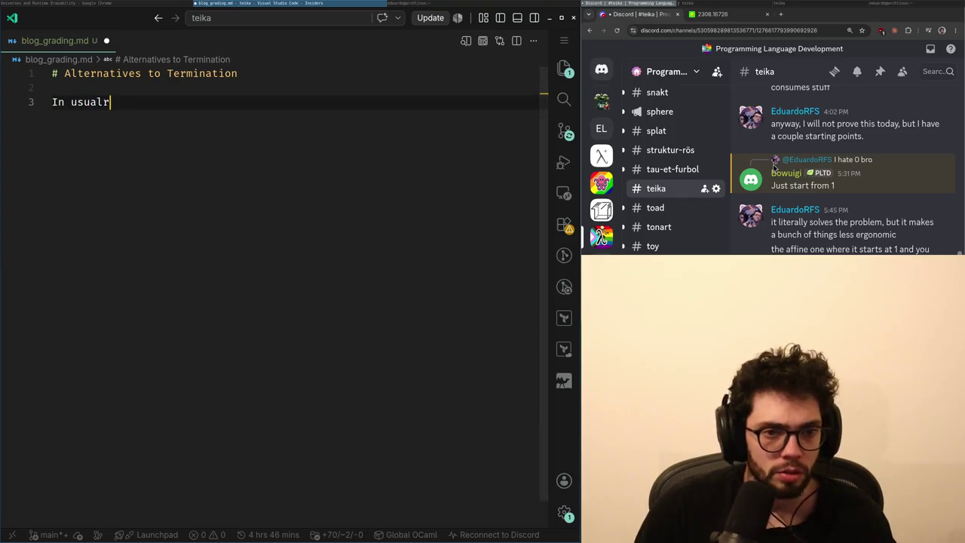
text( terms)
key(shift+Home)
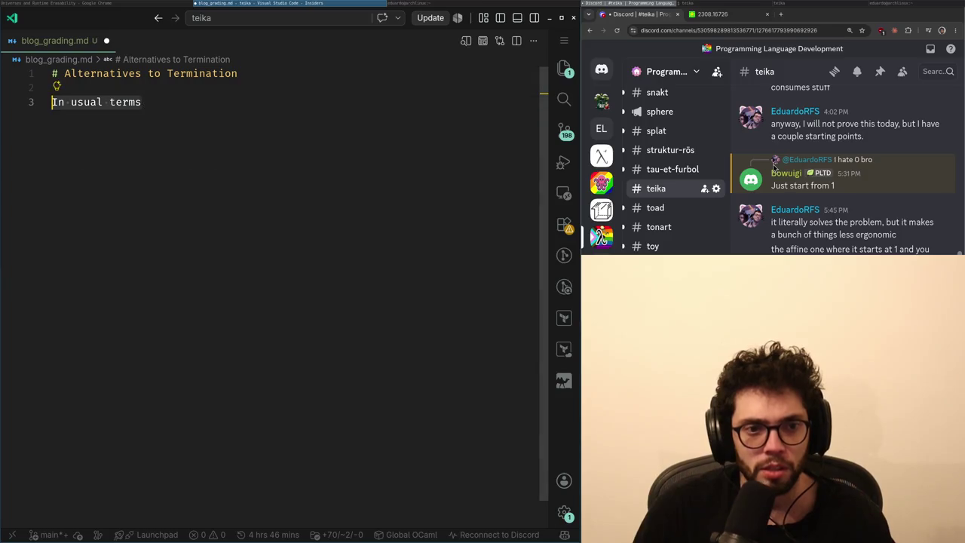
text(Usually for a syss)
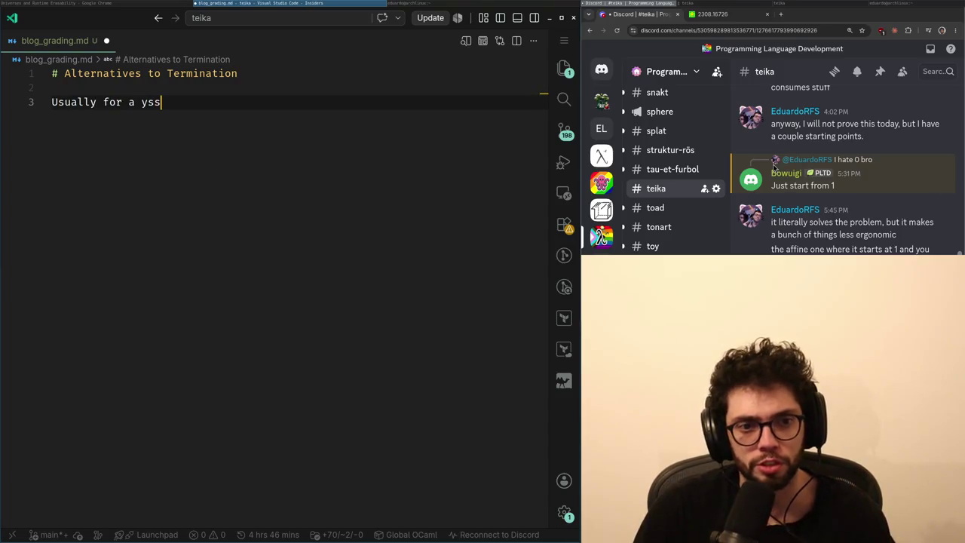
key(BackSpace)
key(BackSpace)
text(ystem to be)
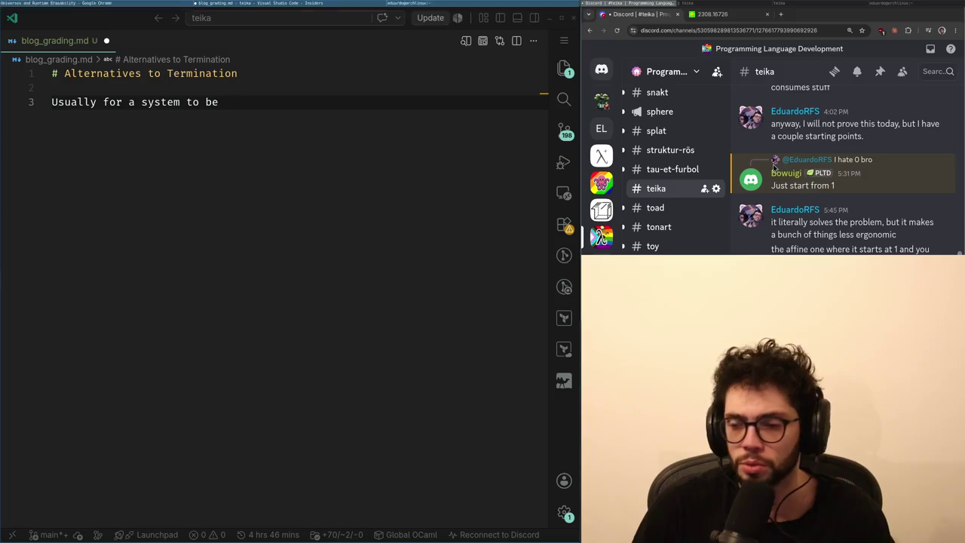
- Continue the sentence with 'considered logically consistent' and tidy the trailing comma
click(773, 166)
key(alt+Tab)
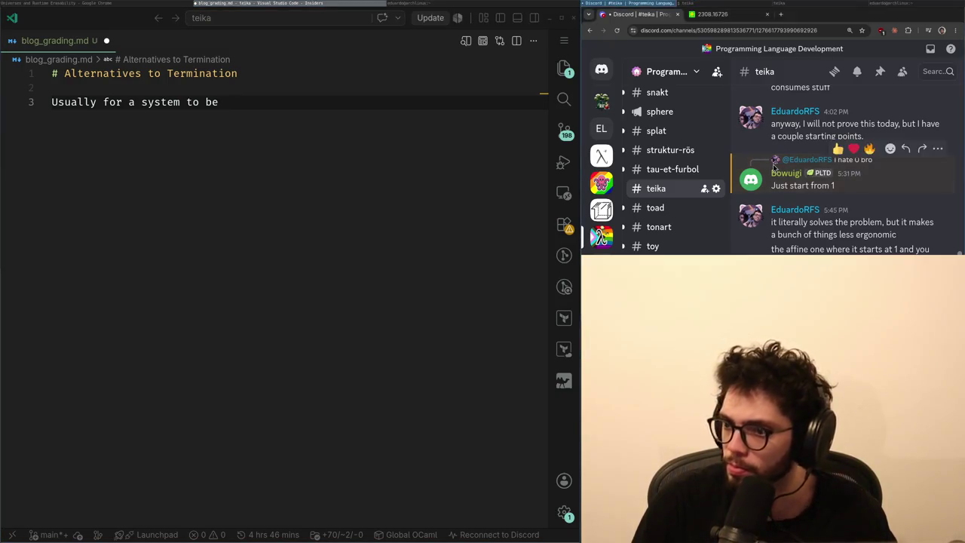
text( considered )
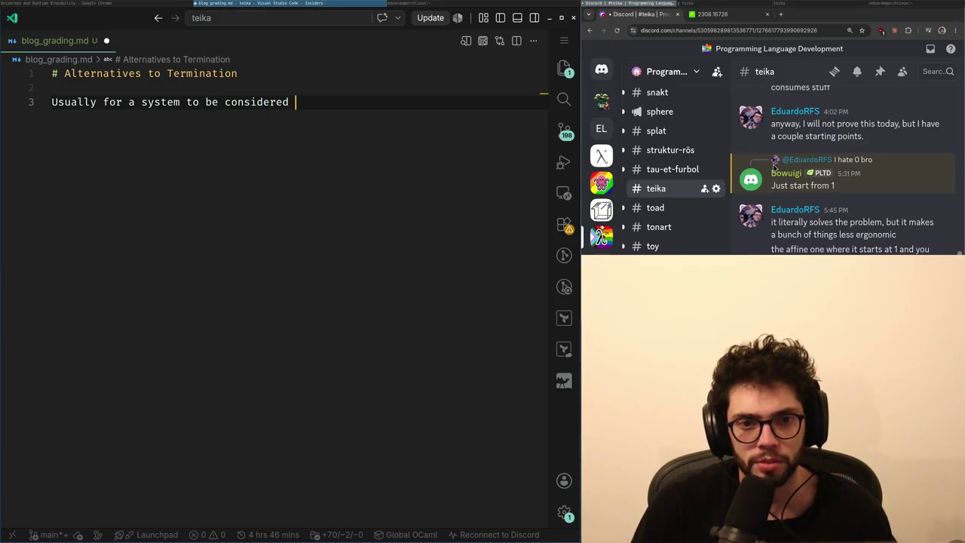
text(logically consistent,)
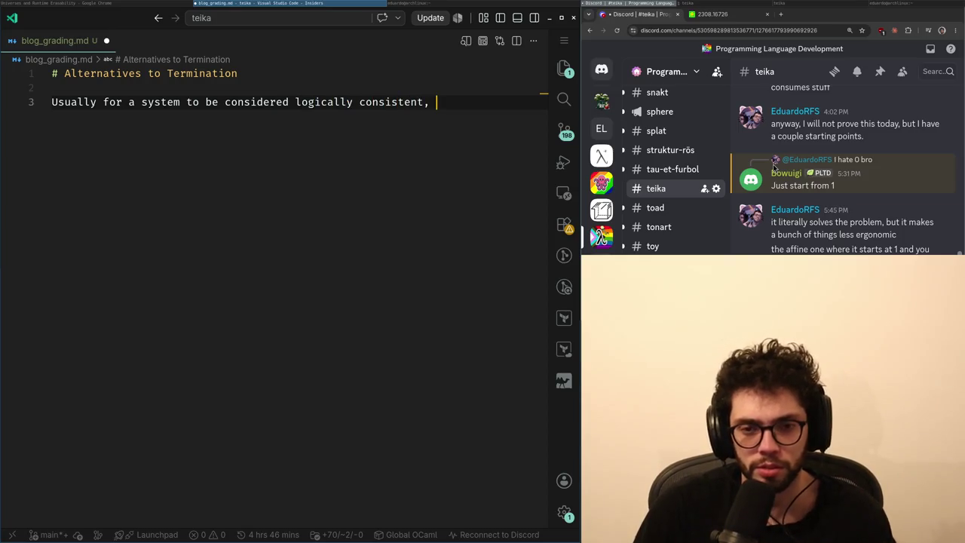
key(alt+Tab)
key(alt+Tab)
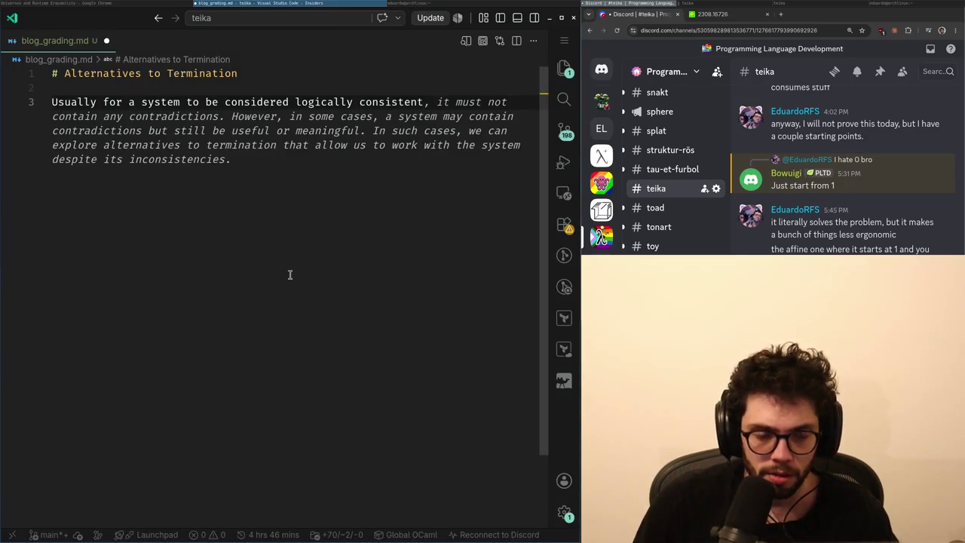
key(BackSpace)
key(BackSpace)
key(Home)
key(ctrl+Right)
key(ctrl+Right)
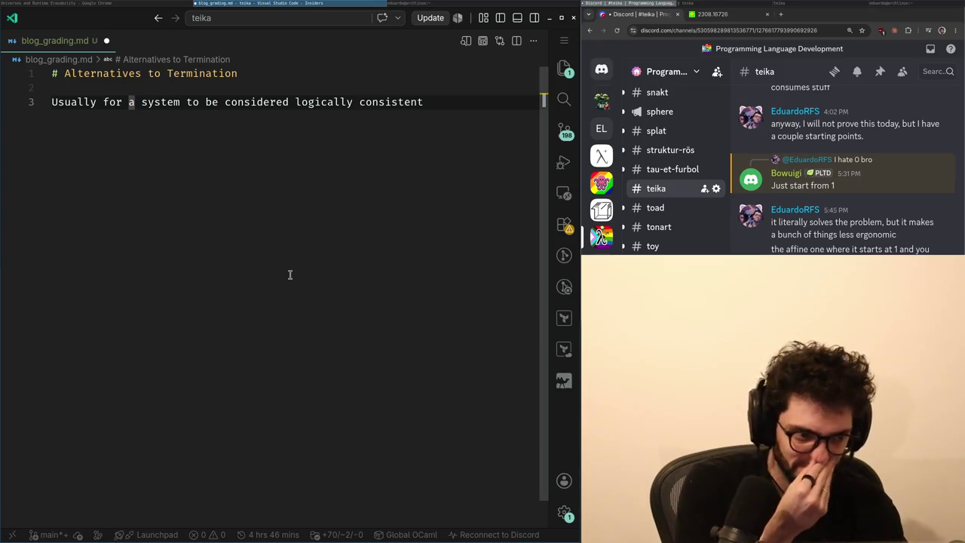
key(ctrl+Right)
key(ctrl+Right)
key(End)
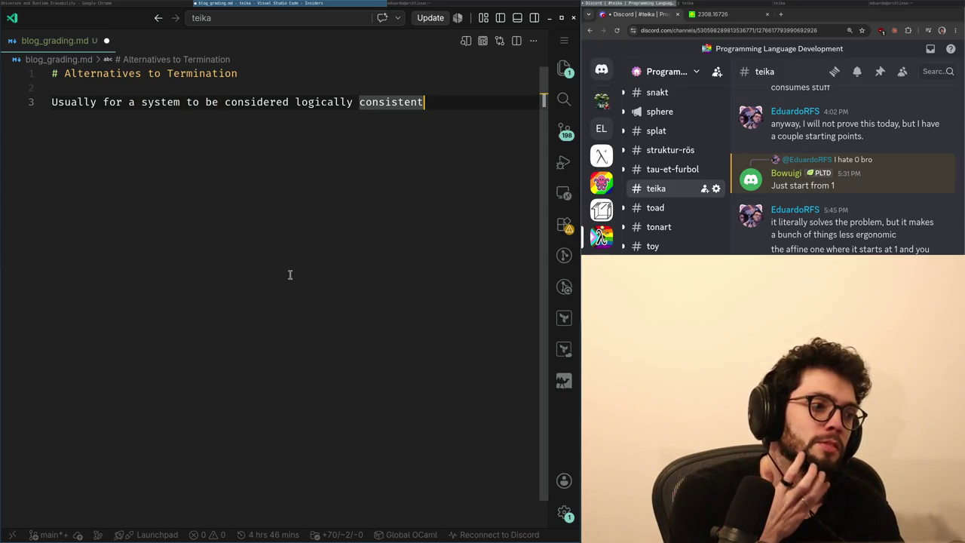
- Add 'it should avoid paradoxes, in terms of programming languages and theorem provers, those translate' to infinite loops
text(, it s)
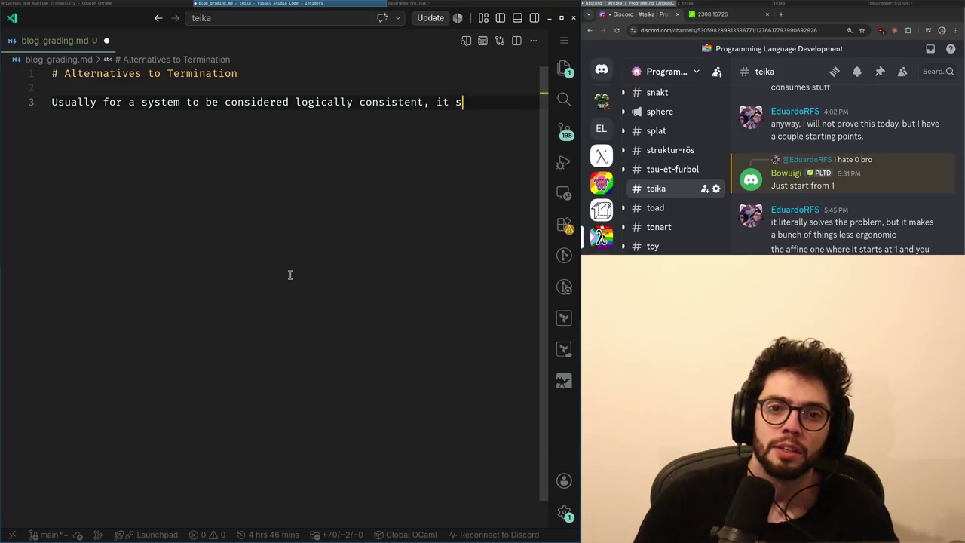
text(hould)
key(Home)
key(ctrl+Right)
key(ctrl+Right)
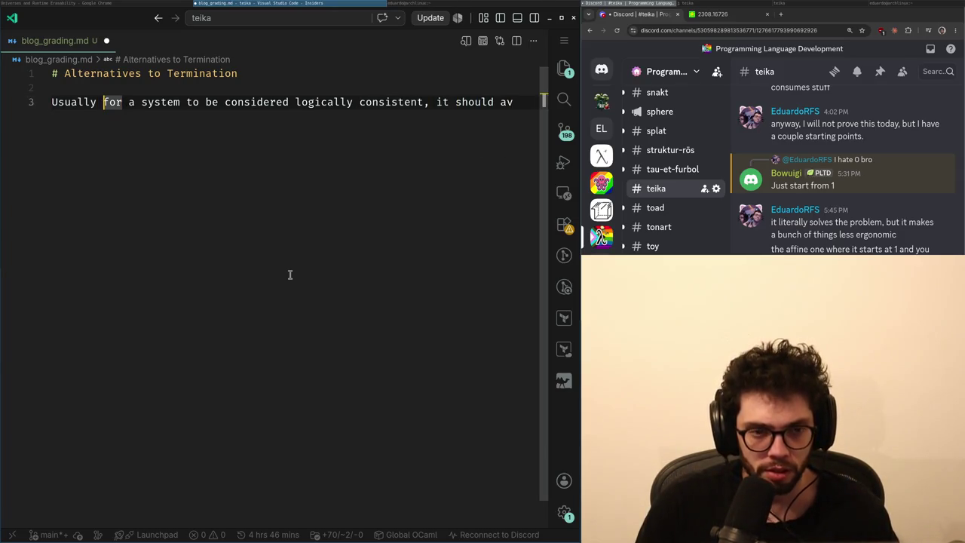
text(oid )
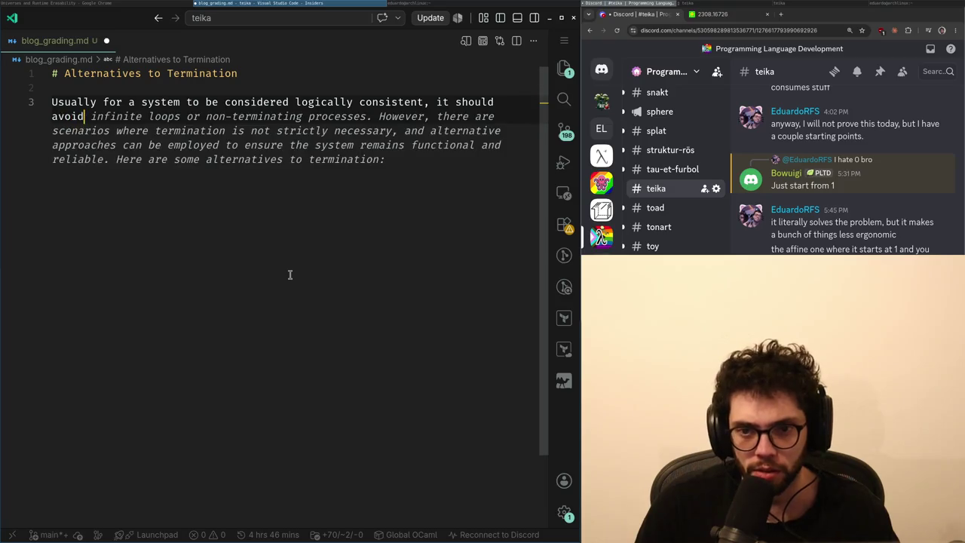
text(paradoxes, )
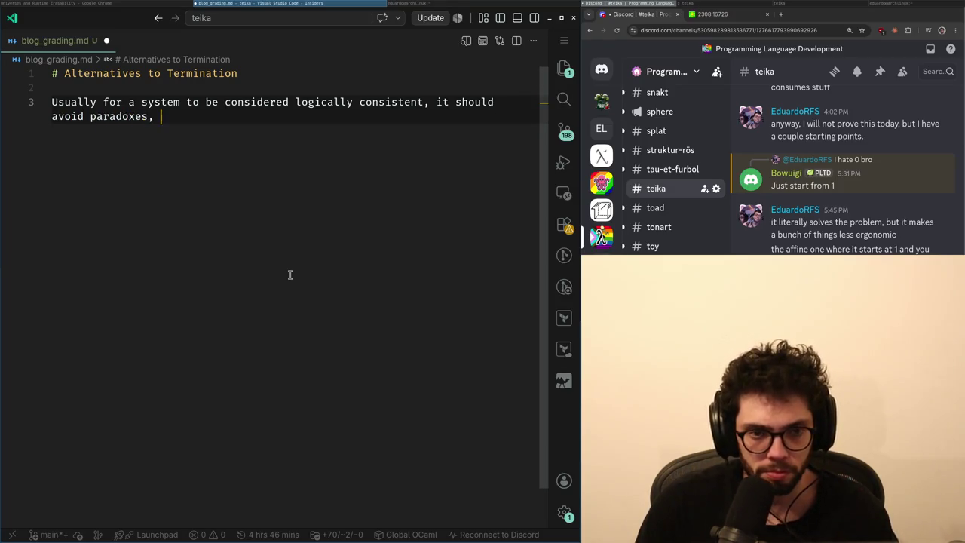
text(in terms of )
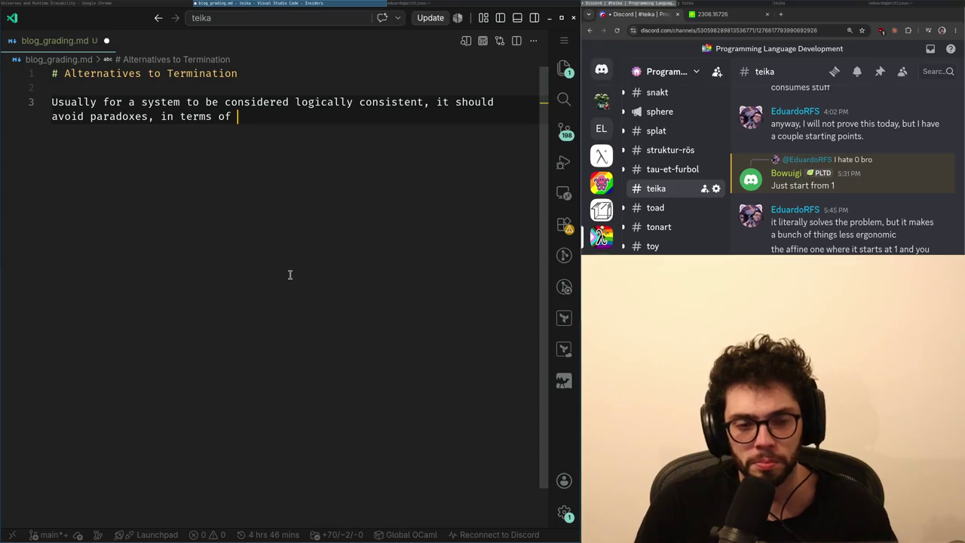
text(programm)
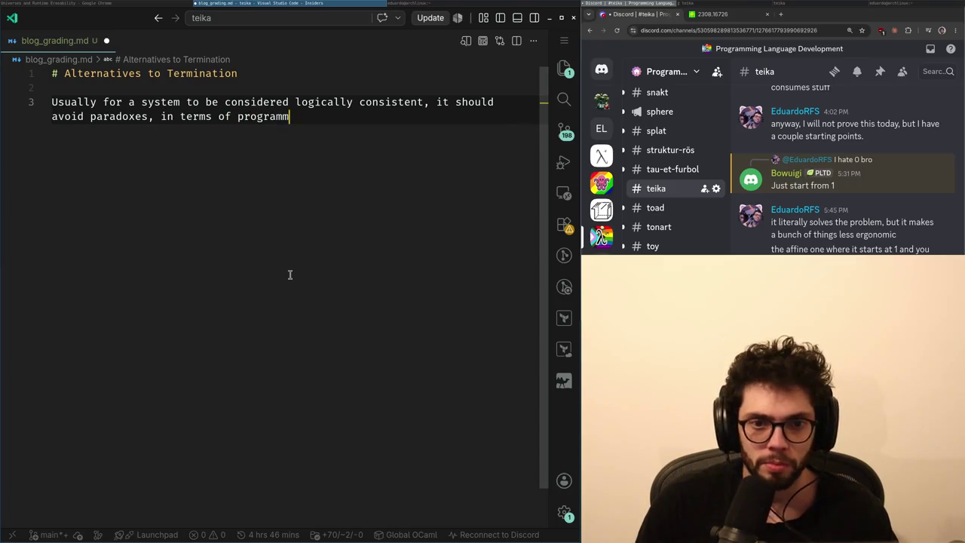
text(ing languages and ther)
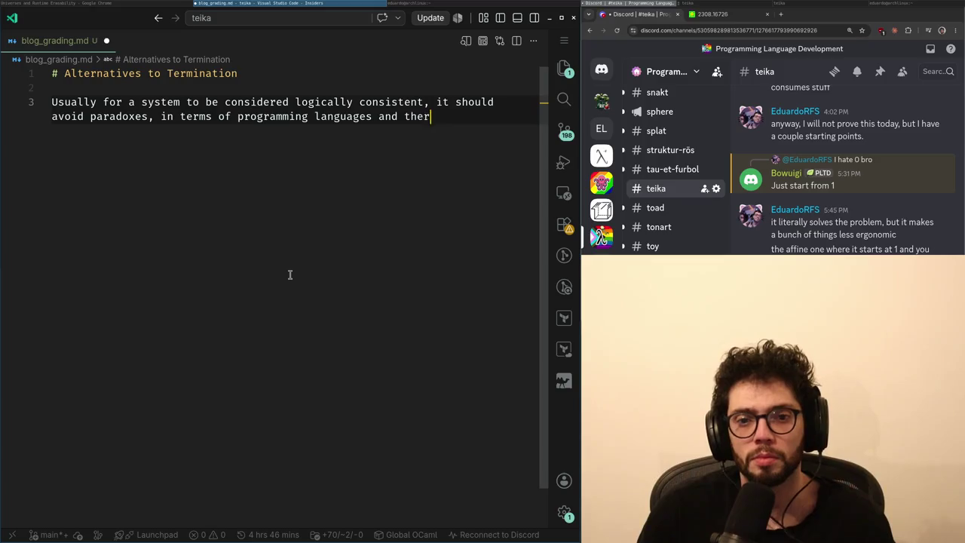
key(BackSpace)
text(orem provers, )
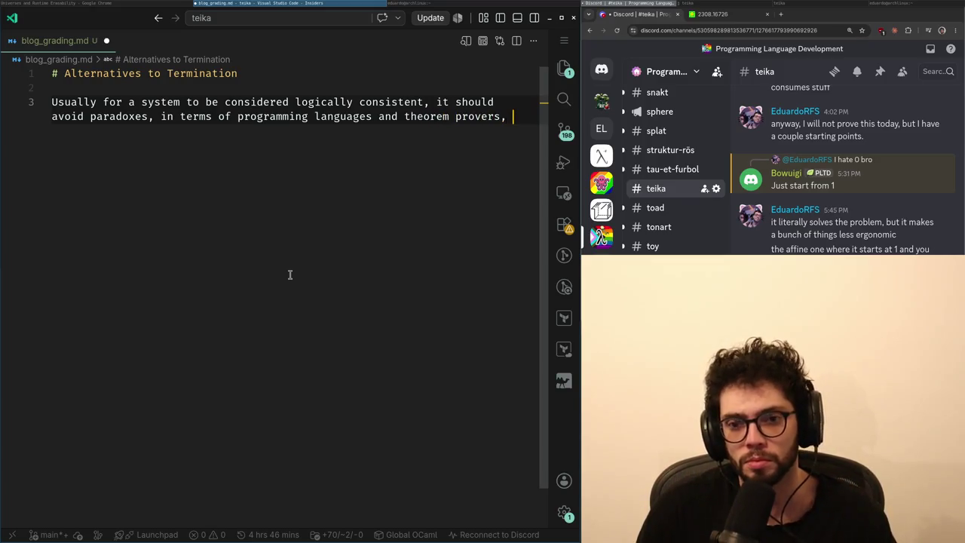
text(those translate )
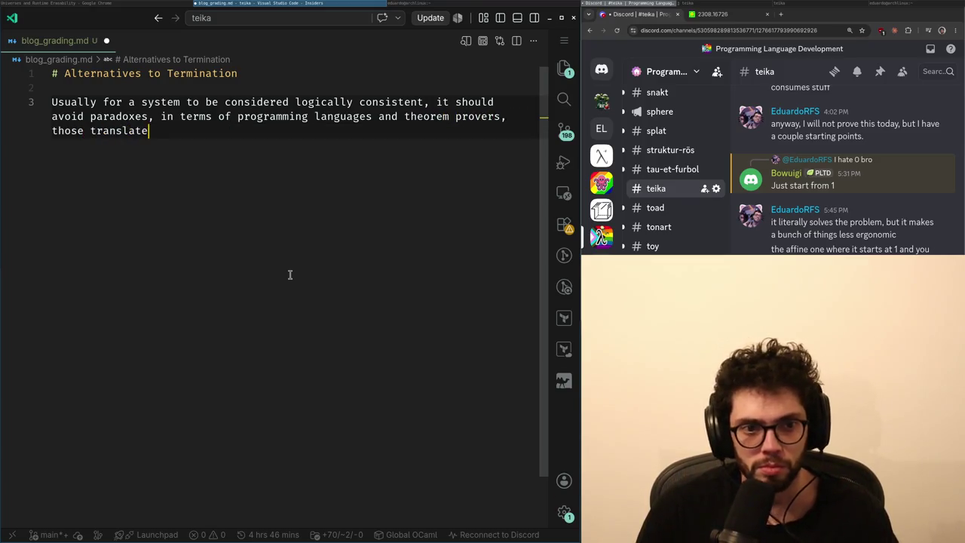
text(to infinite loops.)
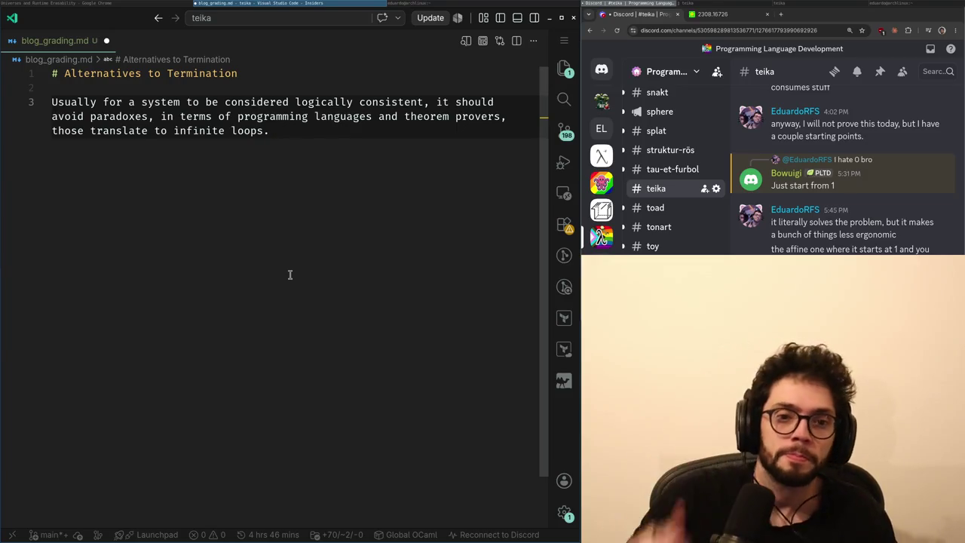
key(Return)
key(Return)
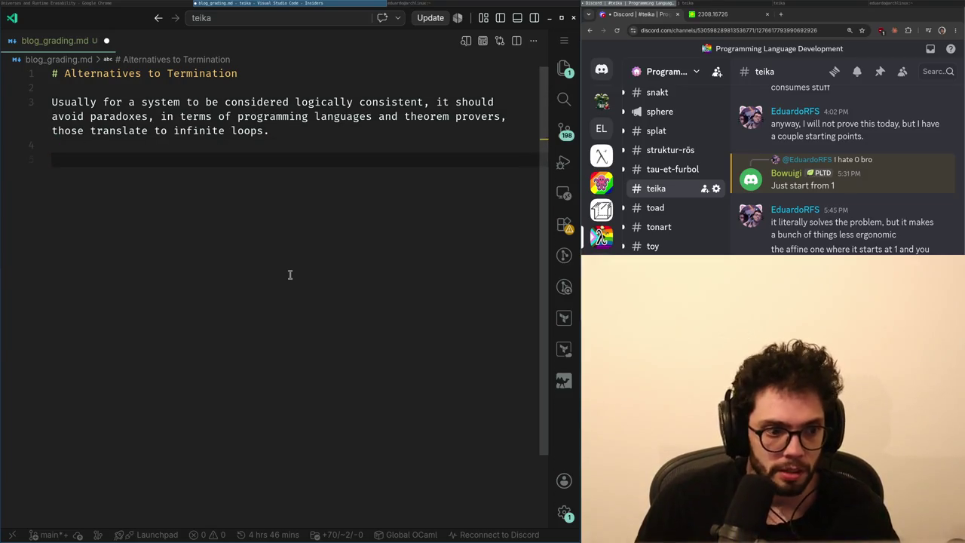
- Remove the extra empty line left below the new sentence
key(alt+Tab)
key(alt+Tab)
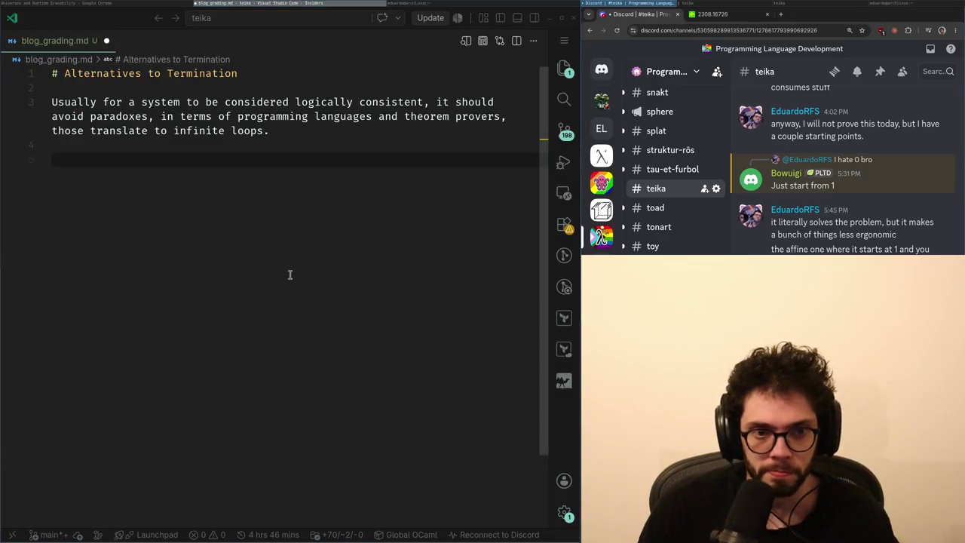
key(alt+Tab)
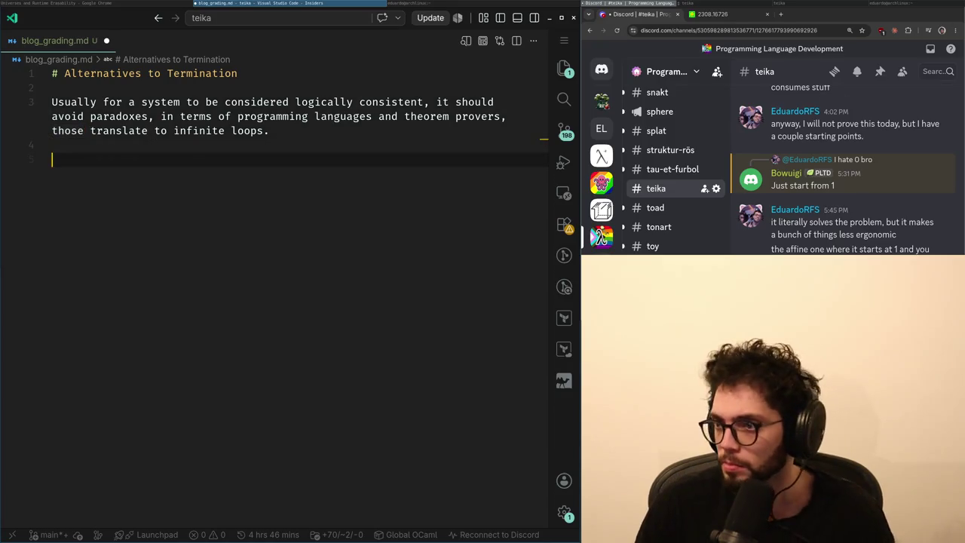
key(alt+Tab)
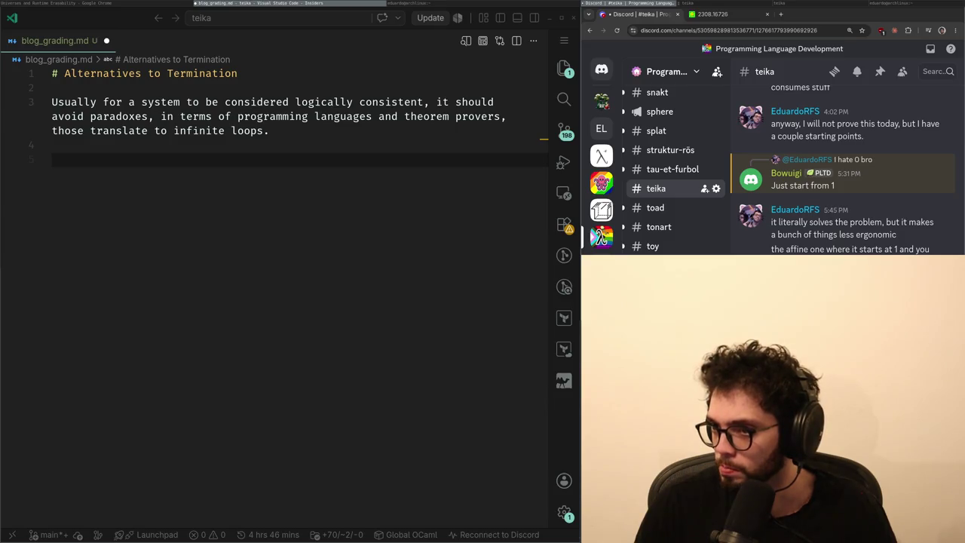
click(479, 169)
key(BackSpace)
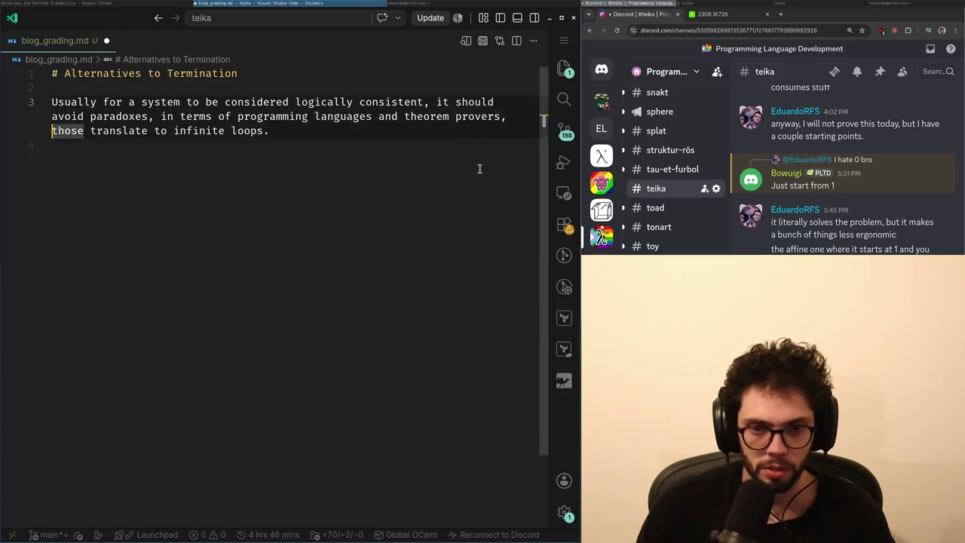
- Reword 'programming languages and' to 'usual type systems for' and save blog_grading.md
click(193, 116)
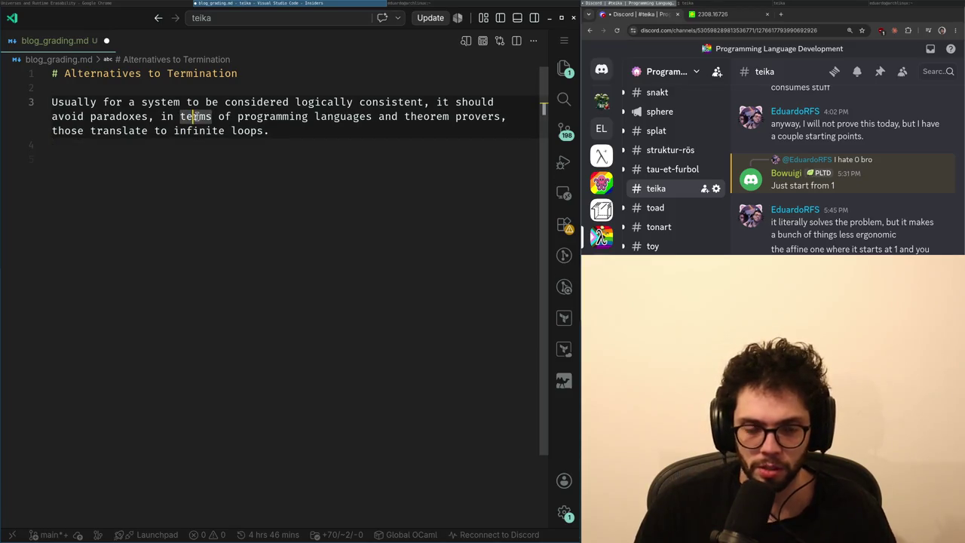
key(ctrl+Right)
key(ctrl+Right)
text(usual)
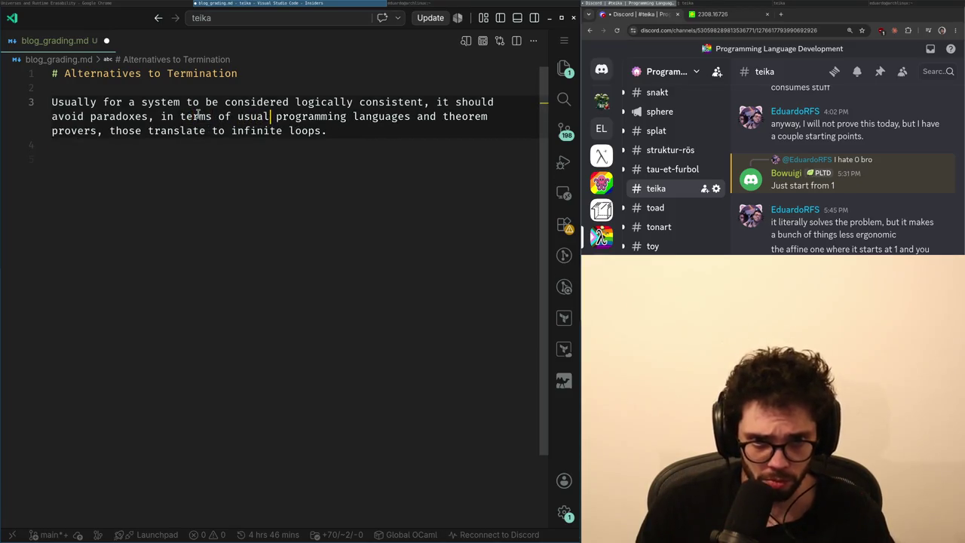
key(Right)
key(ctrl+shift+Right)
key(ctrl+shift+Right)
key(BackSpace)
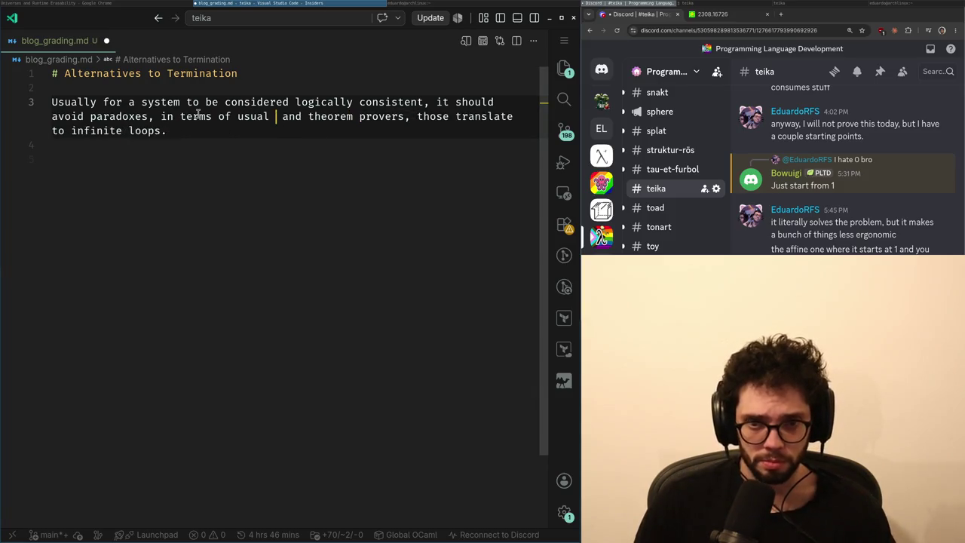
text(type system)
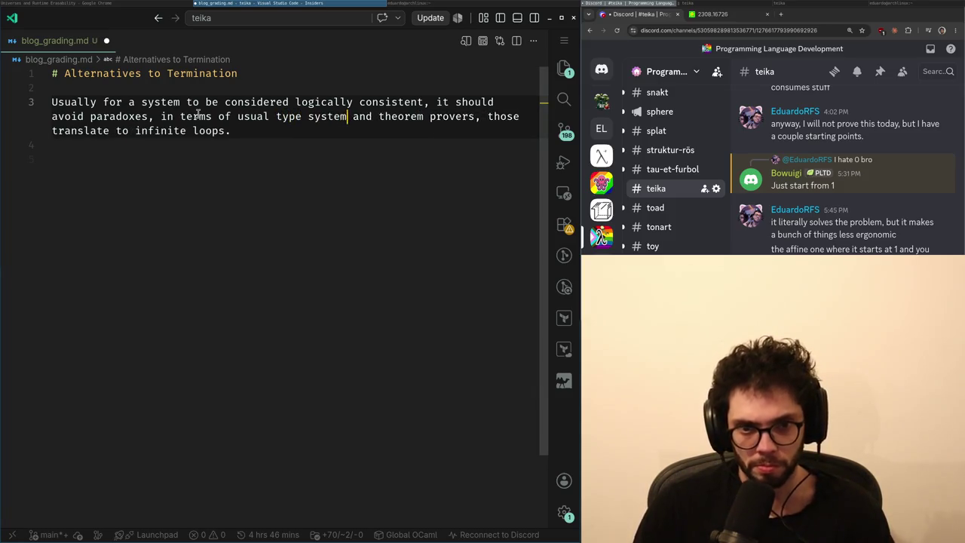
text(s for)
key(ctrl+Delete)
key(ctrl+Right)
key(ctrl+Right)
key(ctrl+Right)
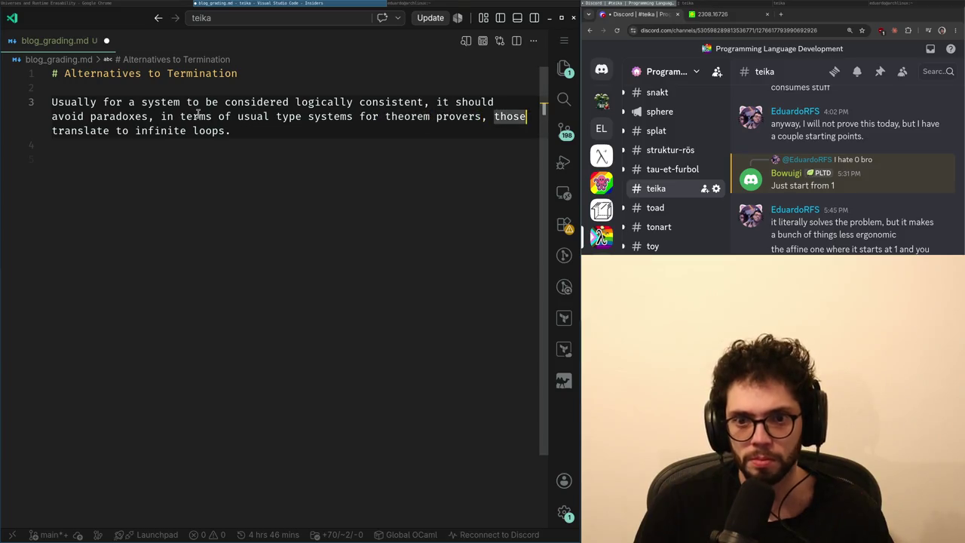
key(Down)
key(Down)
key(Down)
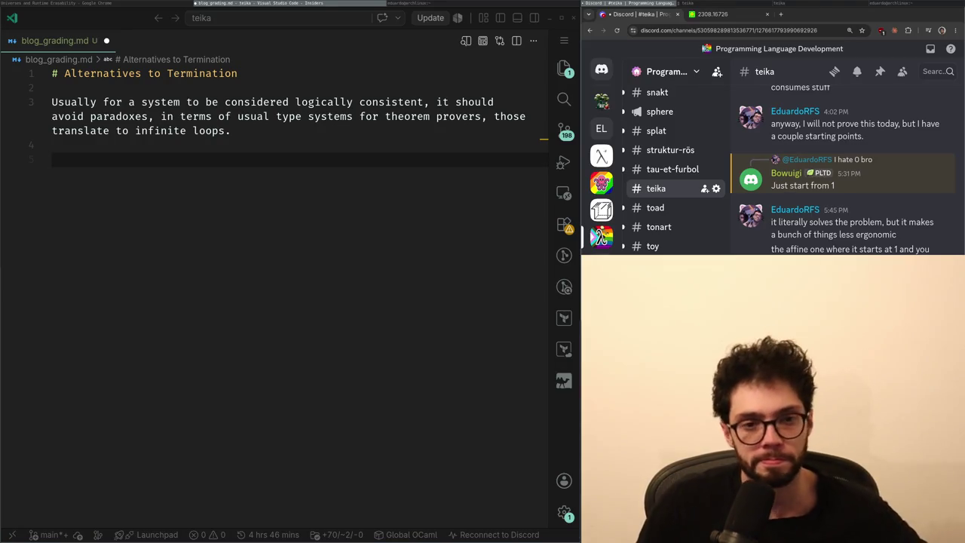
click(401, 261)
key(ctrl+s)
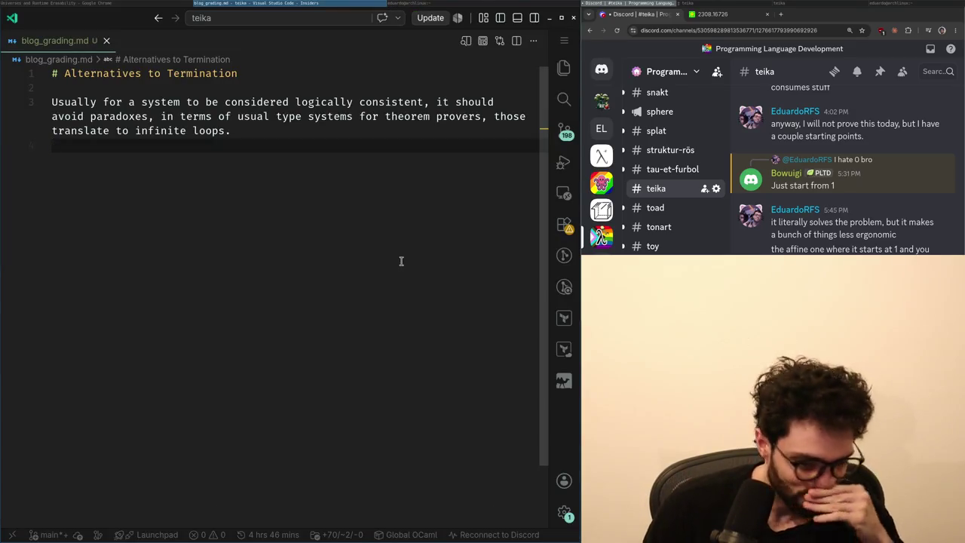
- Draft a new line about an infinite loop, ending in 'an infinite loop in most'
key(Return)
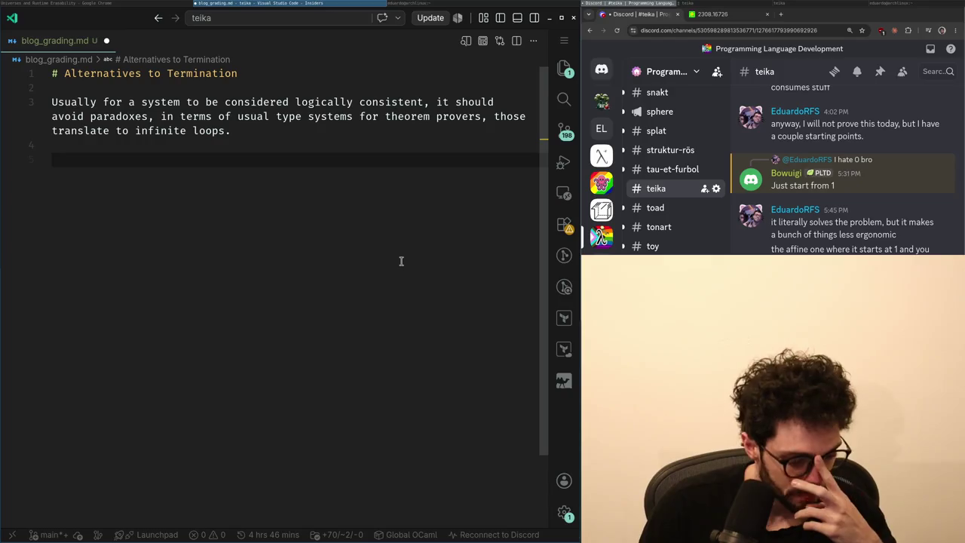
text(This is the cas)
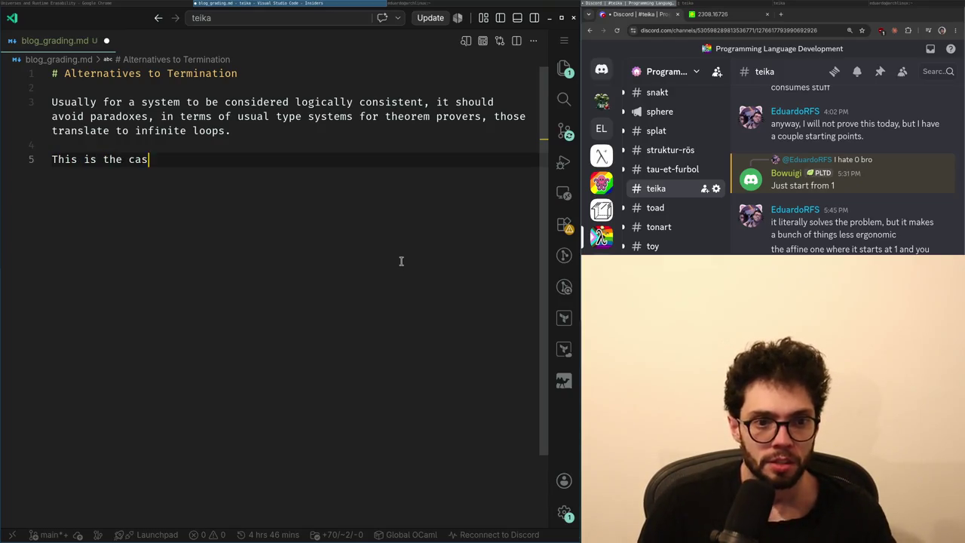
text(n inf)
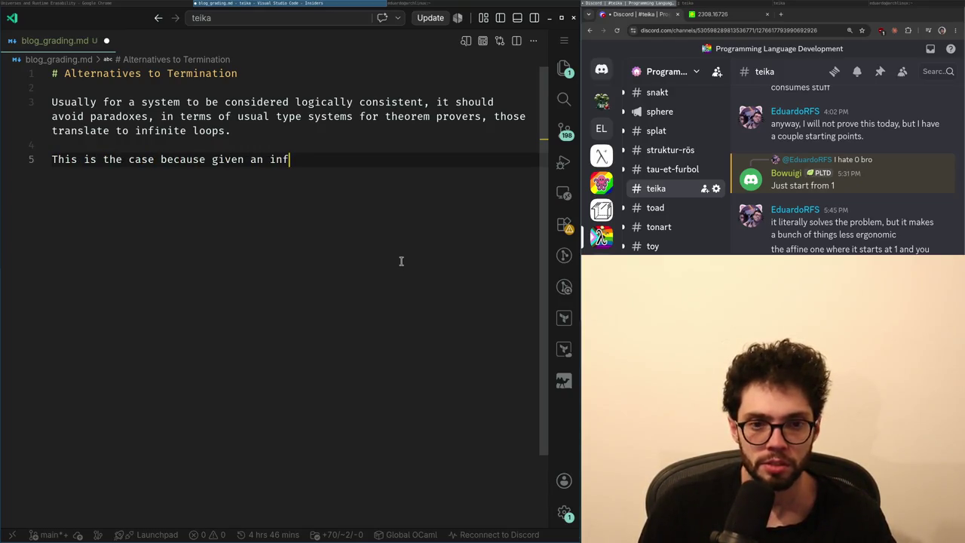
text(inite loop, you)
key(ctrl+BackSpace)
key(ctrl+BackSpace)
key(ctrl+BackSpace)
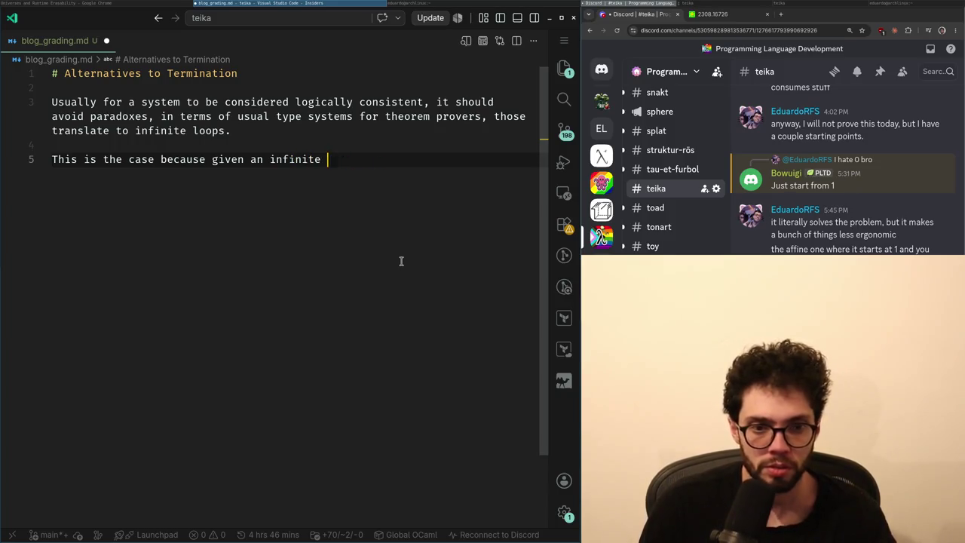
key(ctrl+shift+Left)
key(ctrl+shift+Left)
key(ctrl+shift+Left)
key(ctrl+shift+Right)
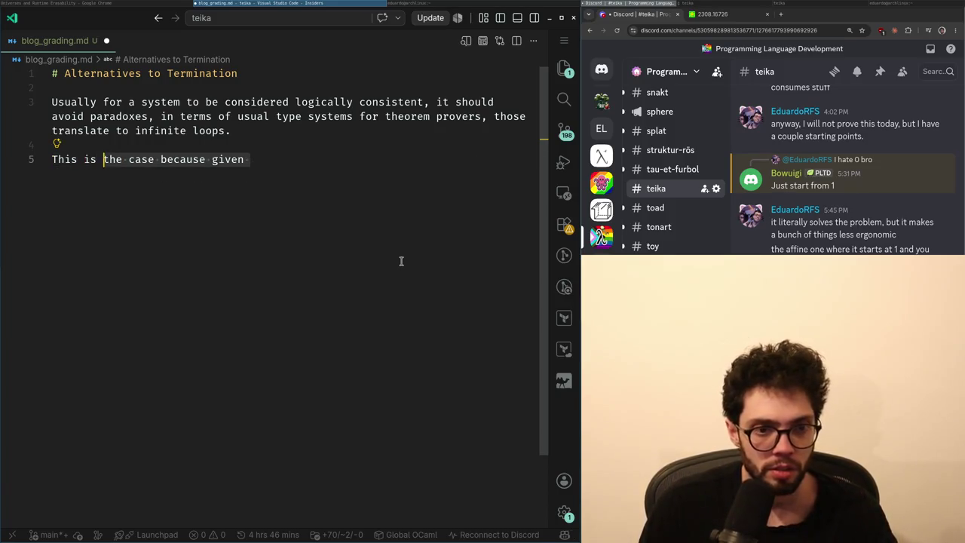
key(ctrl+shift+Right)
key(ctrl+shift+Right)
key(ctrl+shift+Right)
text(an infinite loop)
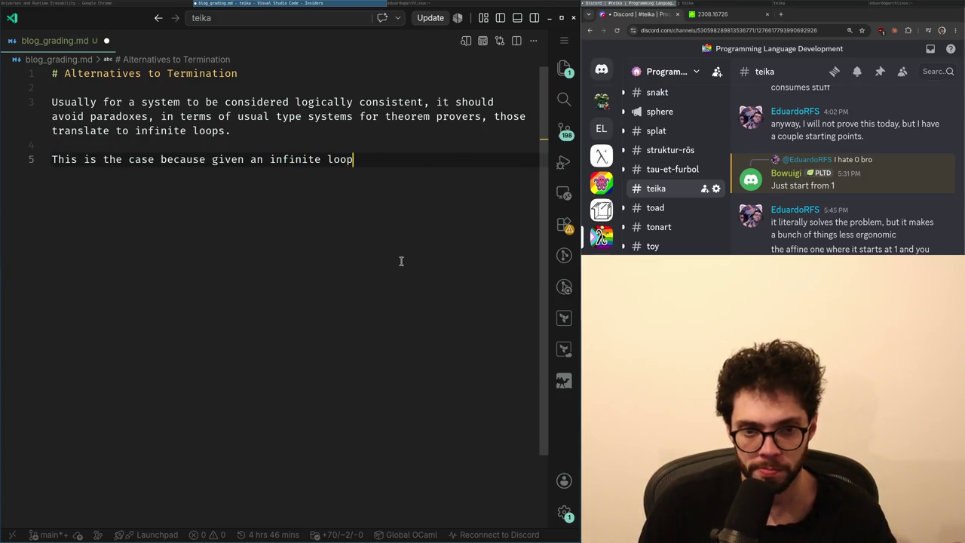
key(ctrl+shift+Left)
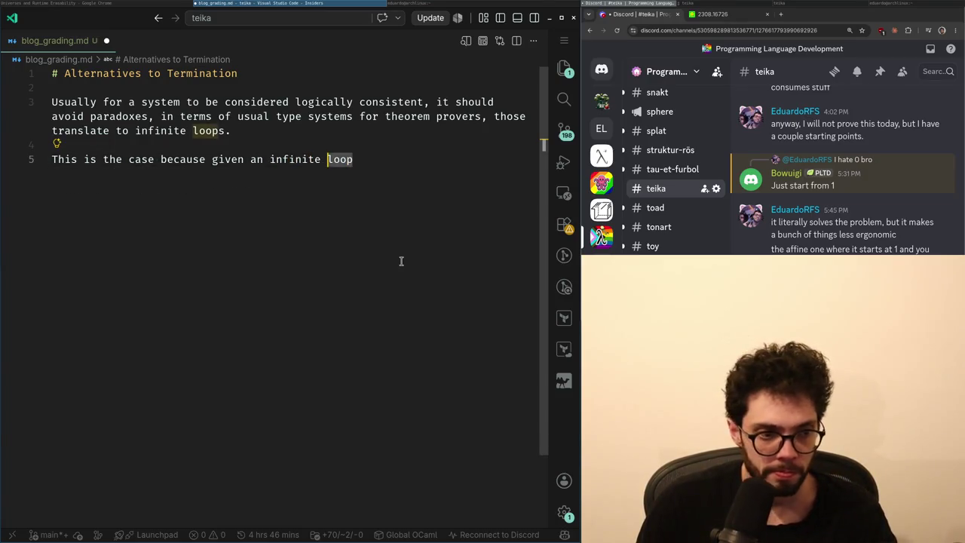
key(ctrl+shift+Left)
key(ctrl+shift+Left)
key(ctrl+shift+Left)
key(ctrl+shift+Left)
text(an in)
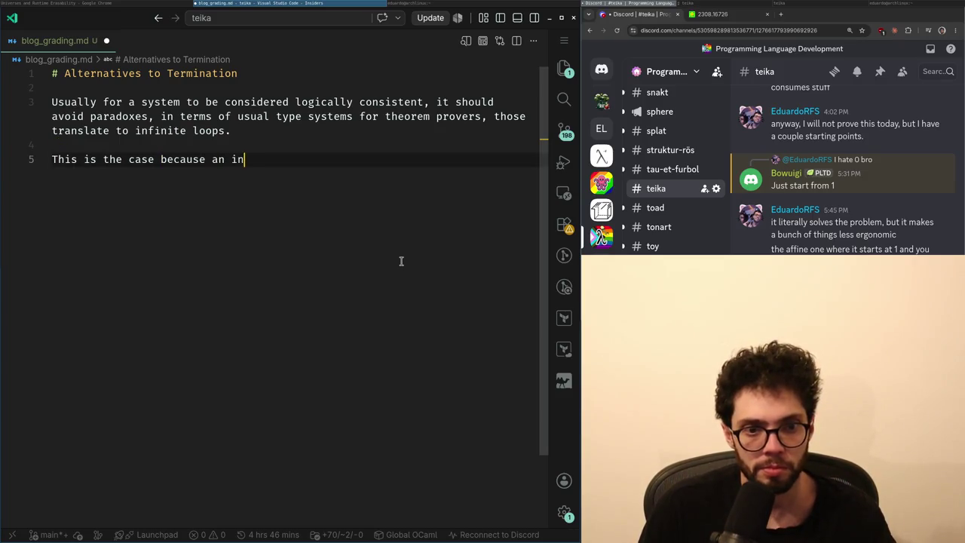
text(finite loop in )
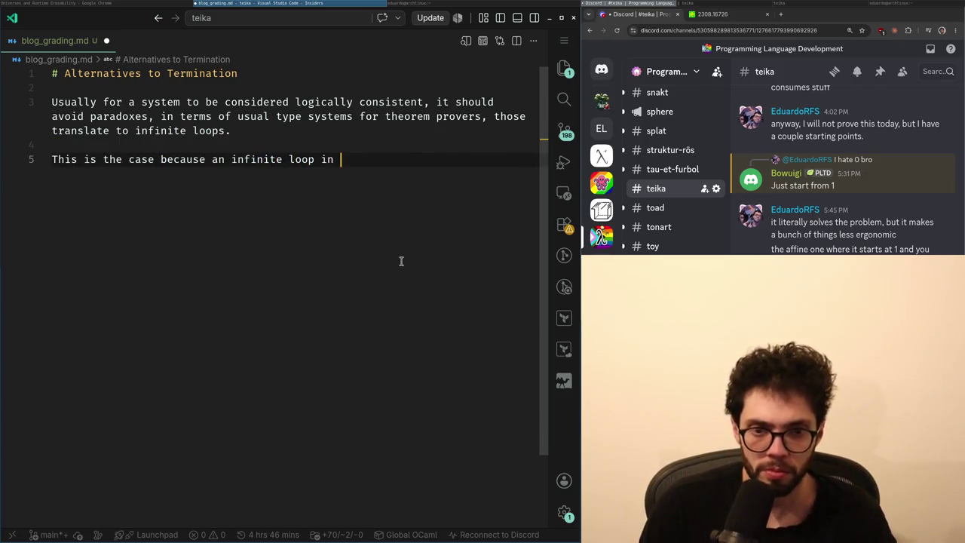
text(most)
- Change 'usual type systems for' back to 'programming languages and' and insert 'often' before 'translate'
key(Up)
key(Up)
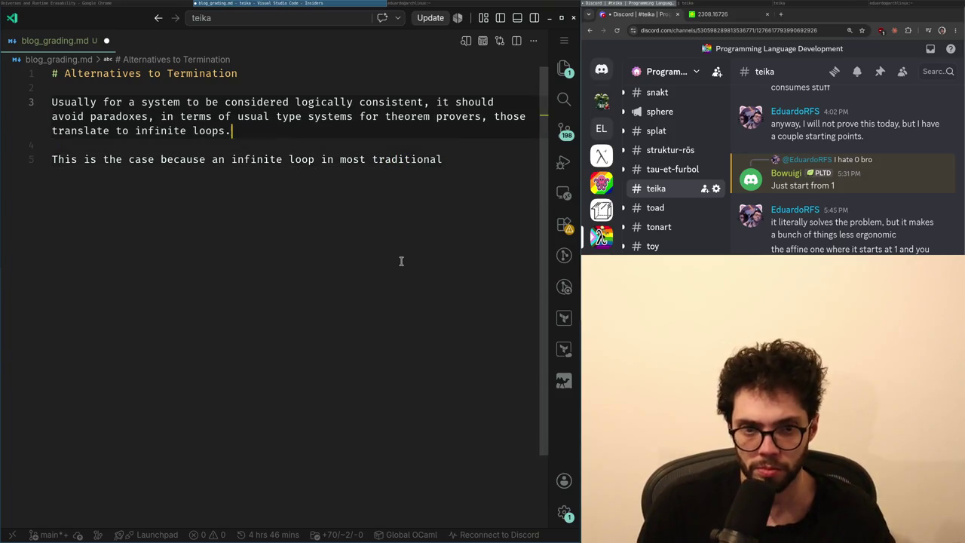
key(Up)
key(ctrl+Left)
key(ctrl+Left)
key(ctrl+Left)
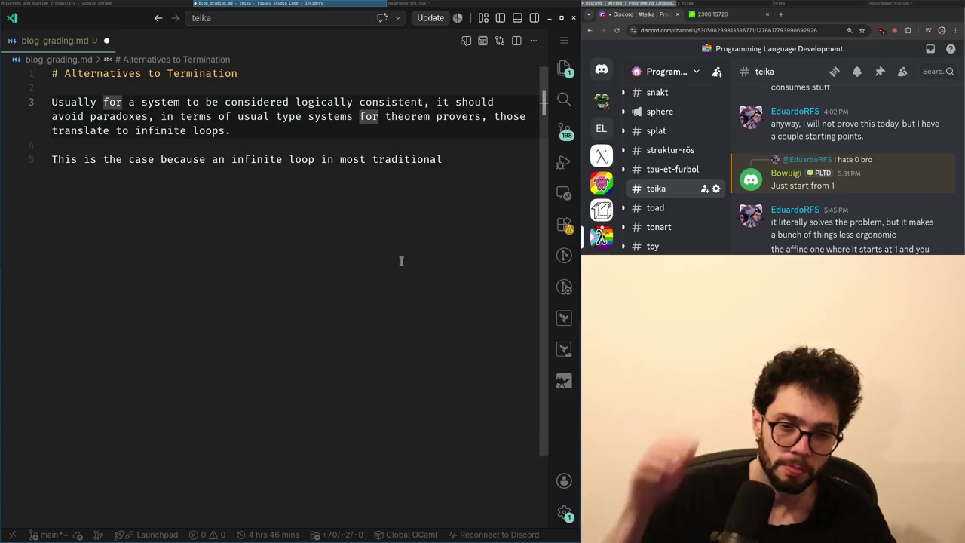
key(ctrl+BackSpace)
key(ctrl+BackSpace)
key(ctrl+BackSpace)
text(programming lang)
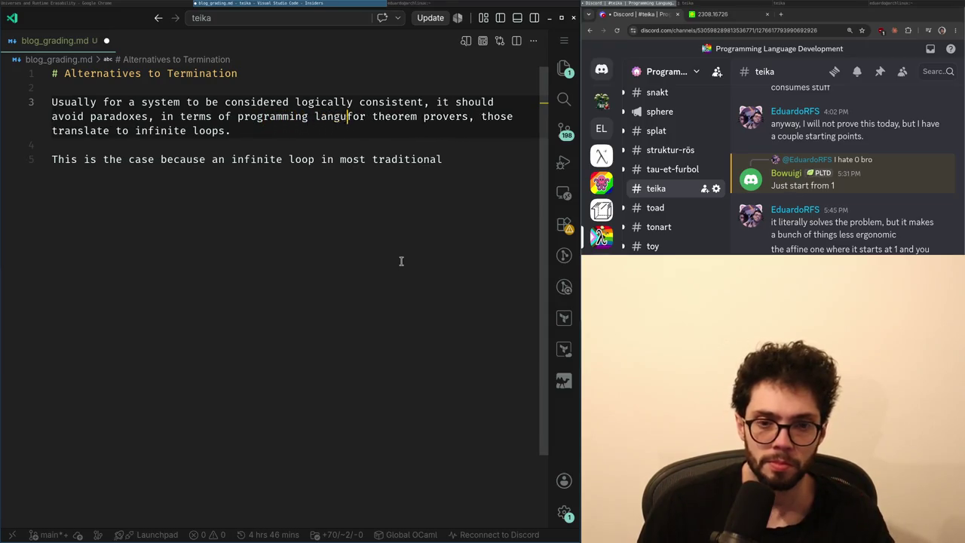
text(ages and)
key(ctrl+Delete)
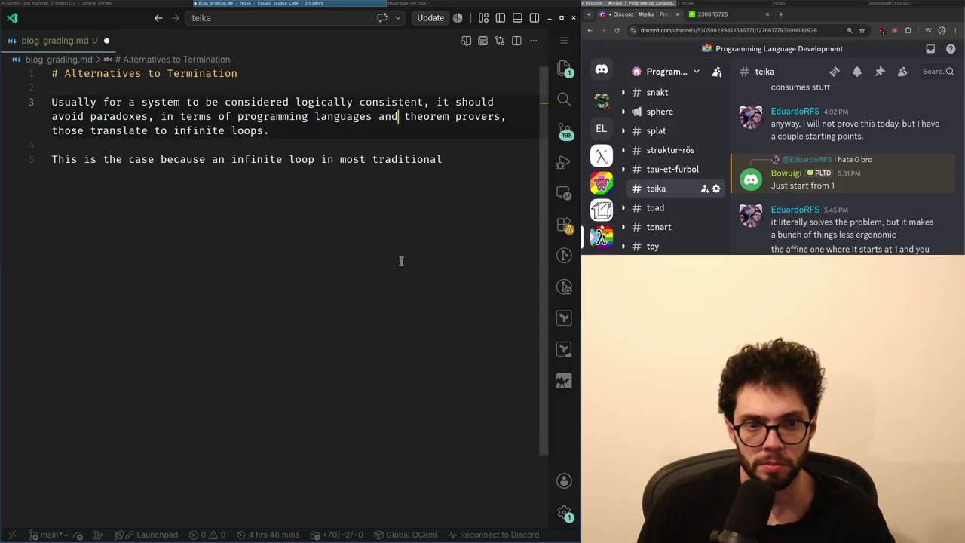
key(Down)
key(ctrl+Left)
key(ctrl+Left)
key(ctrl+Left)
text(often)
- Fix the spacing between 'often' and 'translate' on line 3
key(Down)
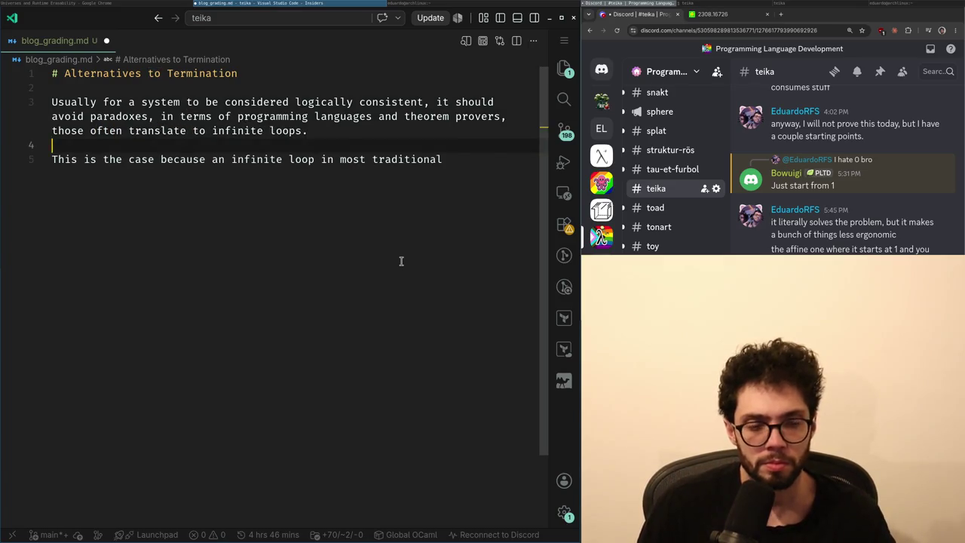
key(Up)
key(ctrl+Right)
key(ctrl+Right)
key(ctrl+Right)
key(ctrl+Right)
key(ctrl+Right)
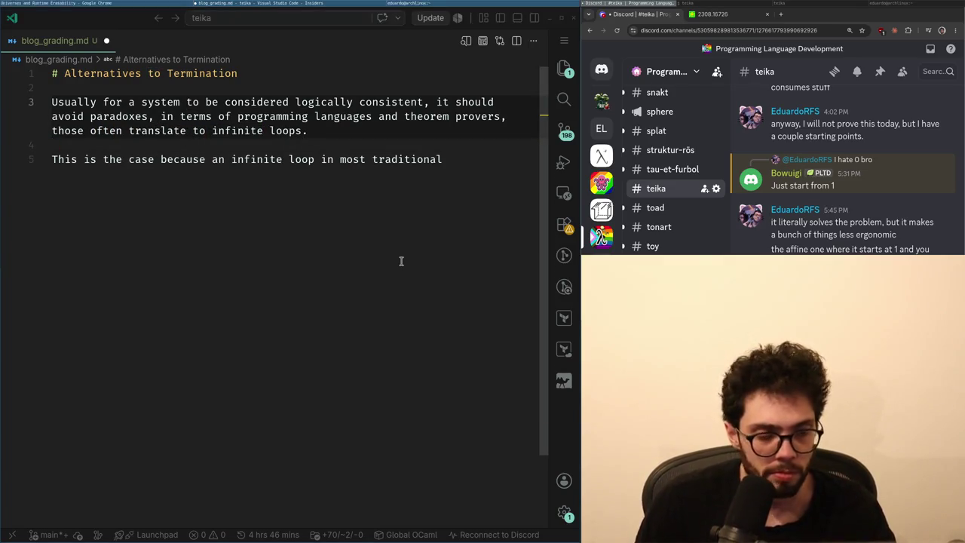
key(Down)
key(Down)
- Rewrite the line 5 clause to start 'because in most type systems'
key(End)
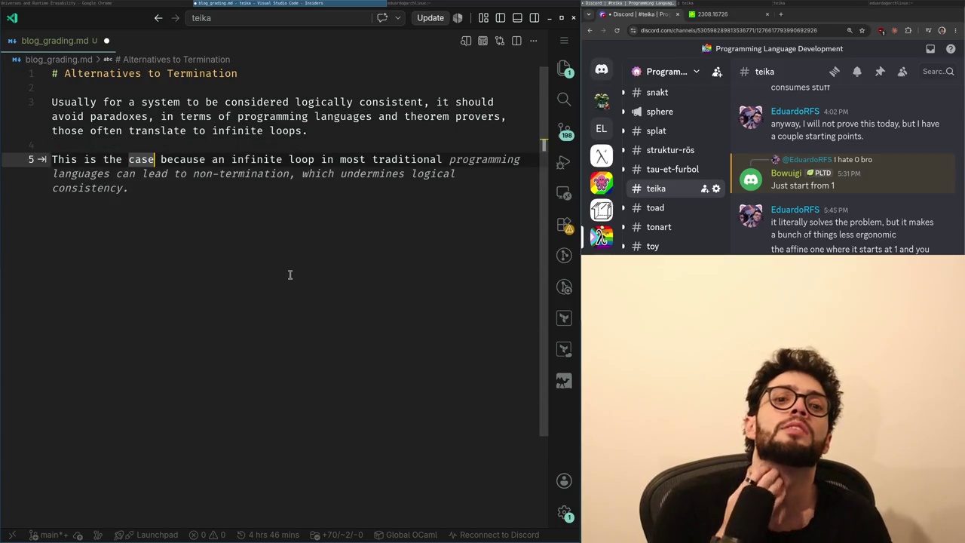
key(ctrl+Left)
key(ctrl+Left)
key(ctrl+Left)
key(Left)
key(ctrl+Right)
key(ctrl+Right)
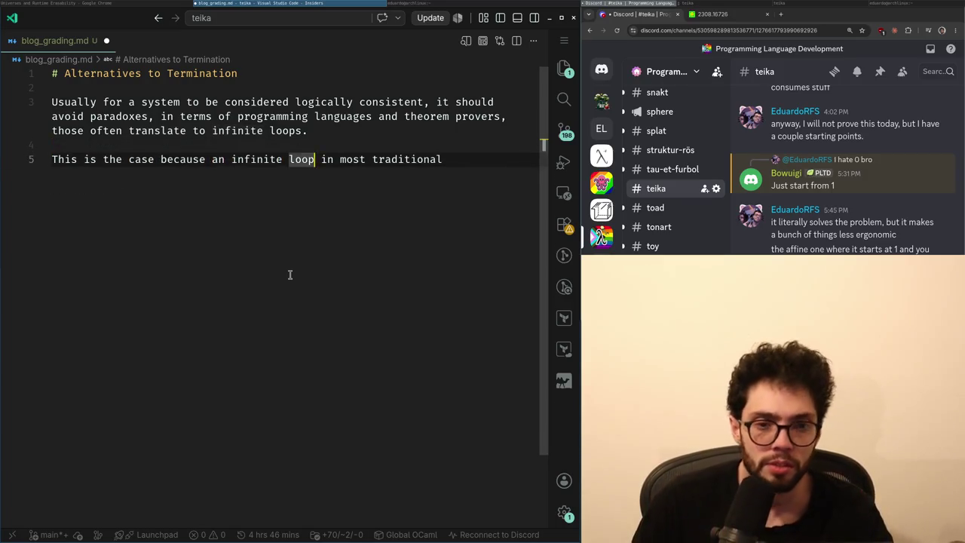
key(ctrl+Left)
key(ctrl+Left)
key(ctrl+Left)
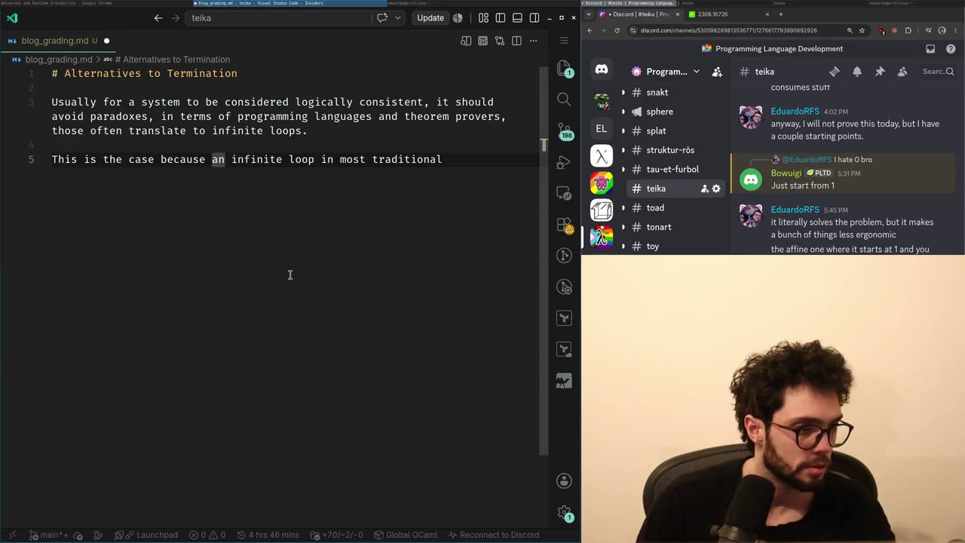
text(n)
key(Return)
key(Left)
text(a ty)
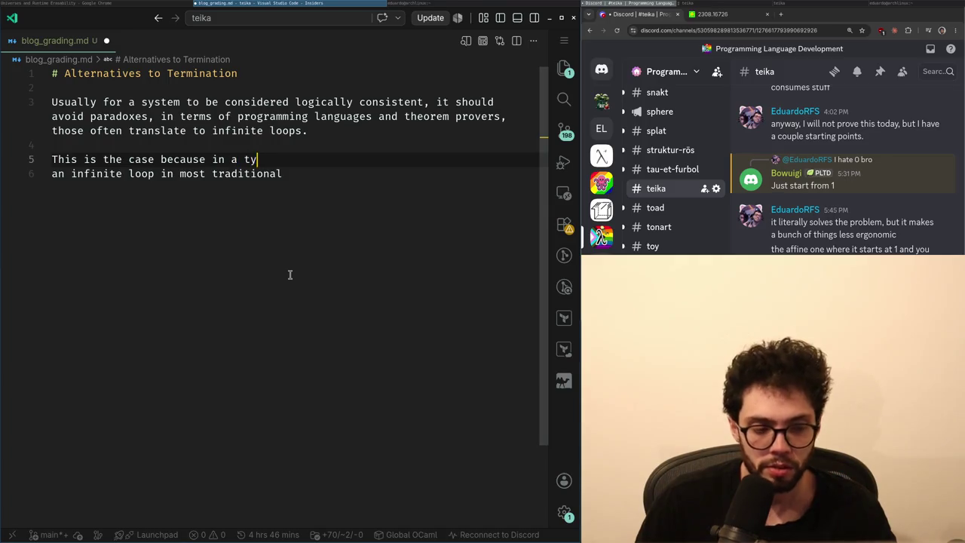
text(pe theory)
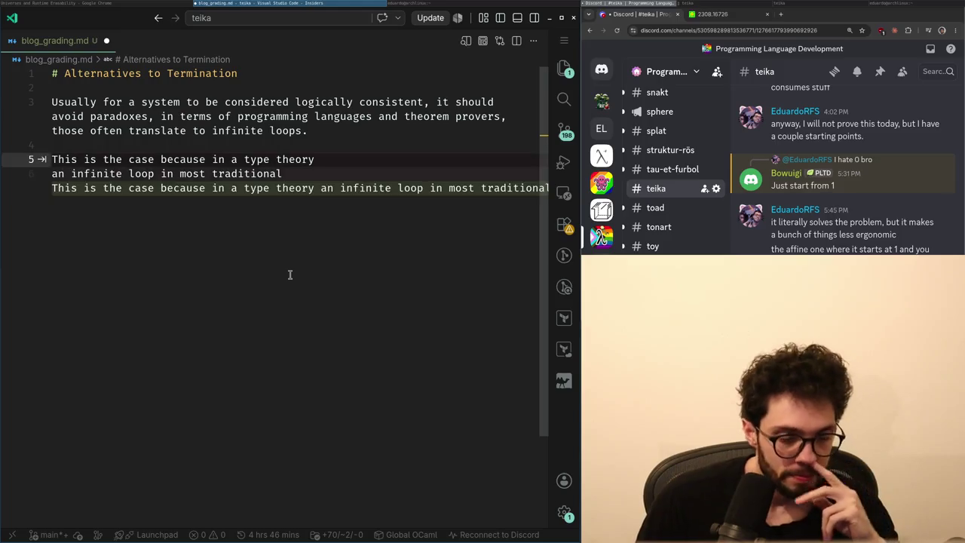
key(ctrl+BackSpace)
key(ctrl+BackSpace)
key(ctrl+BackSpace)
text(most )
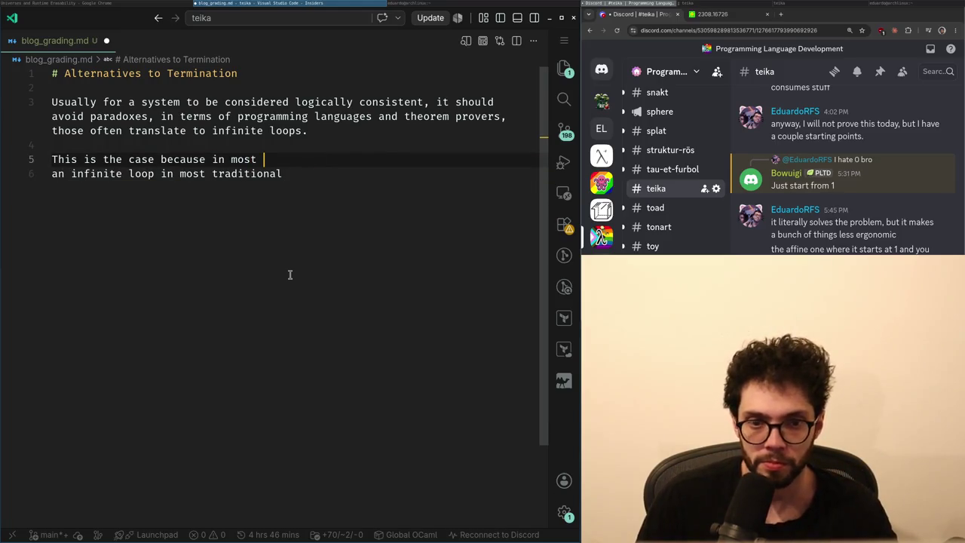
text(type systems)
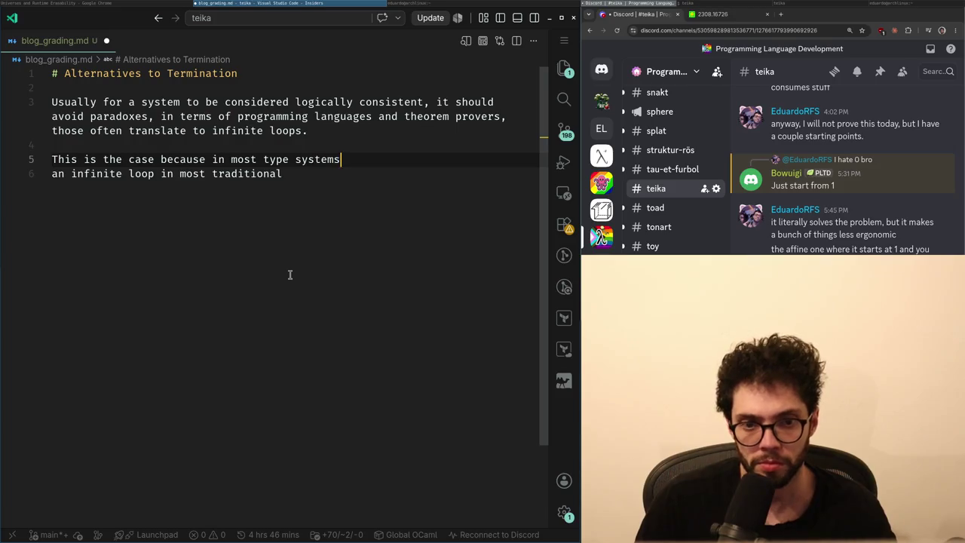
- Add a line above: 'I will be talking about type systems, you can figure out how to translate those to la…'
key(Up)
key(Down)
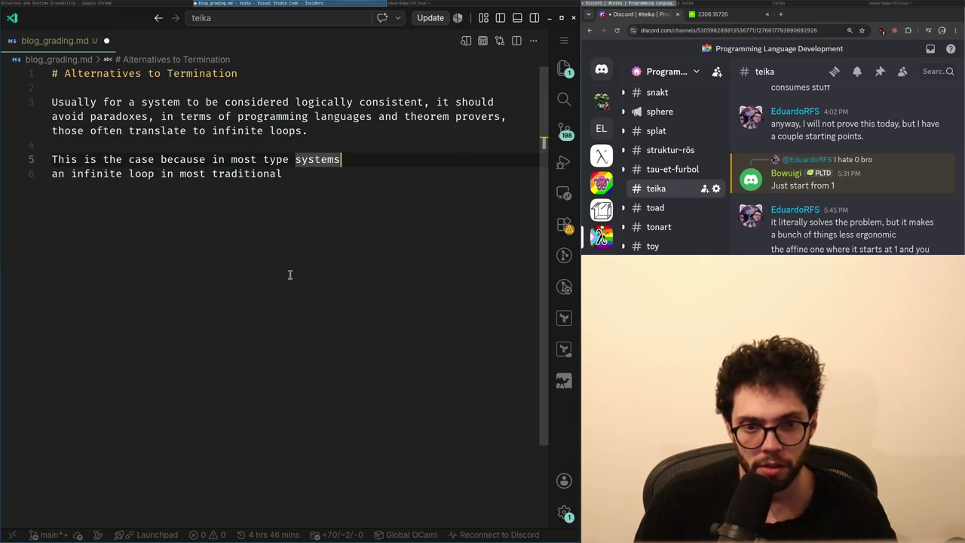
key(Home)
key(Return)
key(Up)
text(I will be talking)
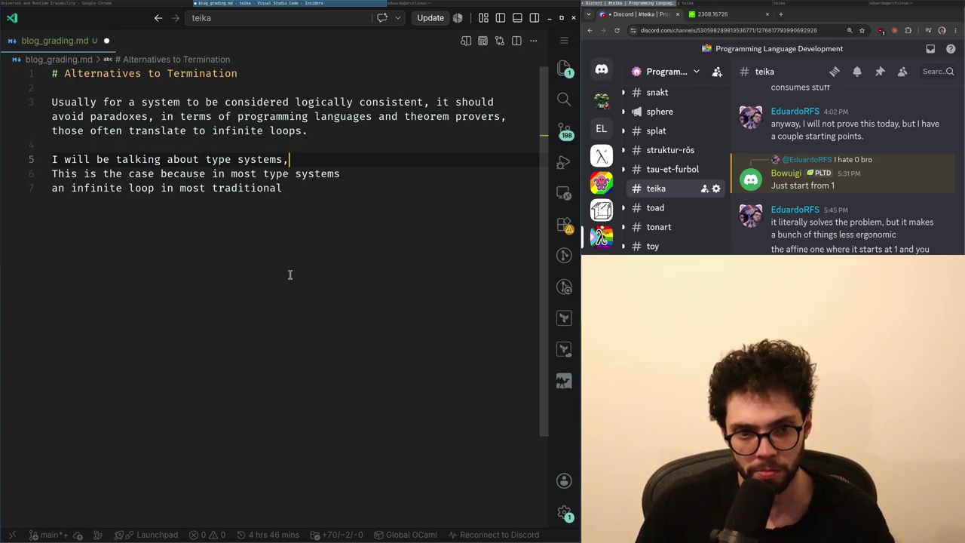
text( about type systems, you can figu)
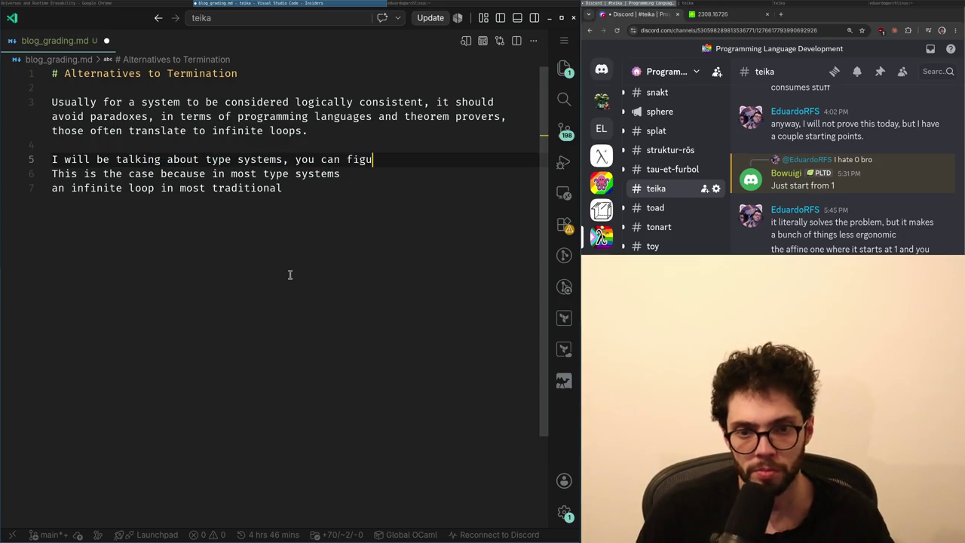
text(re out how t)
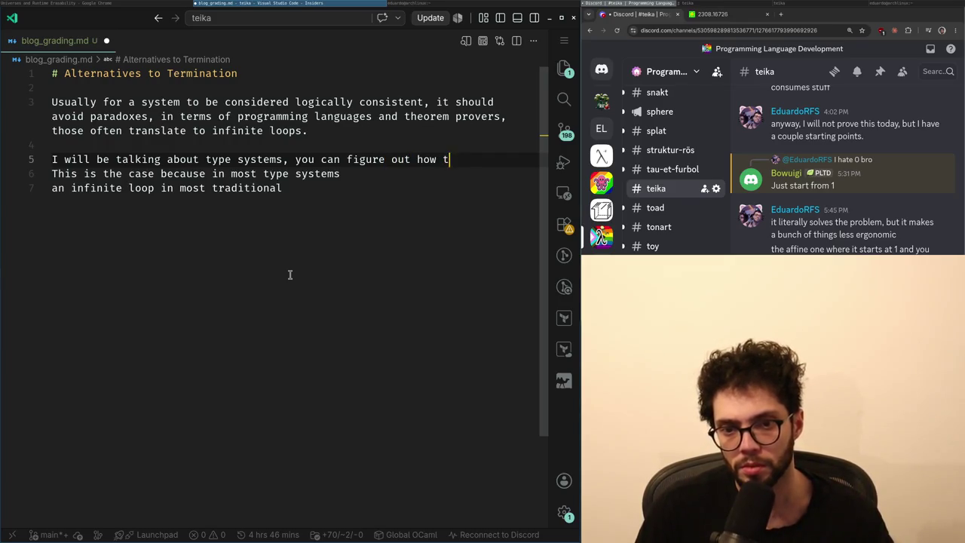
text(o translate those to lang)
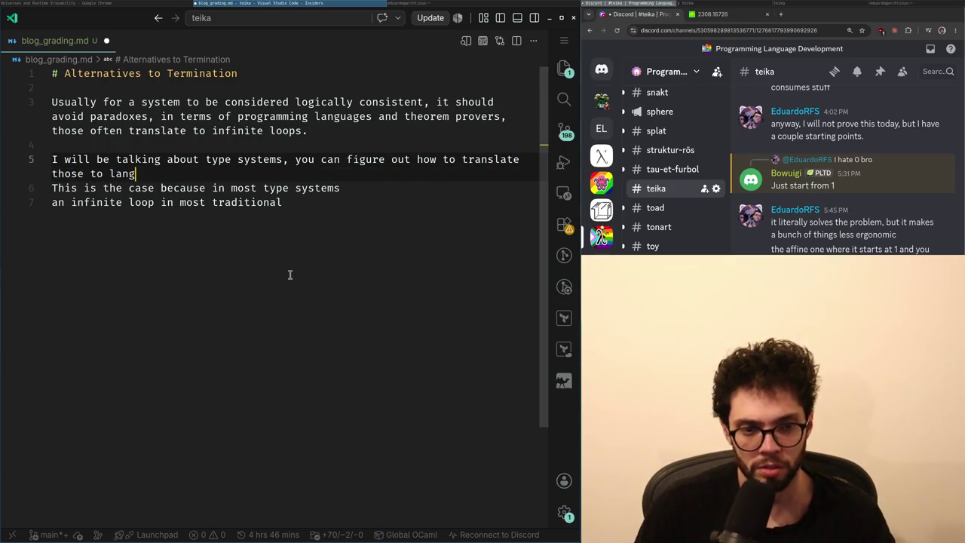
text(uages.)
- Correct the typos in line 7's 'there is … type of `False`' clause, positioning after 'there' to add 'no closed'
key(Return)
key(Down)
key(Down)
key(Left)
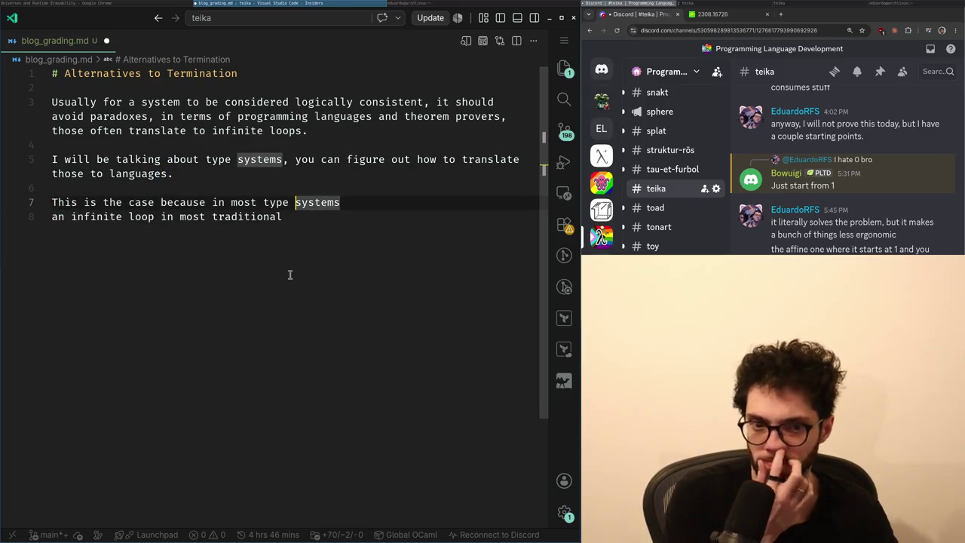
text(m )
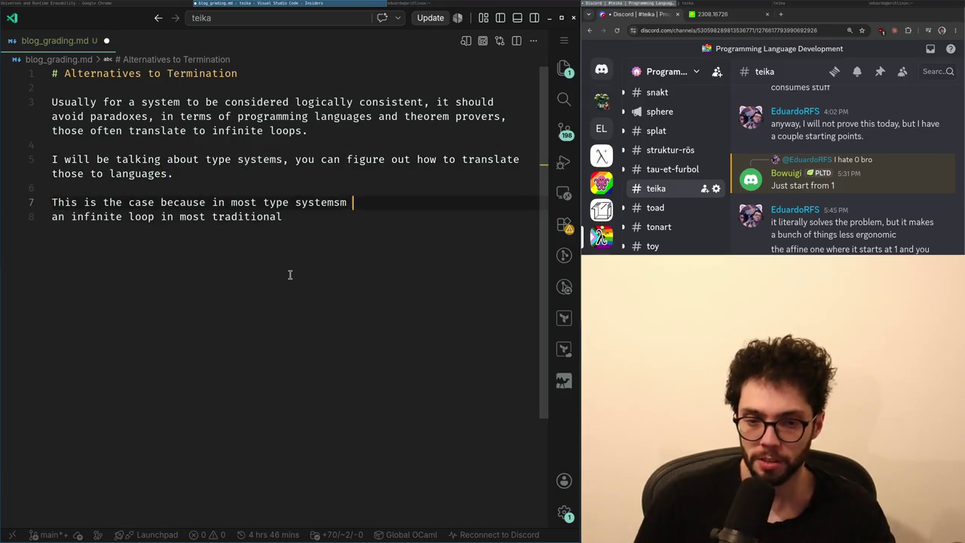
text(ype of)
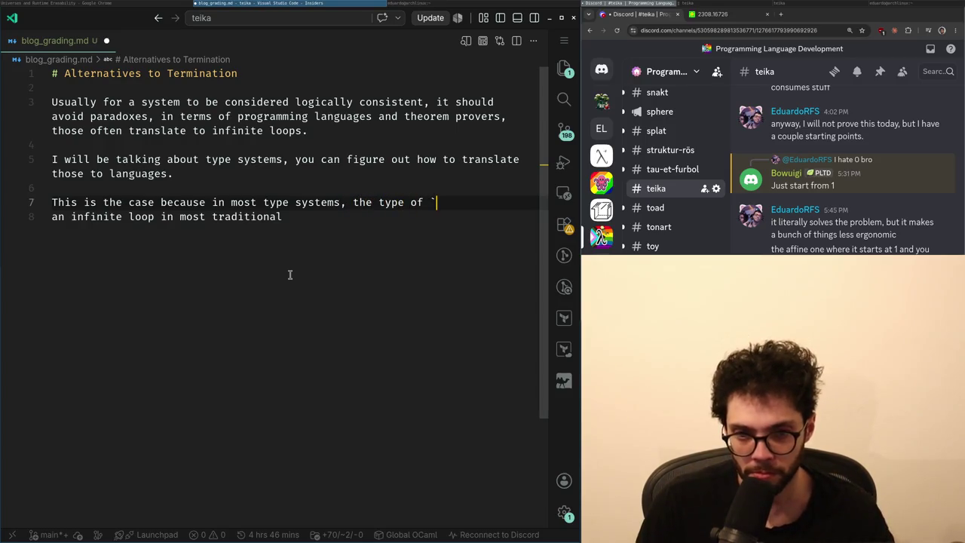
text(is in)
key(BackSpace)
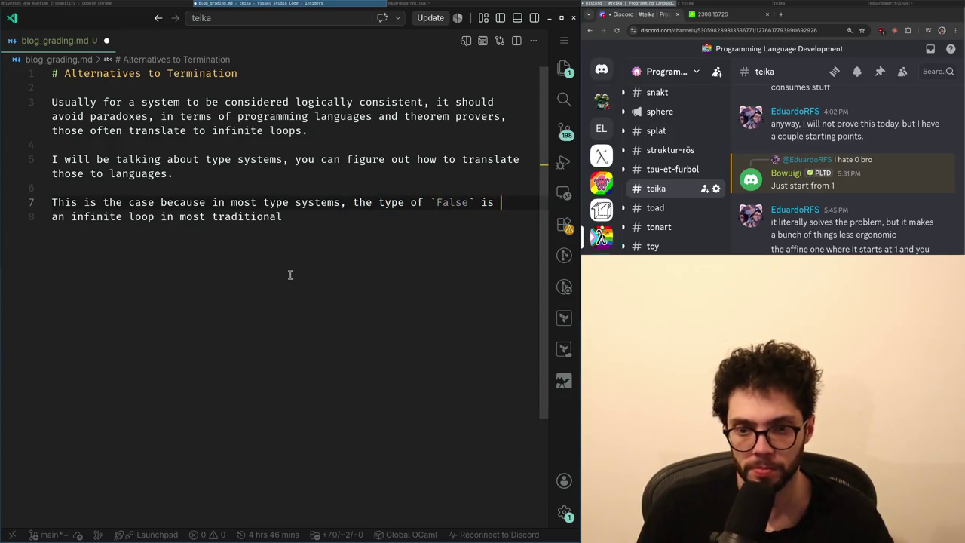
key(BackSpace)
text(o)
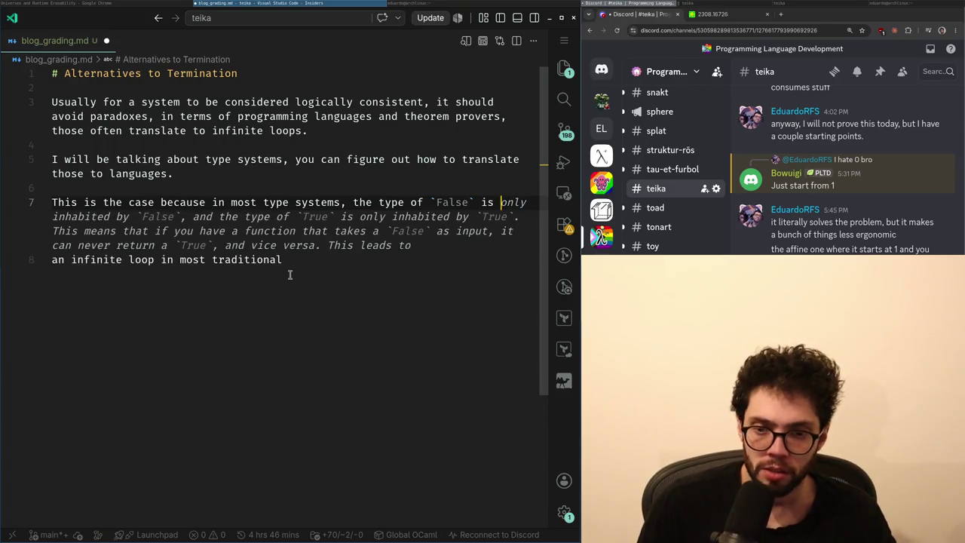
key(BackSpace)
key(BackSpace)
key(BackSpace)
key(BackSpace)
key(BackSpace)
key(BackSpace)
key(ctrl+Left)
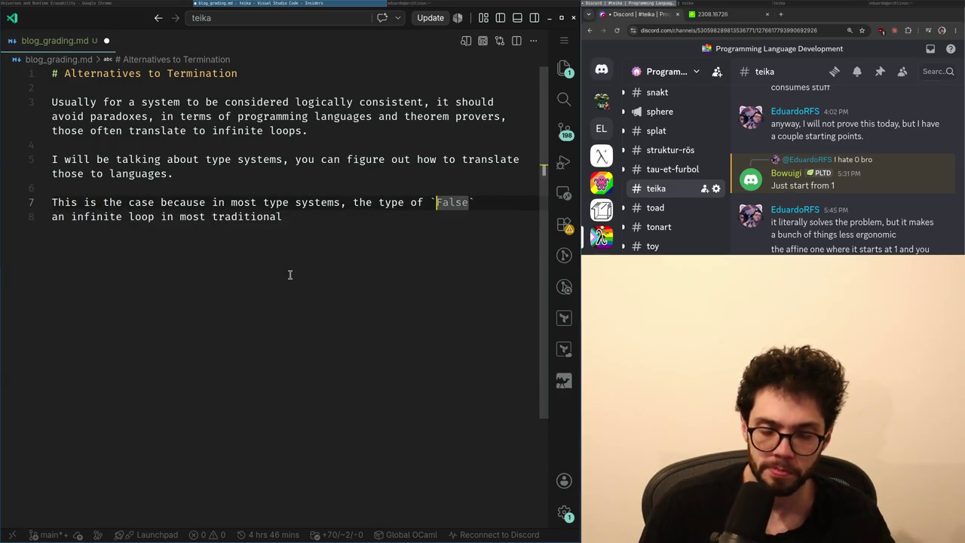
key(ctrl+Left)
key(ctrl+Left)
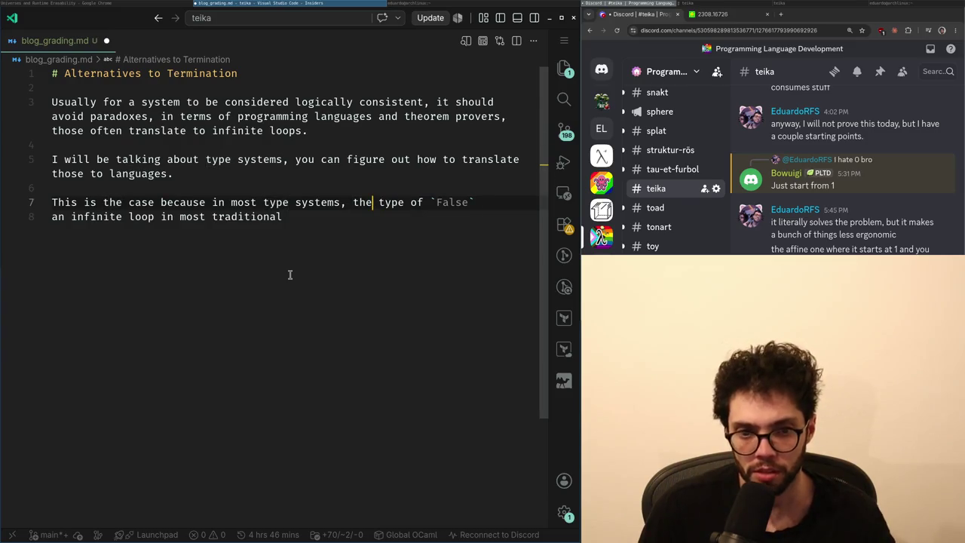
key(Left)
- Reword line 7 so no closed term has type `False`, dropping 'type of' and an unfinished 'aka' clause
text(no close)
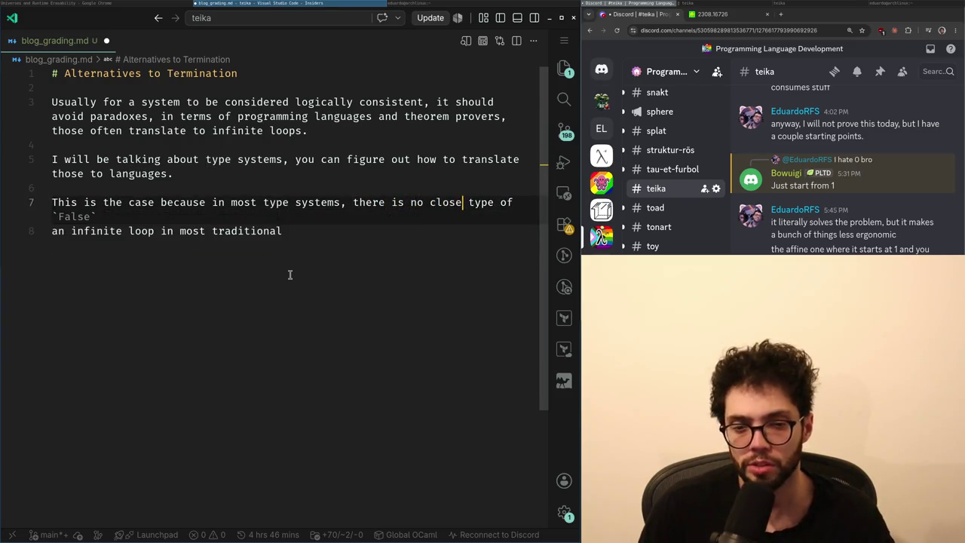
text(d)
key(ctrl+Left)
key(ctrl+Left)
key(Left)
key(ctrl+Right)
key(ctrl+Right)
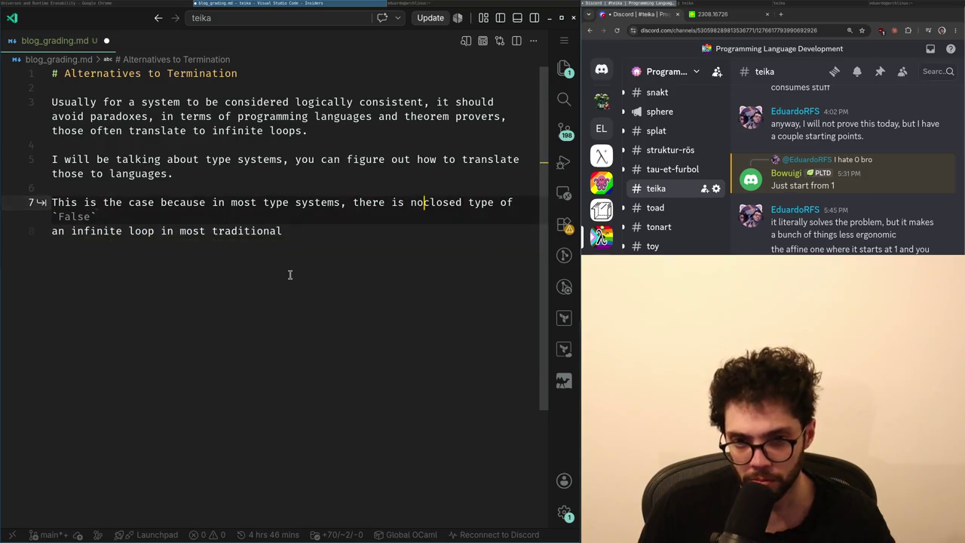
key(Right)
key(ctrl+shift+Right)
key(ctrl+shift+Right)
key(BackSpace)
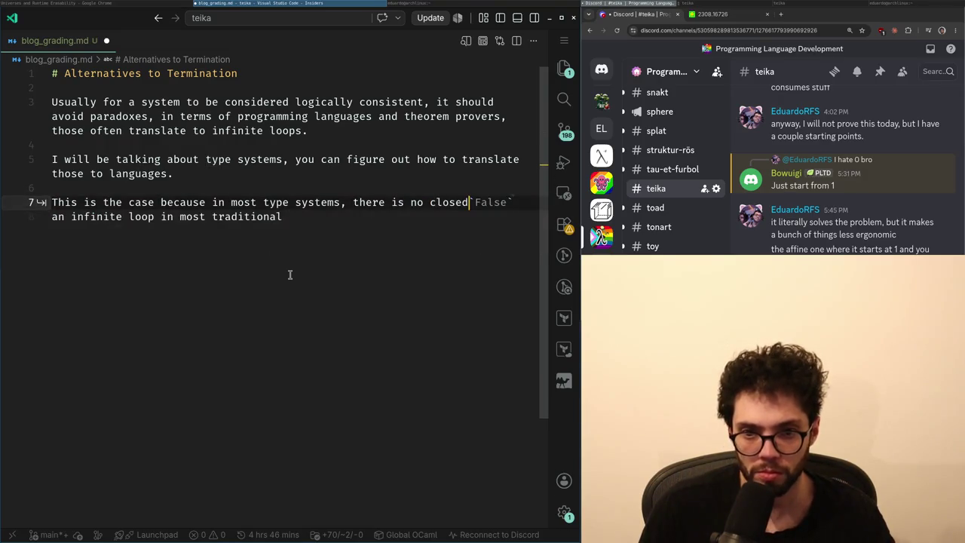
text(term with the type of `False)
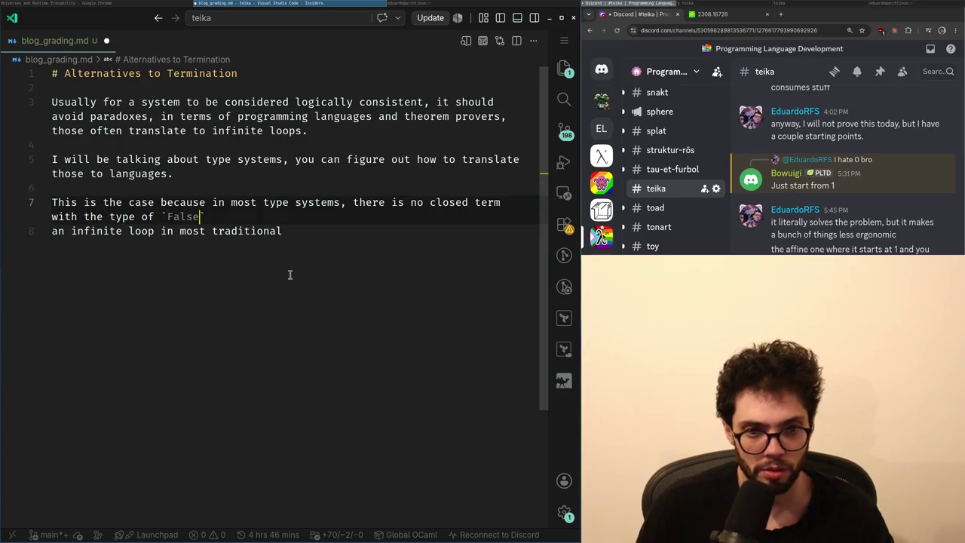
key(End)
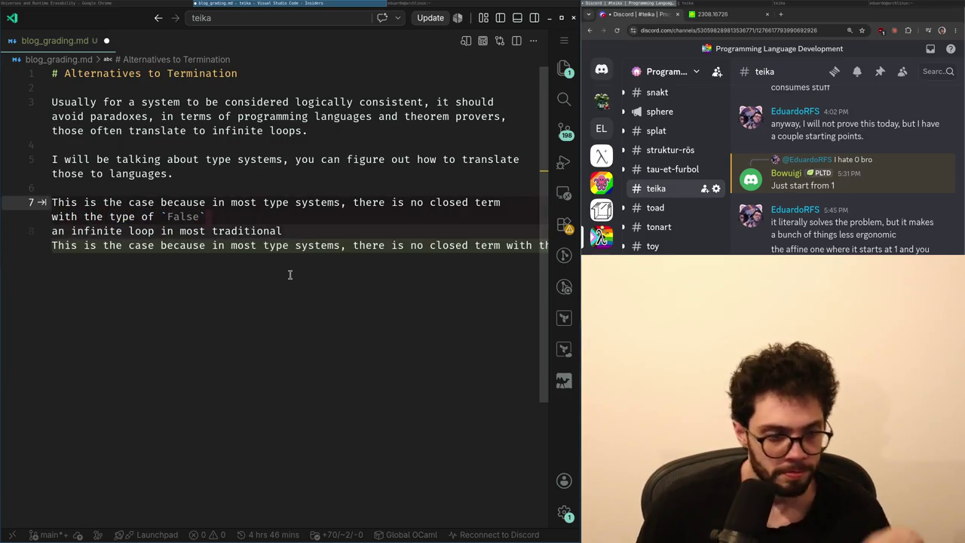
text(, aka )
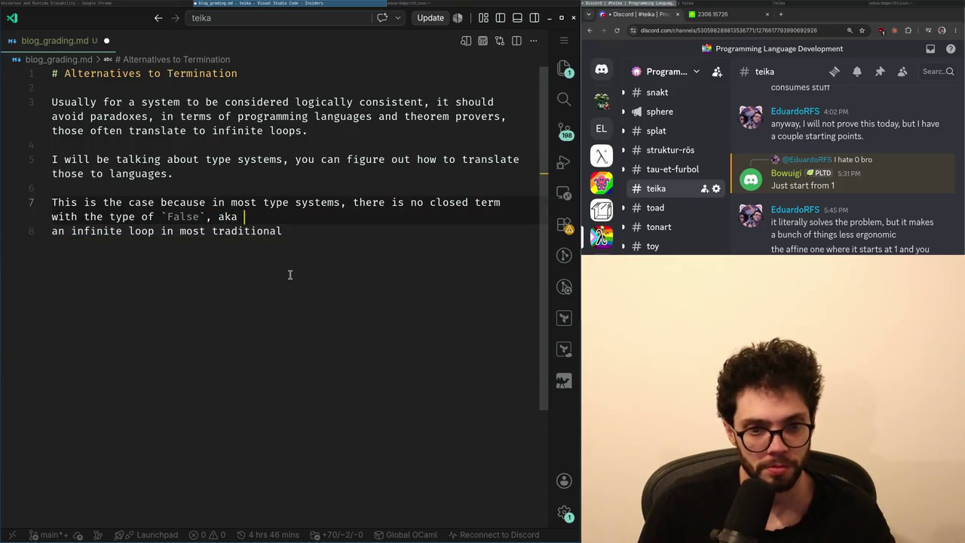
text(`)
key(BackSpace)
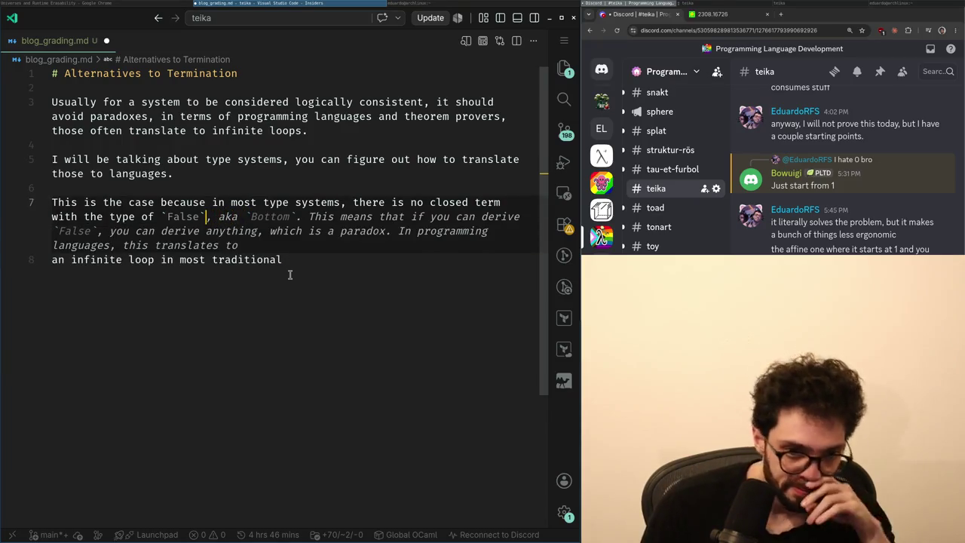
key(BackSpace)
key(BackSpace)
key(BackSpace)
text(.)
key(Return)
key(Left)
key(BackSpace)
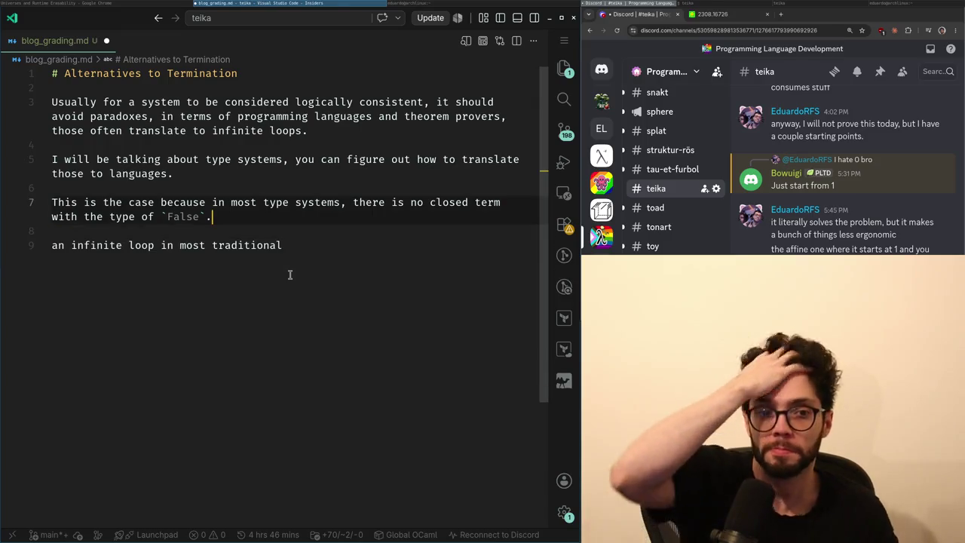
- Extend the sentence with 'meaning the only way to get' a `False` term, trimming the suggested ending
text(, meaning)
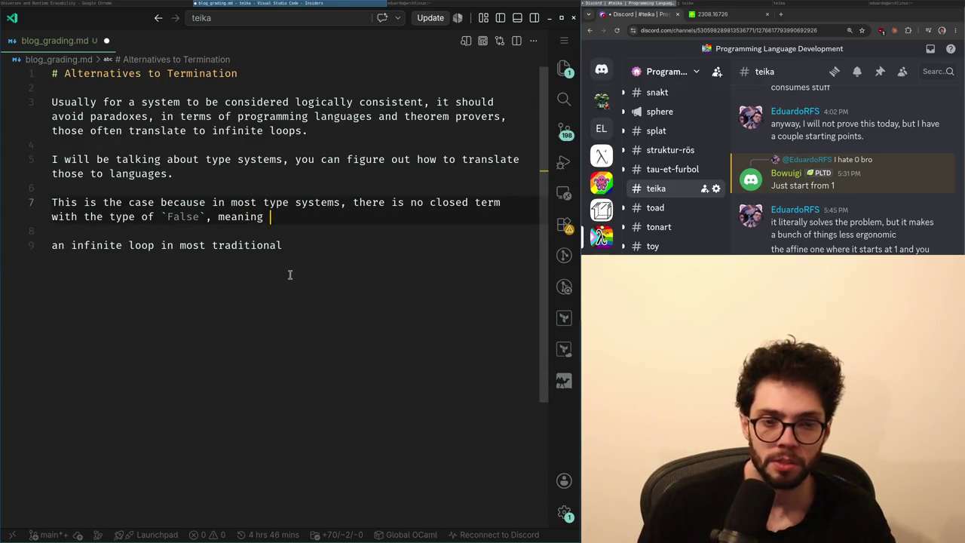
text(the only o)
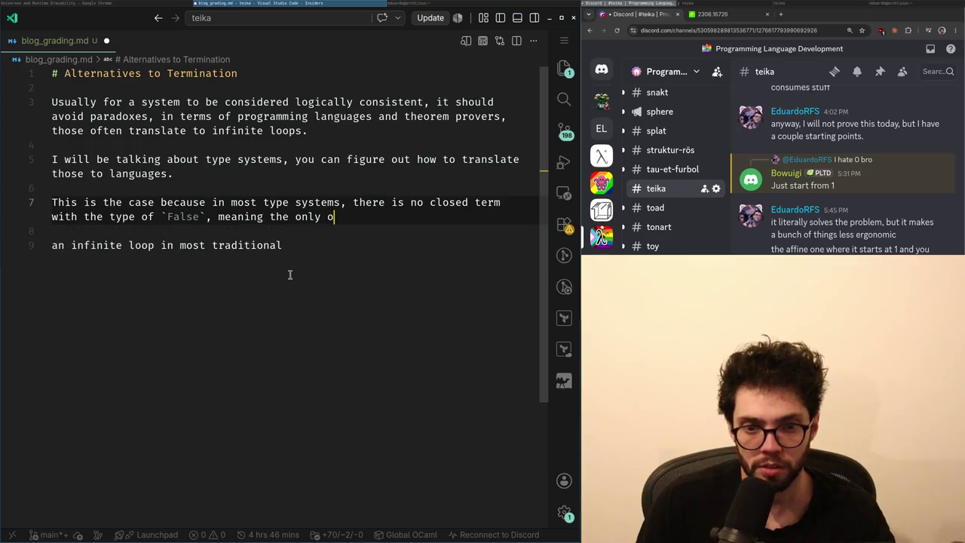
key(BackSpace)
text(way )
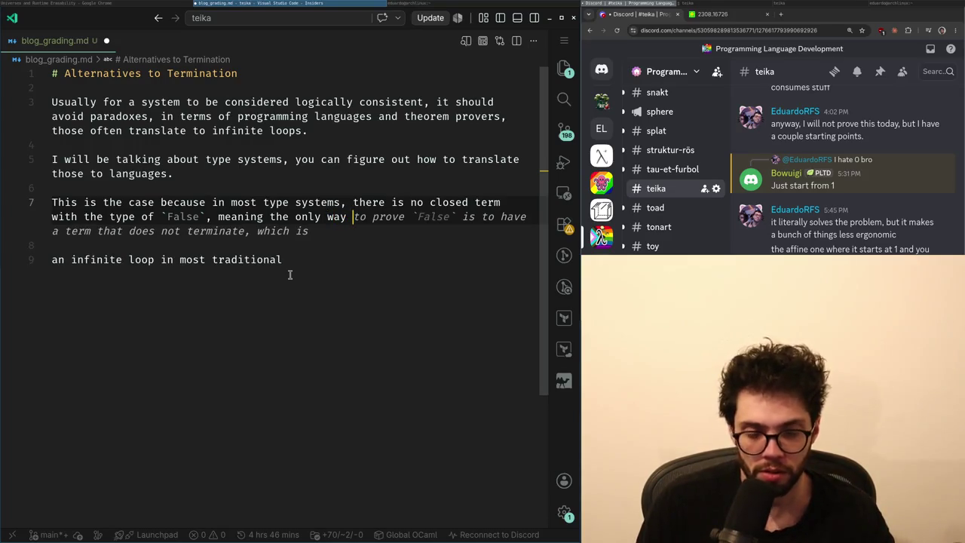
text(to get)
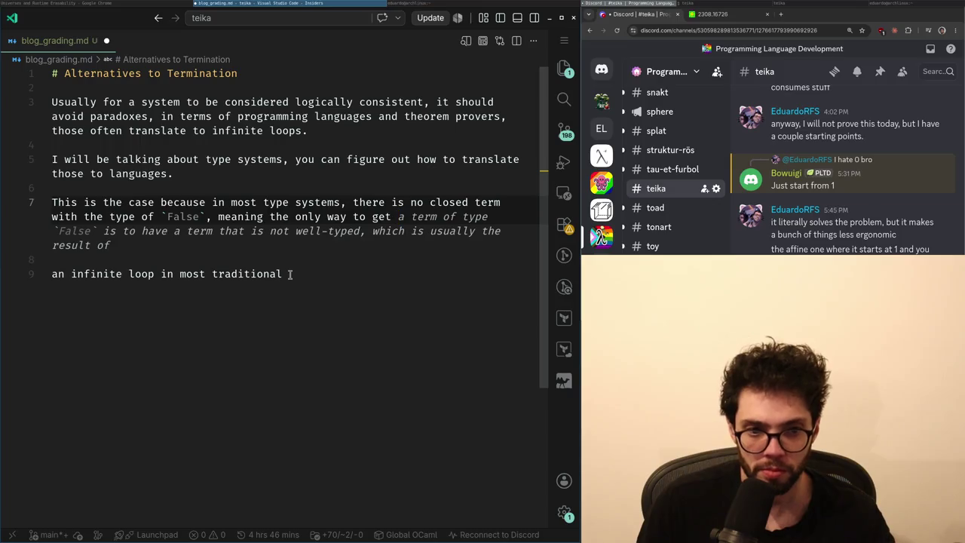
key(Tab)
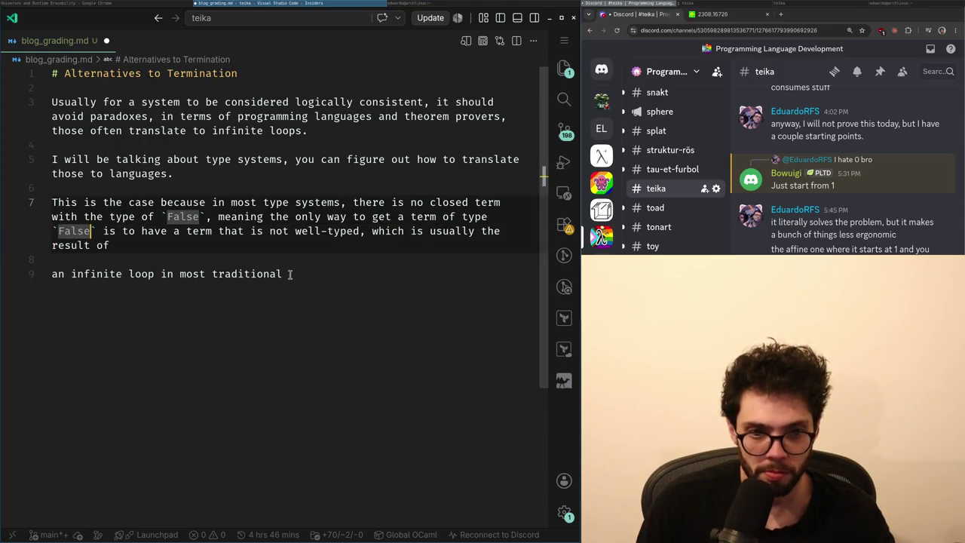
key(shift+Down)
key(BackSpace)
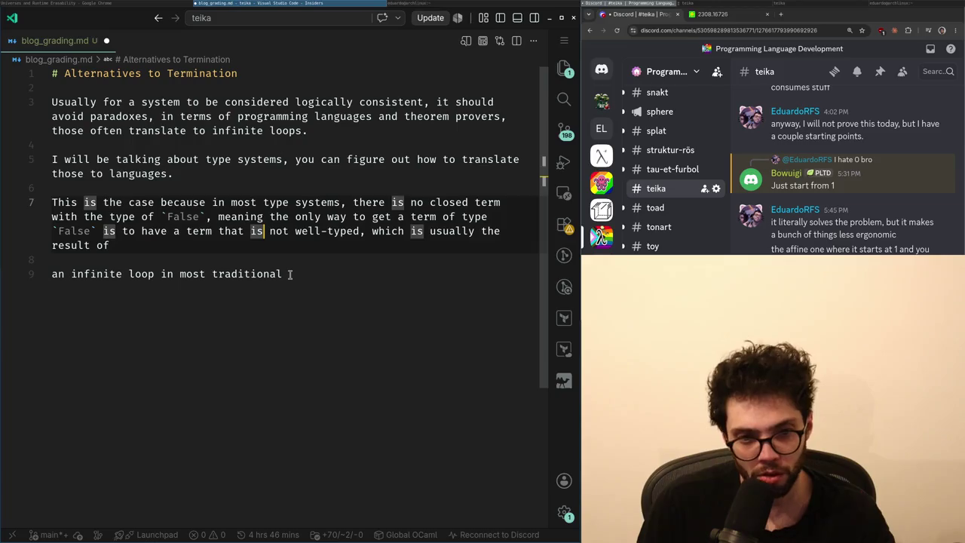
- Replace 'closed' on line 7 with 'no term in head normal form' before the type `False`
key(Up)
key(Up)
key(ctrl+Right)
key(ctrl+Right)
key(ctrl+Right)
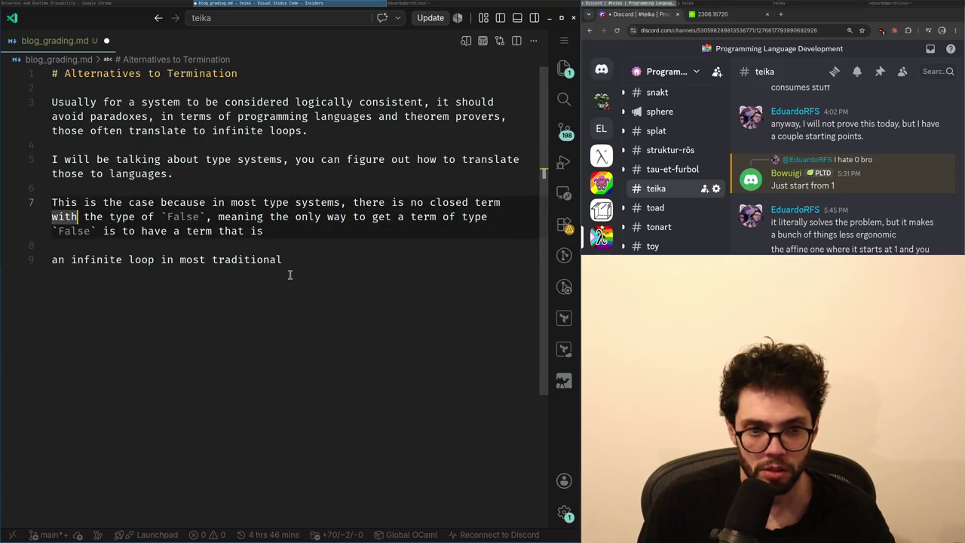
key(ctrl+Delete)
key(BackSpace)
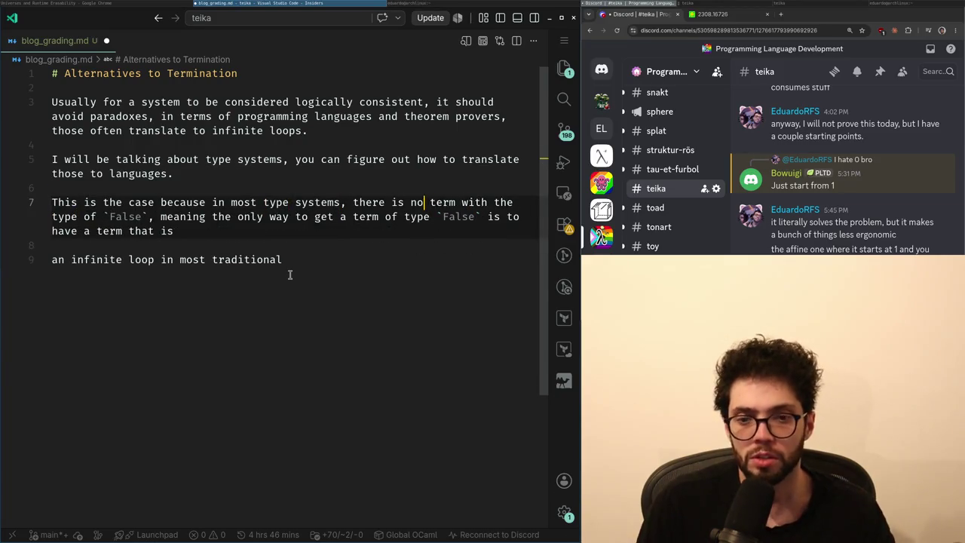
text(normalized)
key(ctrl+BackSpace)
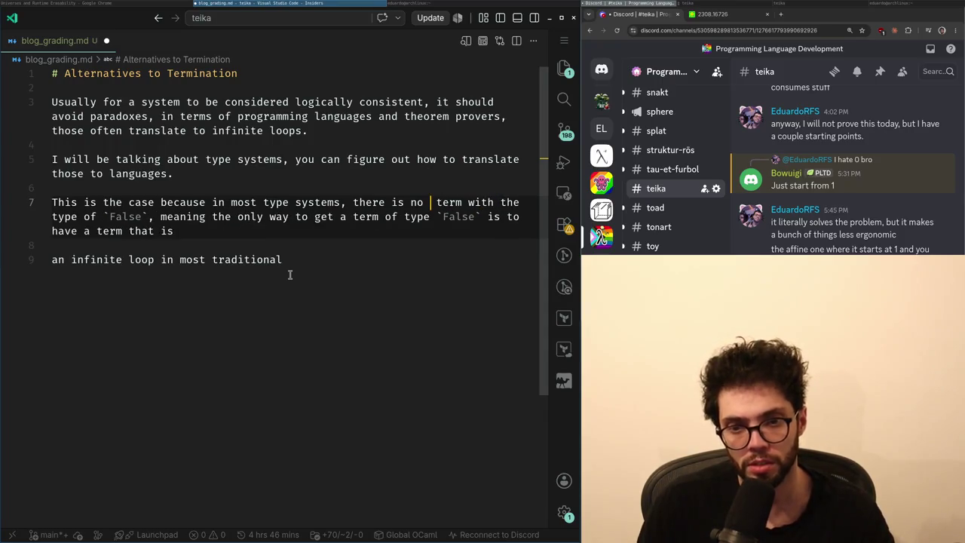
key(ctrl+BackSpace)
text(no ter)
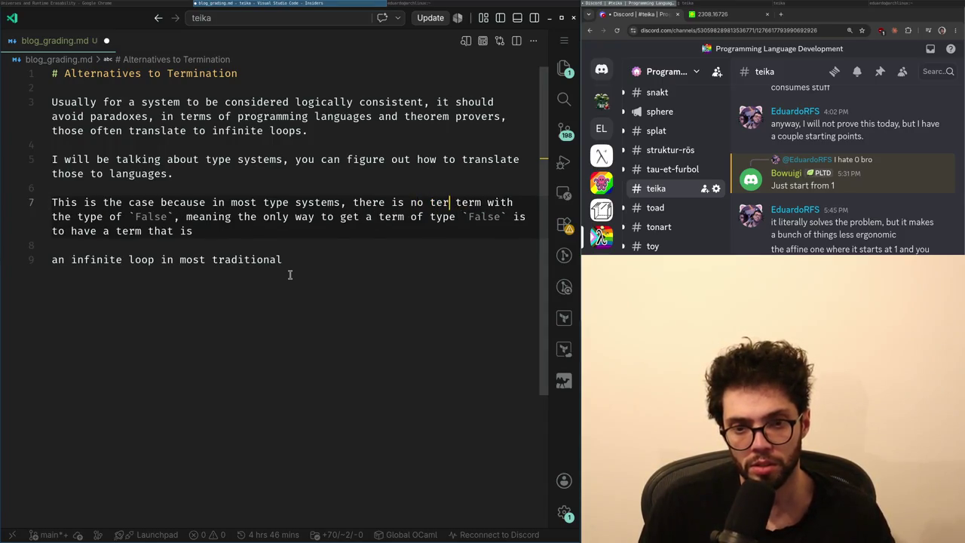
text(m in head normal form)
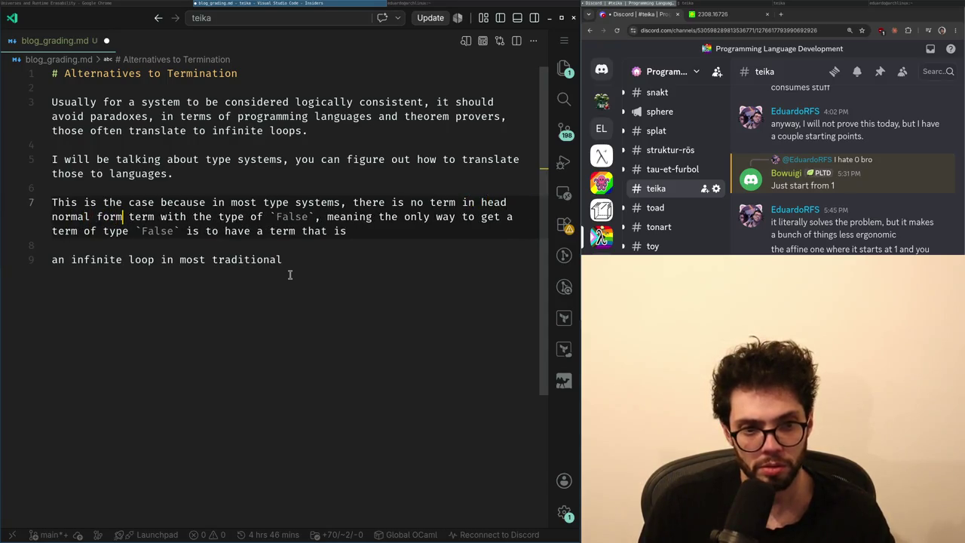
key(ctrl+Right)
key(ctrl+BackSpace)
key(ctrl+Right)
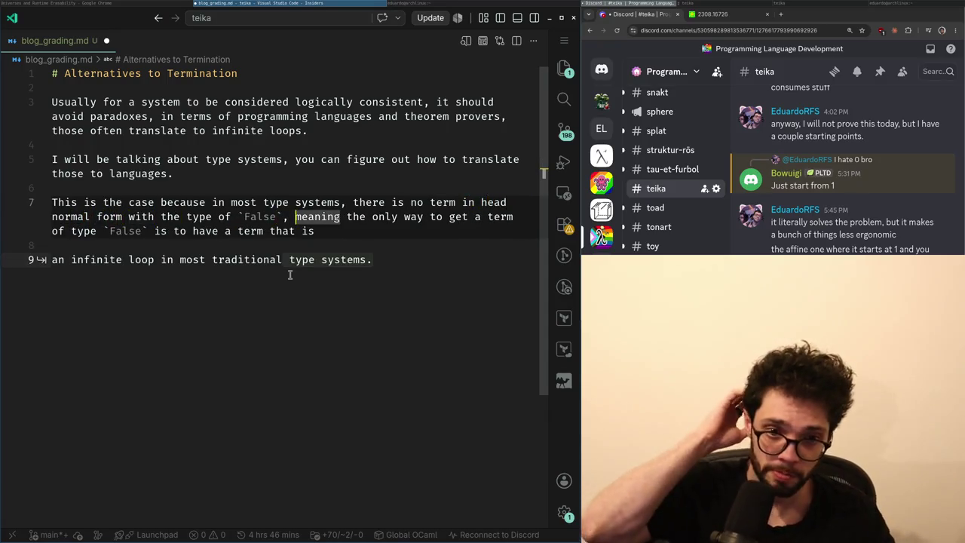
key(Right)
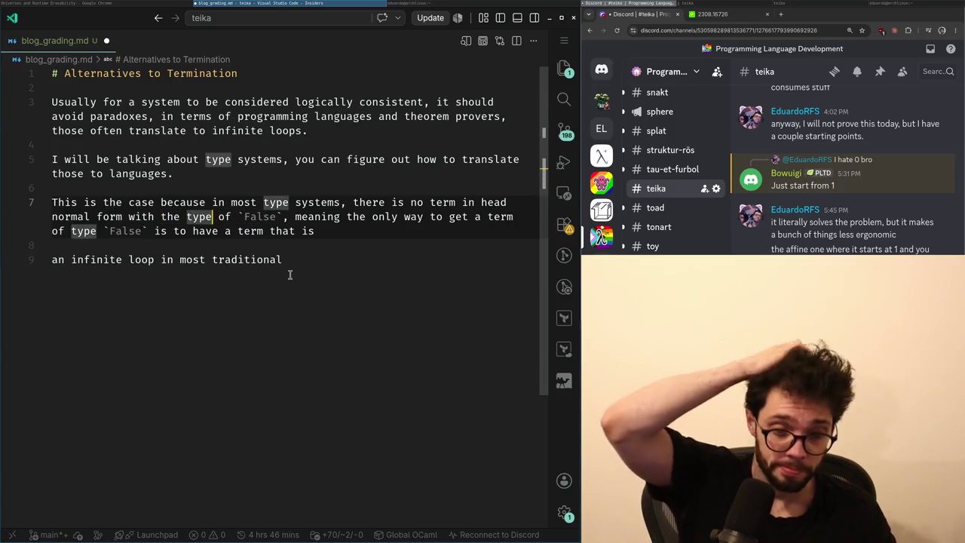
- Review the sentence and end it with 'not in head normal form.'
key(Down)
key(End)
key(Up)
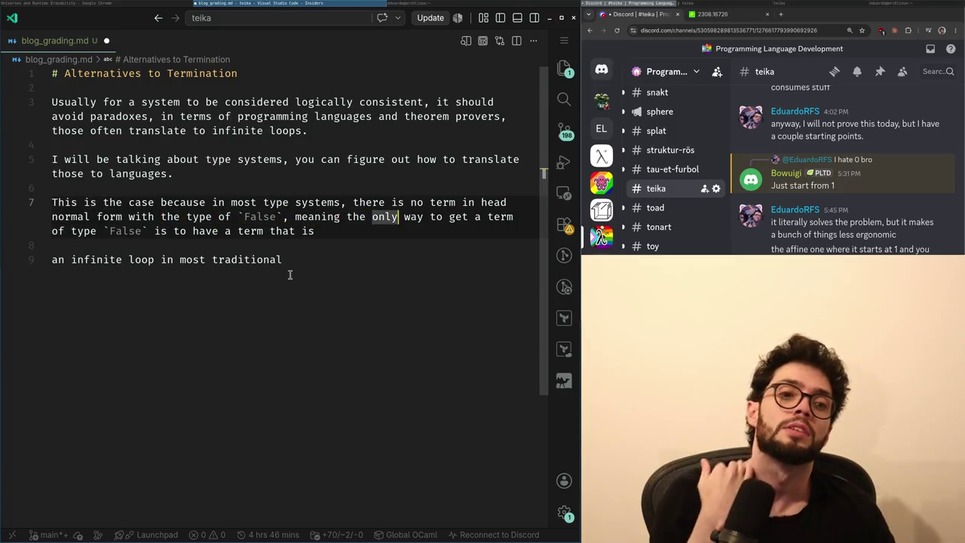
key(ctrl+Right)
key(Down)
key(ctrl+Right)
key(ctrl+Right)
key(ctrl+Right)
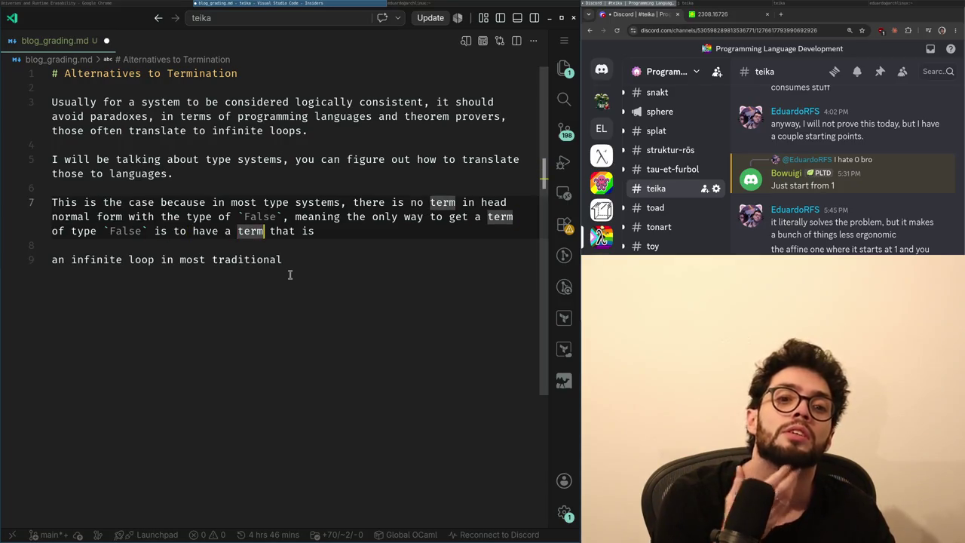
key(End)
text(no)
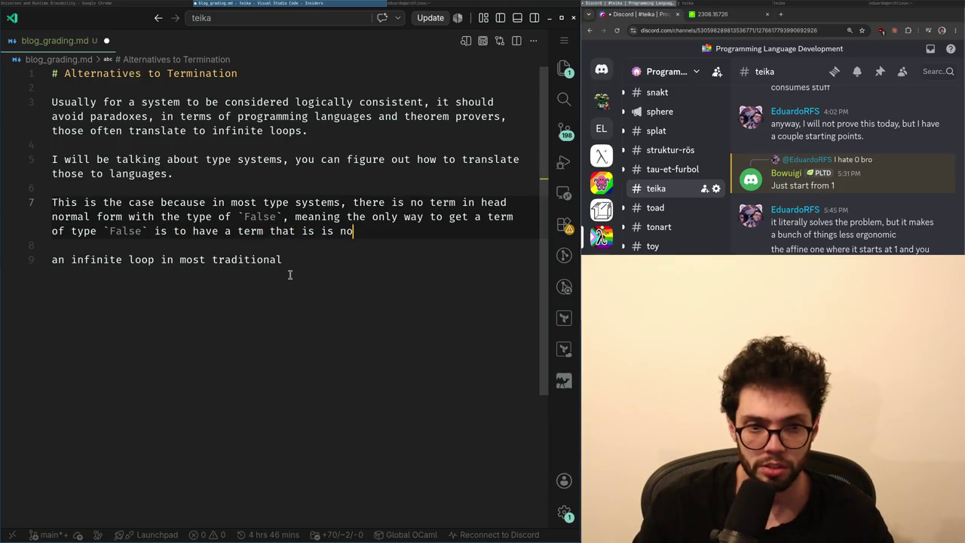
text(t in head normal form,)
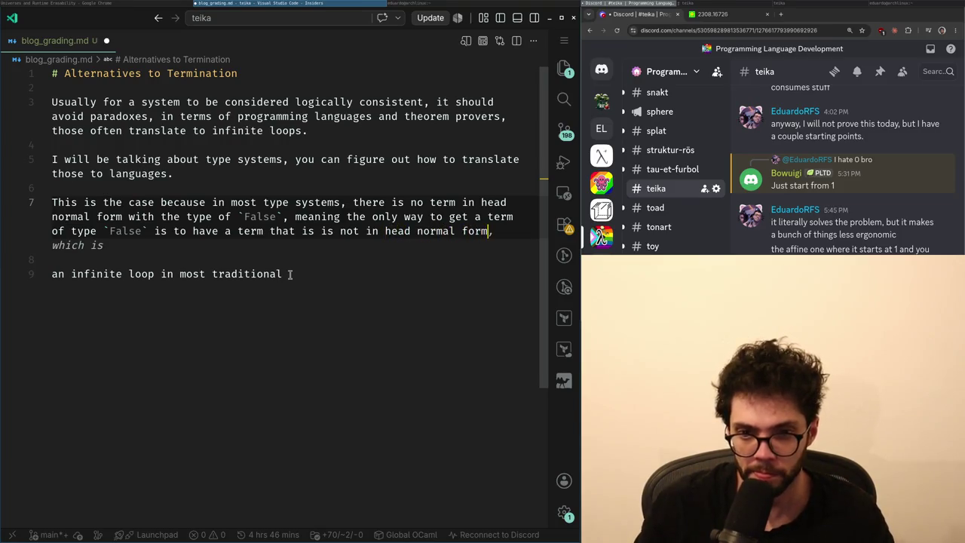
key(BackSpace)
text(.)
key(Return)
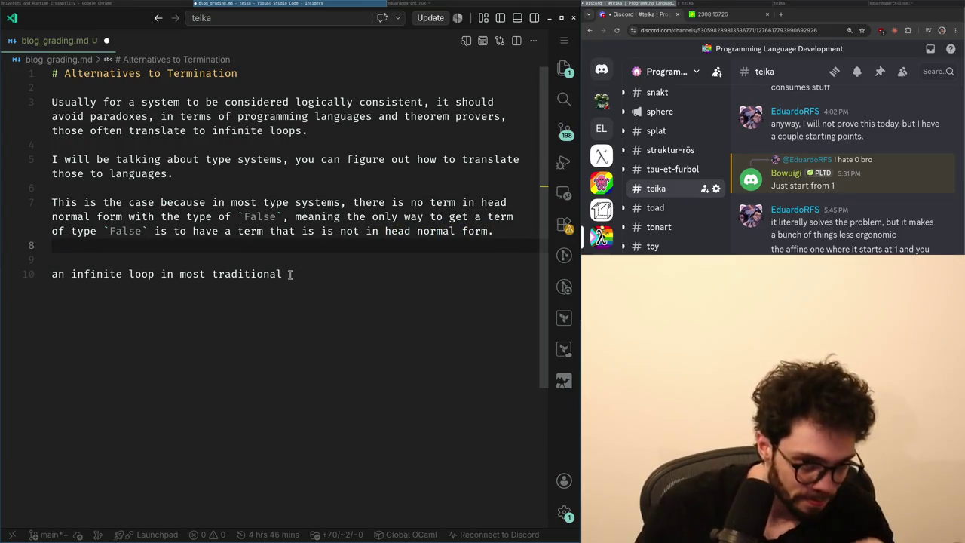
key(alt+Tab)
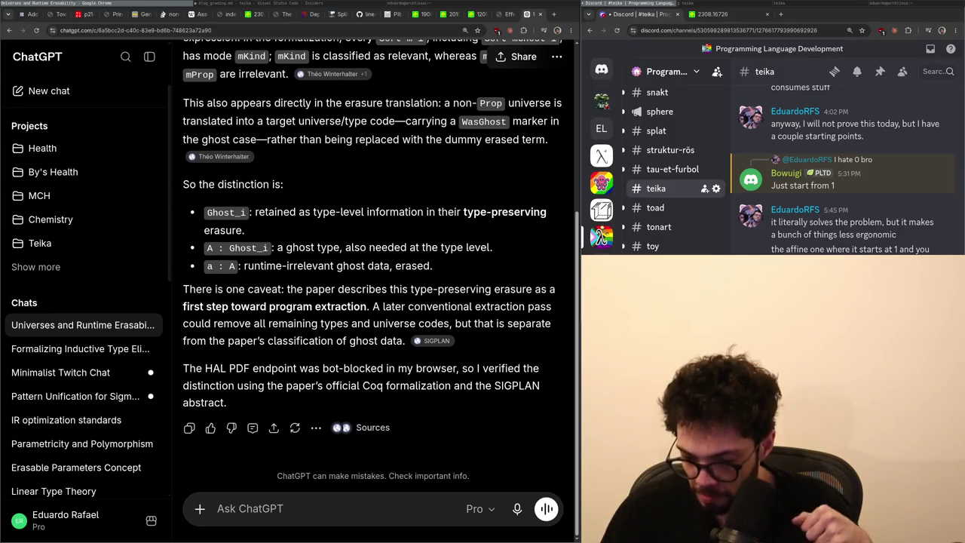
- Delete the leftover sentence fragment at the end of the blog draft
key(alt+Tab)
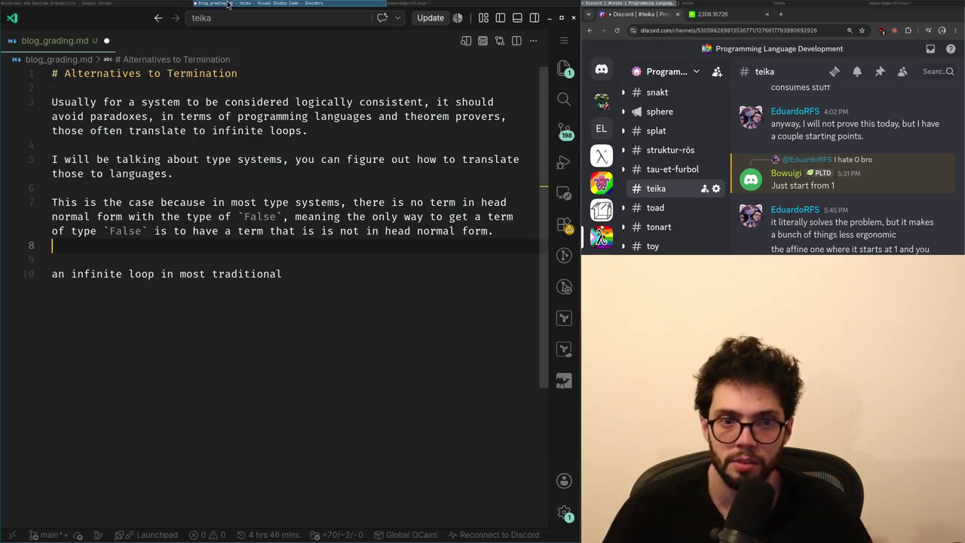
key(Down)
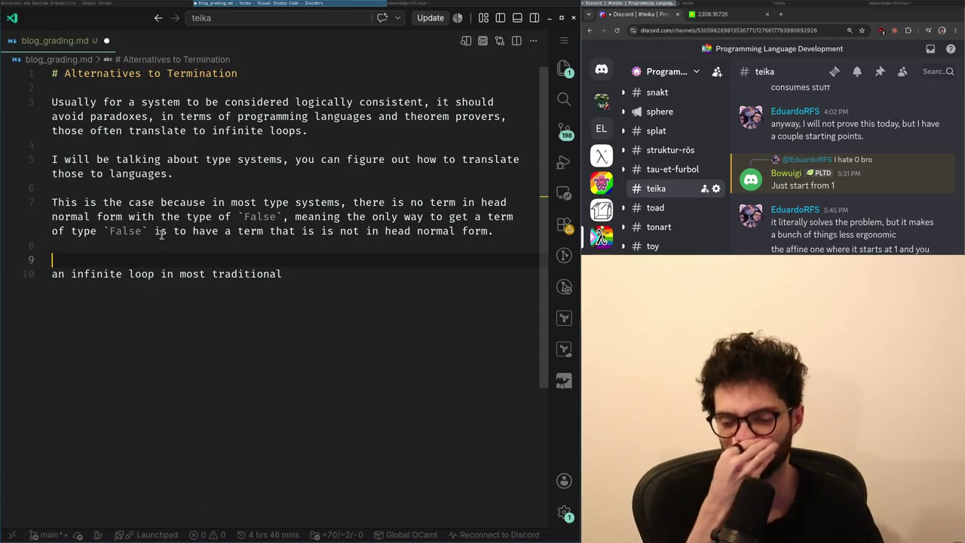
key(shift+Down)
key(shift+End)
key(BackSpace)
key(BackSpace)
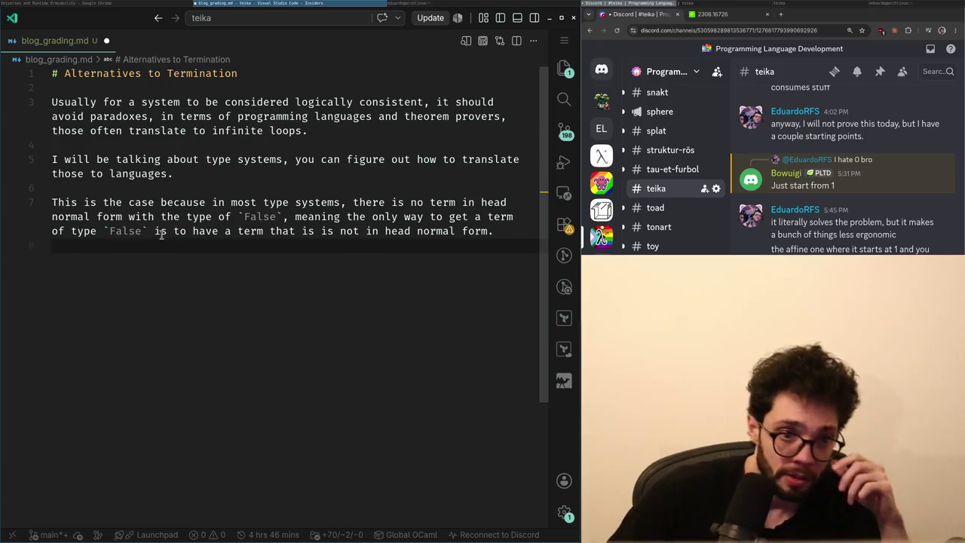
- Add a '## Why' heading under the title and '## How' at the end, then save
key(Up)
key(Up)
key(Up)
key(Up)
key(Up)
key(Up)
key(Up)
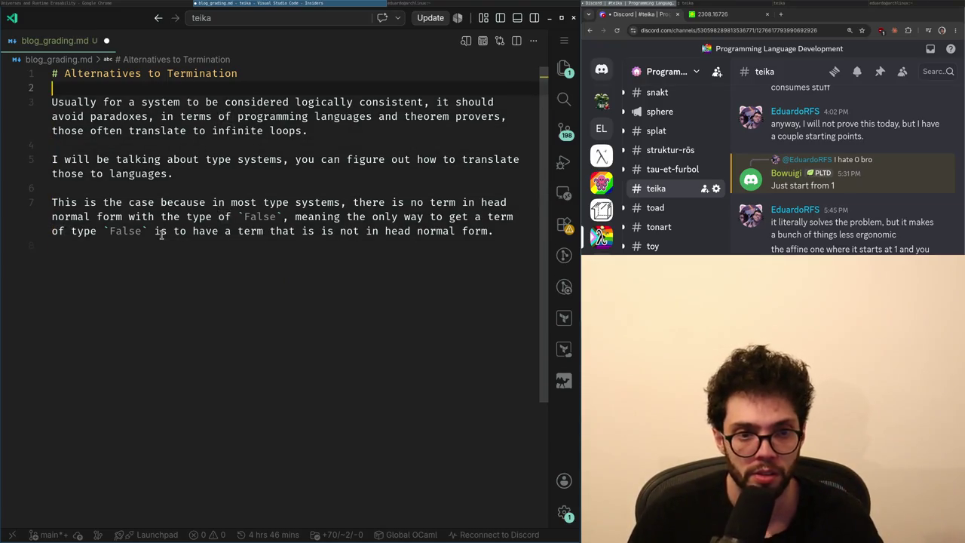
key(Return)
text(## Why)
key(Return)
key(ctrl+End)
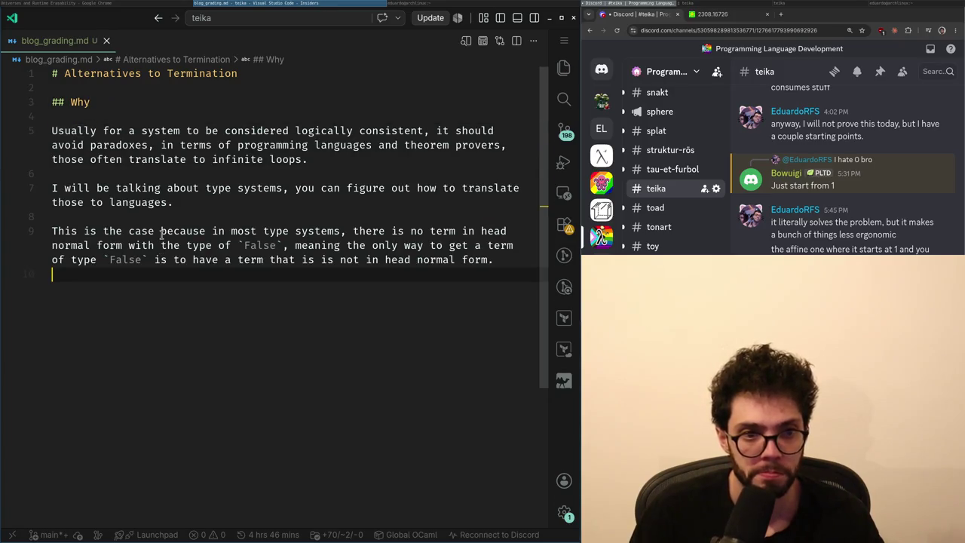
key(Return)
text(## How)
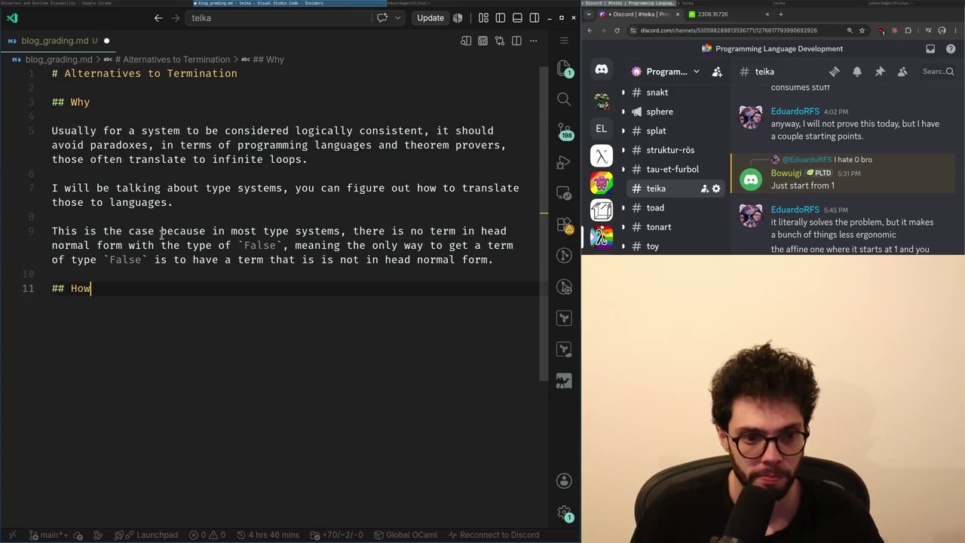
key(Return)
key(ctrl+s)
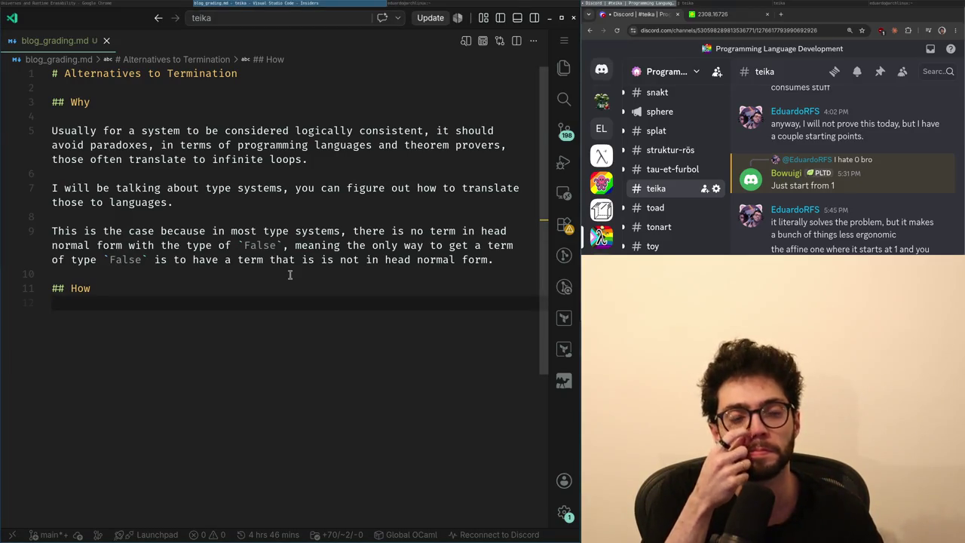
- Draft an opening under How ('Most modern type systems a…') and discard it
key(Return)
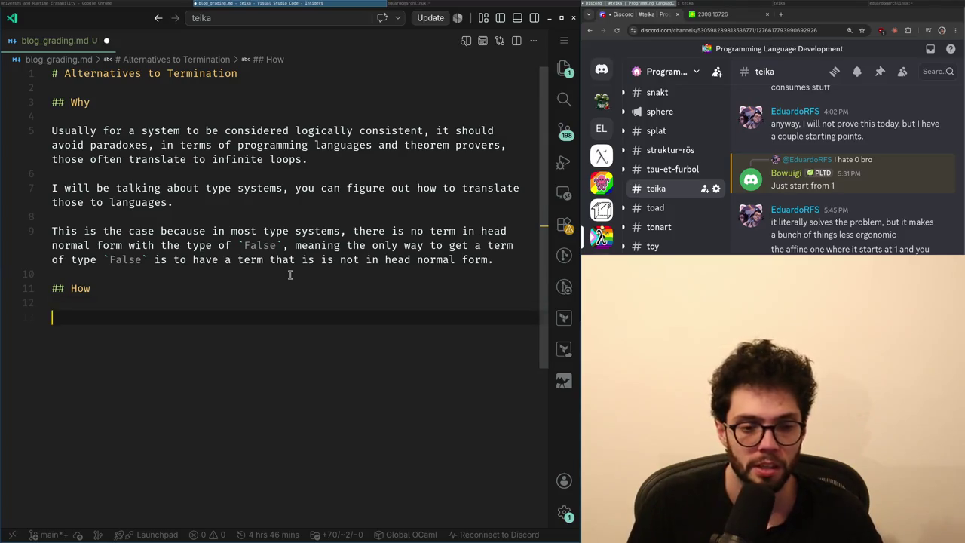
text(As)
key(BackSpace)
key(BackSpace)
key(BackSpace)
text(U)
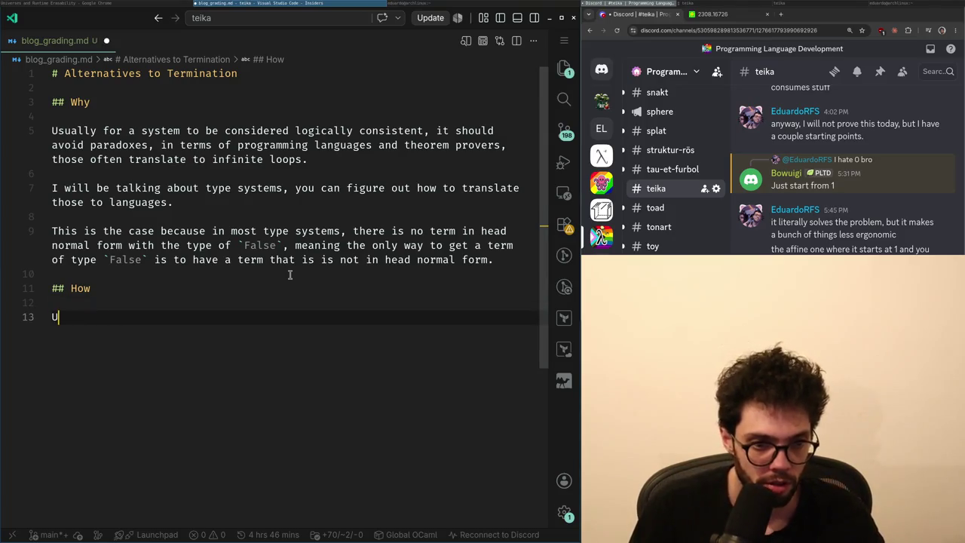
text(sually type)
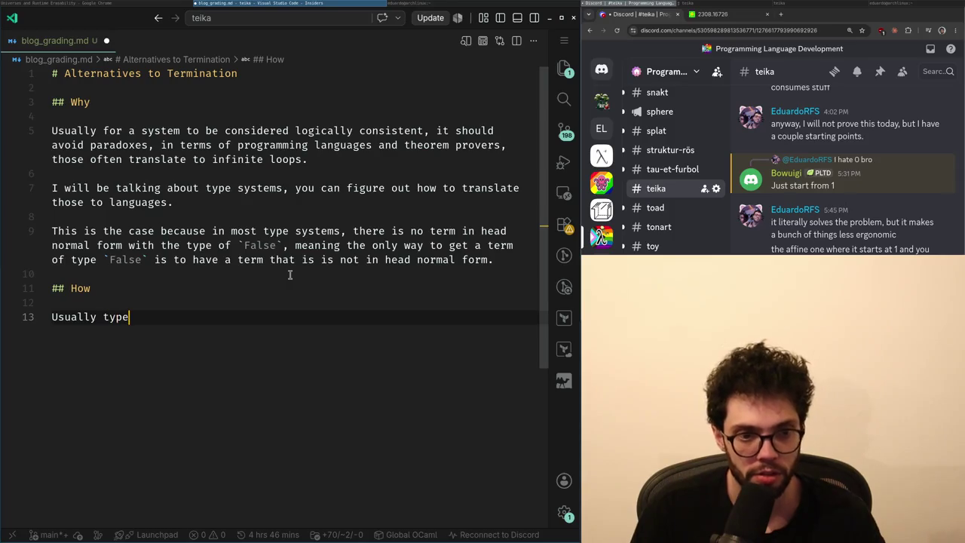
key(ctrl+BackSpace)
key(ctrl+BackSpace)
text(Most moder)
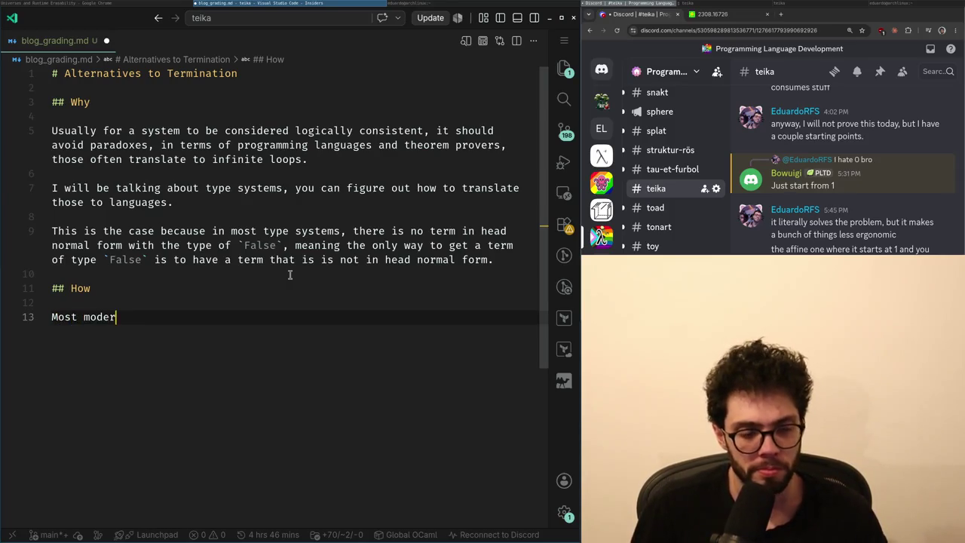
text(n type systems a)
key(shift+Home)
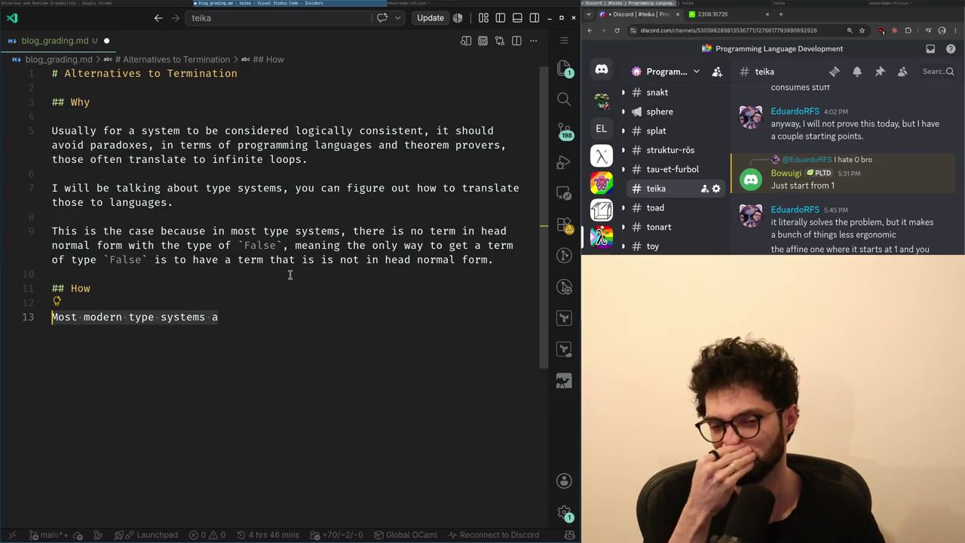
key(BackSpace)
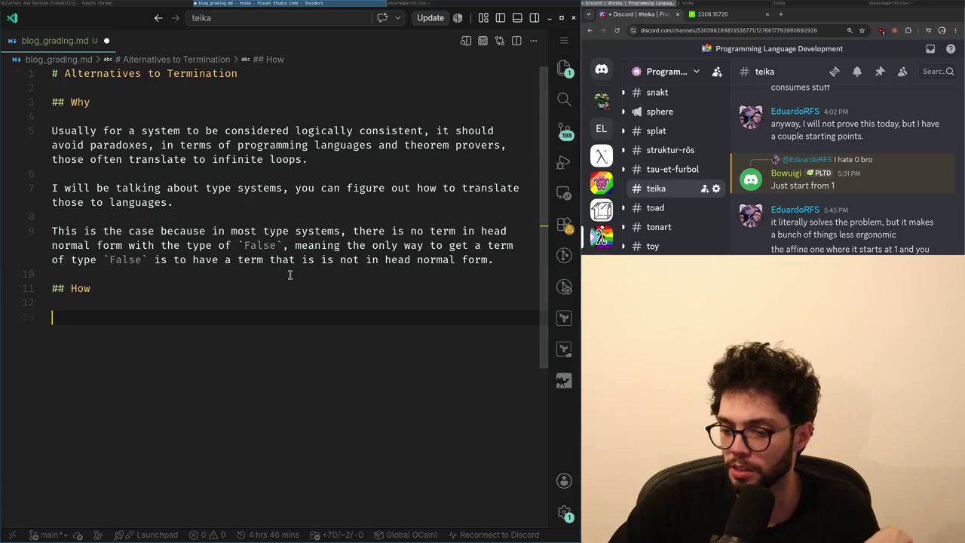
- Above the How heading, write that the untyped lambda calculus is known to not be normalizing
key(Up)
key(Up)
key(Return)
key(Up)
key(Return)
key(Up)
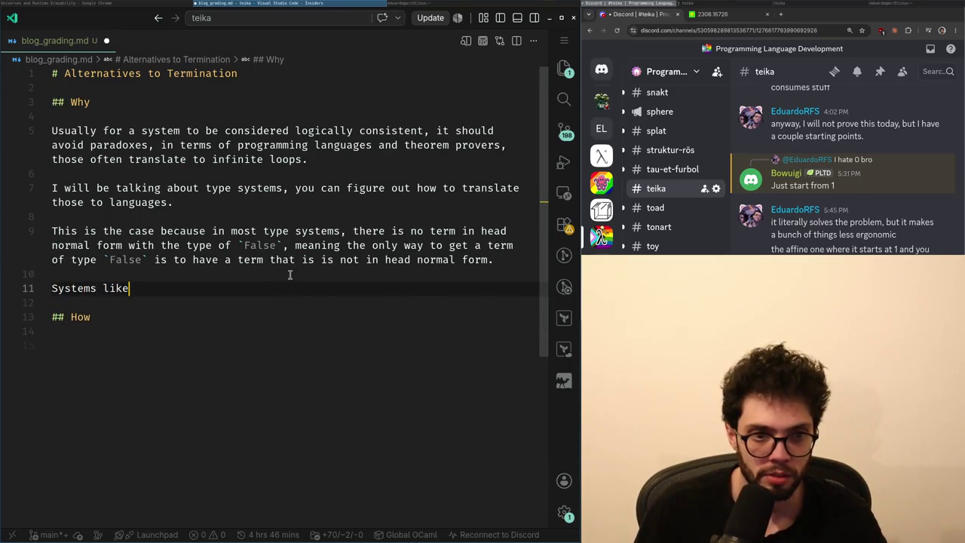
text(the untyped la)
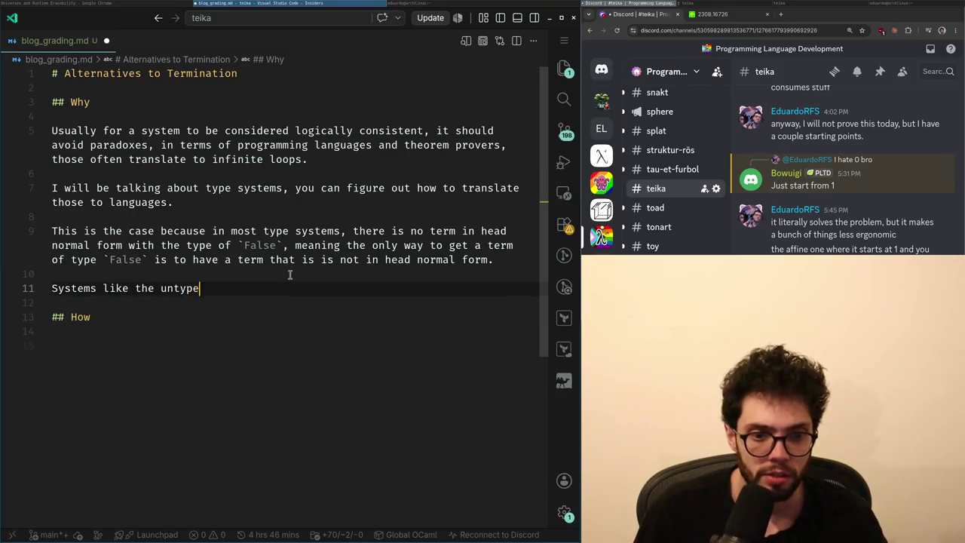
text(mbda ca)
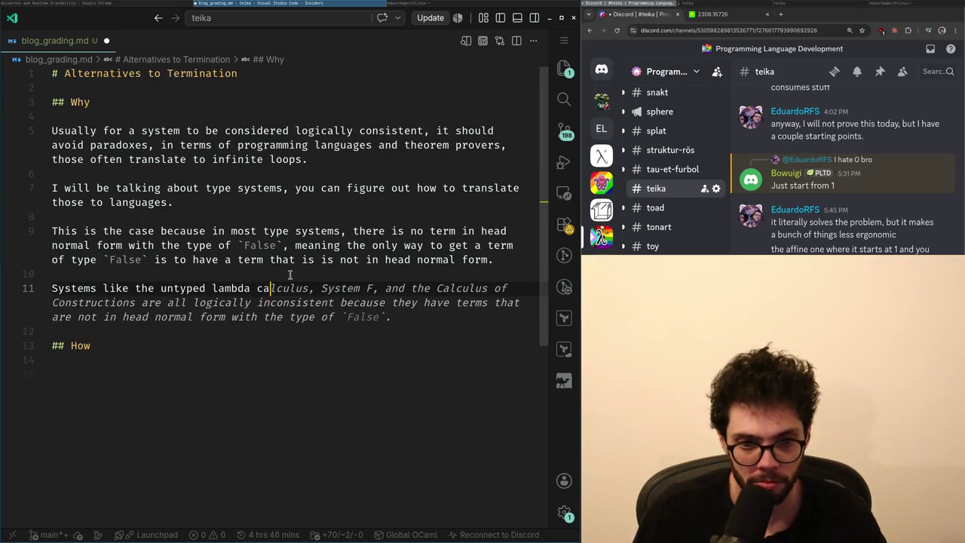
text(lculus, are known to )
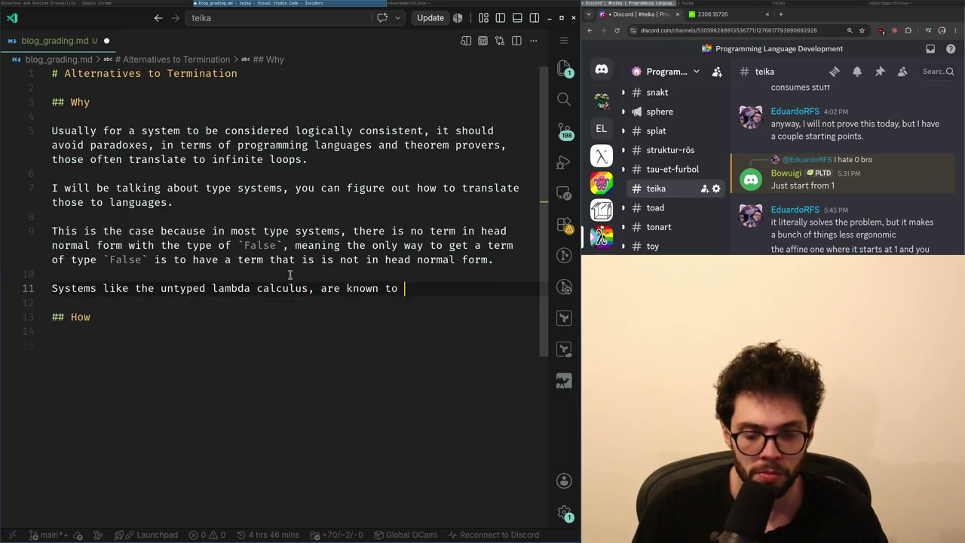
text(not be strong nor)
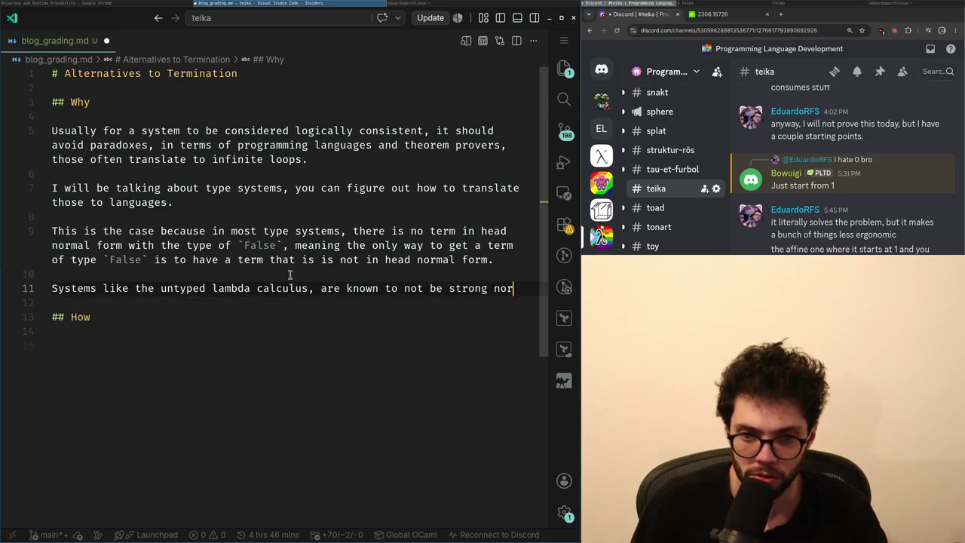
key(ctrl+BackSpace)
key(ctrl+BackSpace)
text(normaliz)
key(ctrl+BackSpace)
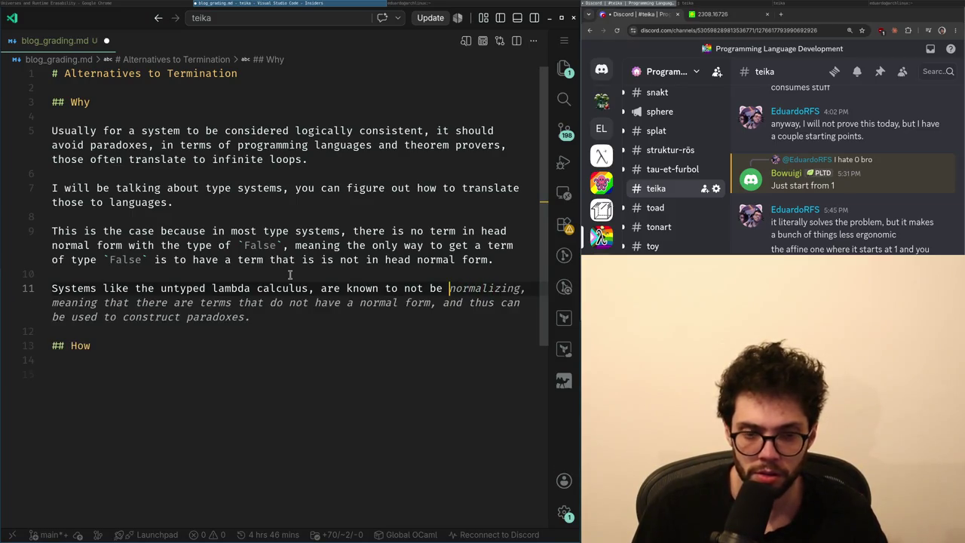
text(normalizing,)
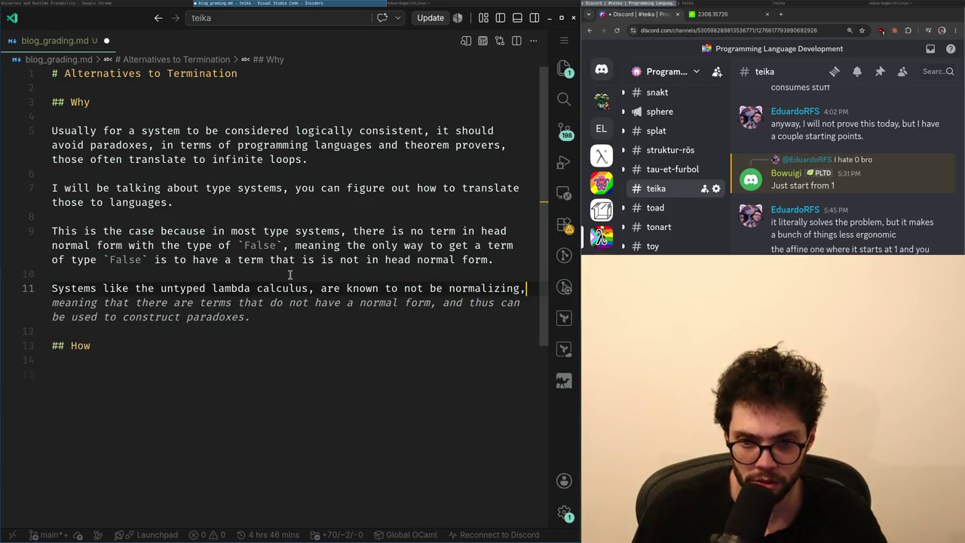
- Complete that sentence with ', not even weak normalizing.'
key(BackSpace)
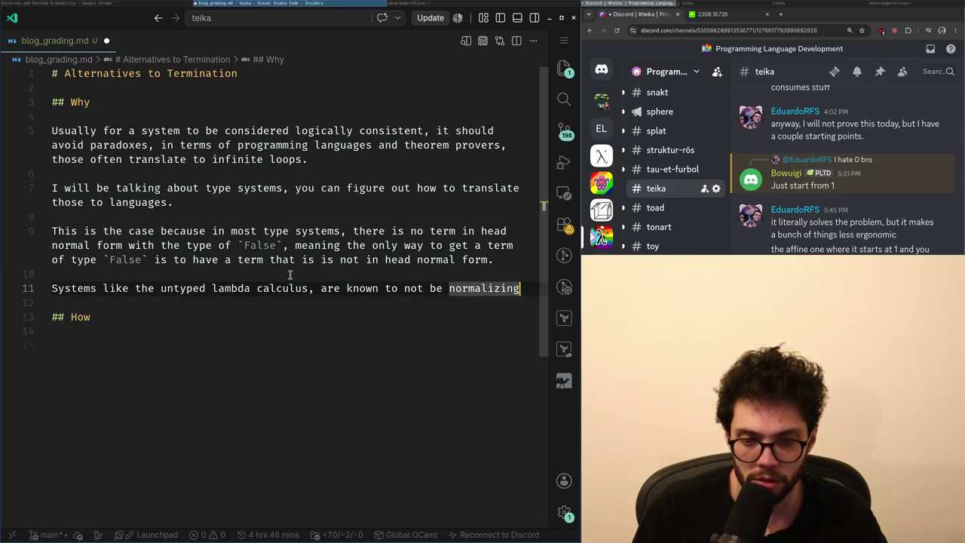
text(, not ev)
key(BackSpace)
key(BackSpace)
key(BackSpace)
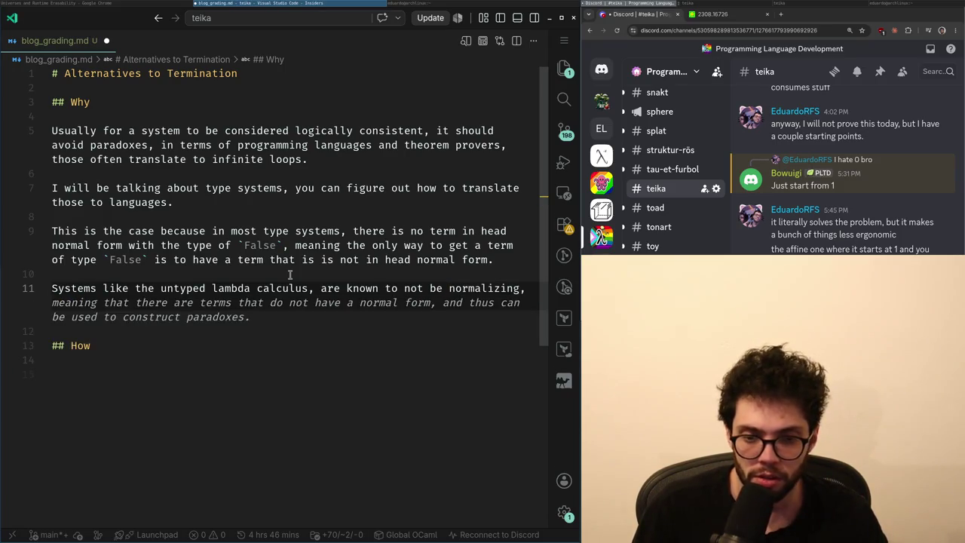
key(BackSpace)
key(BackSpace)
text(, not e)
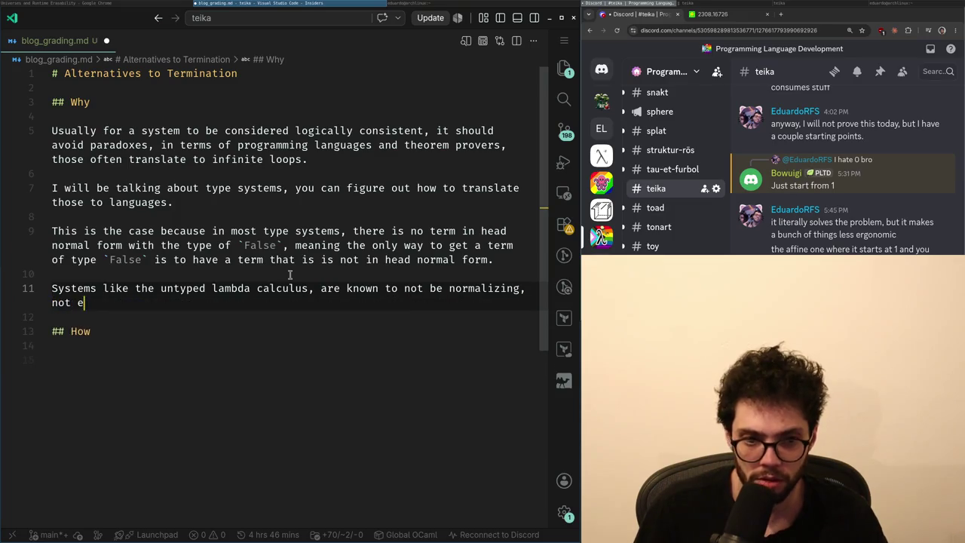
text(ven weak normaliz)
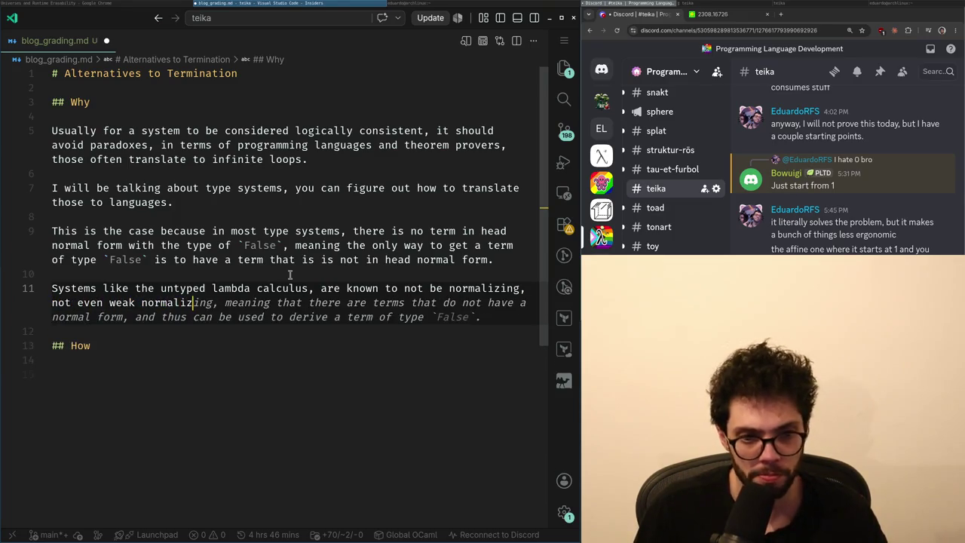
text(ing.)
key(Return)
key(Return)
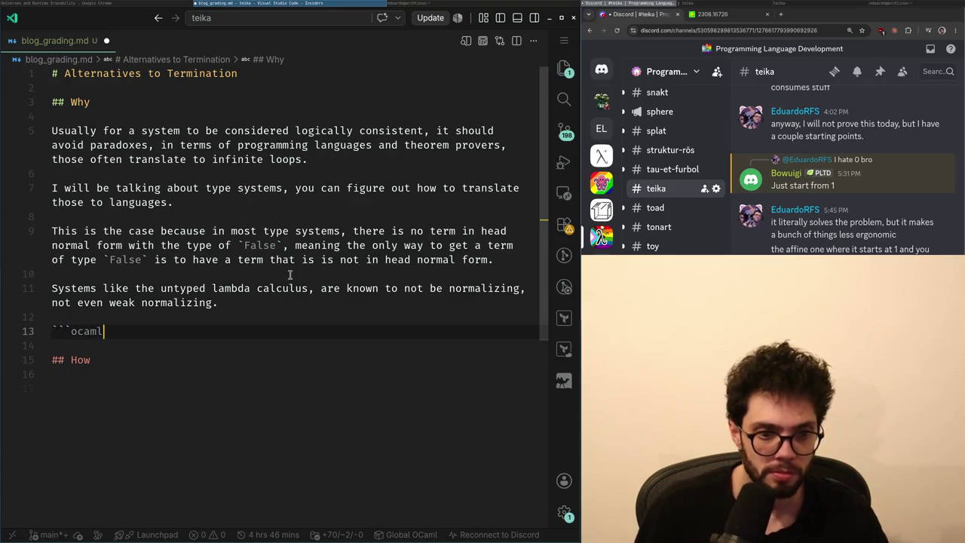
- Fill the code block with ((x) => x(x))((x) => x(x)) and tag it javascript
text(rust)
key(Return)
text(()
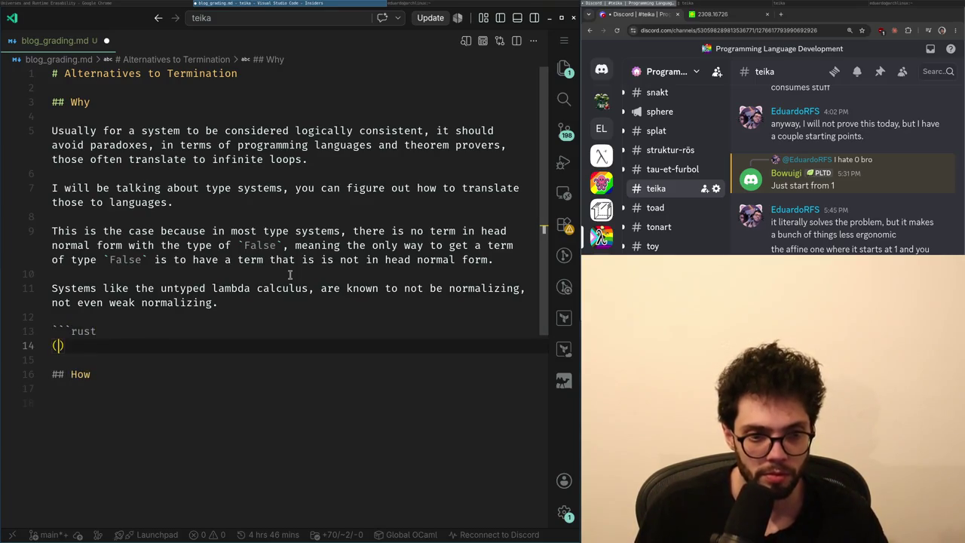
text((x) => x()
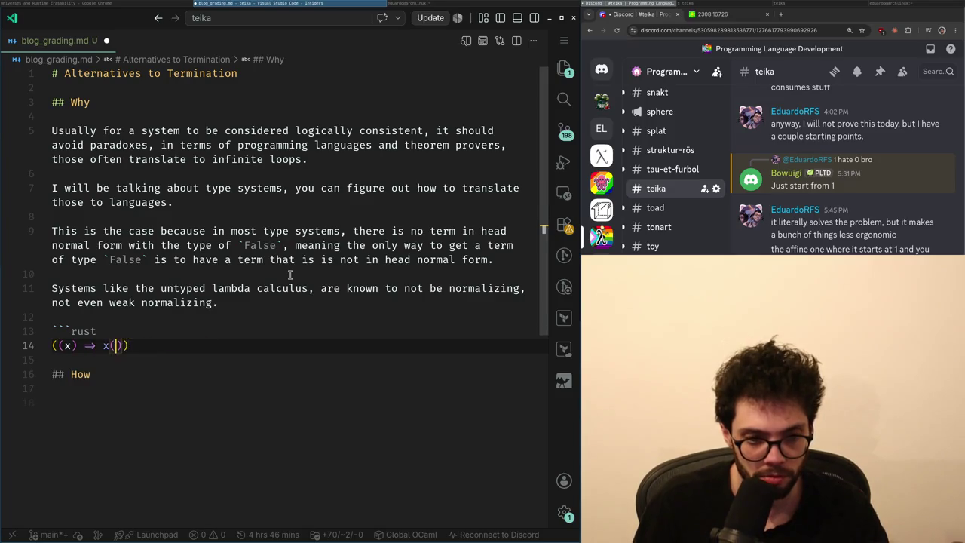
text(x))(x)
key(Tab)
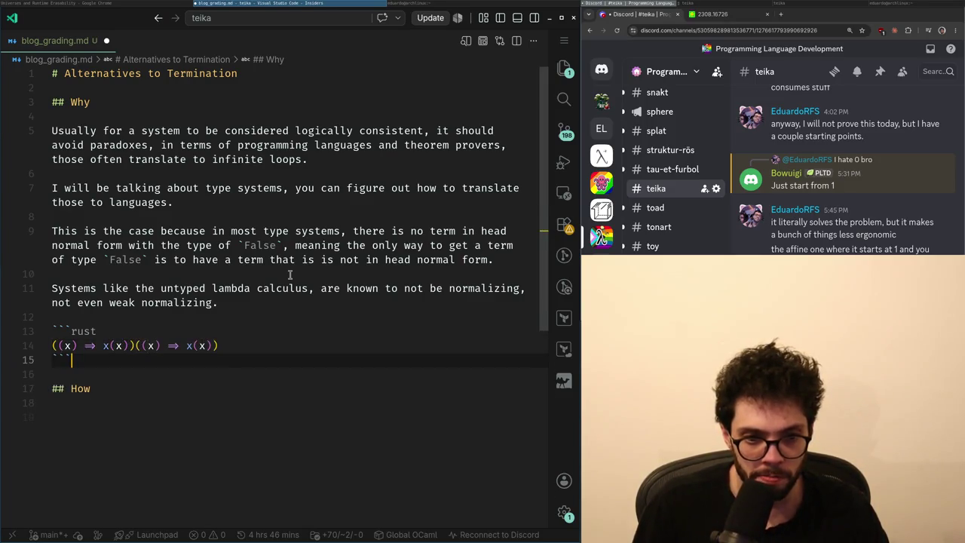
key(Up)
text(java)
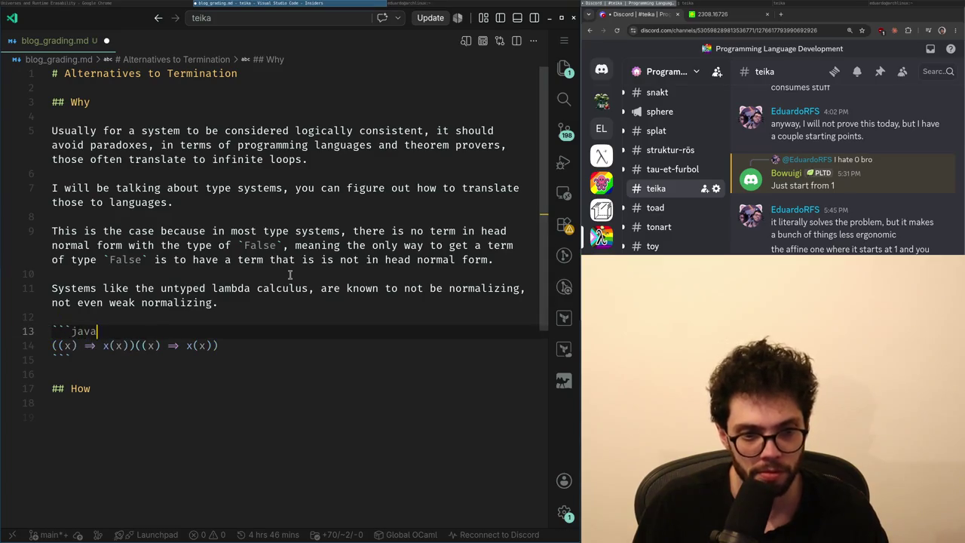
- Remove the unfinished ', which' clause and move to an empty line under How
key(Up)
key(Up)
key(End)
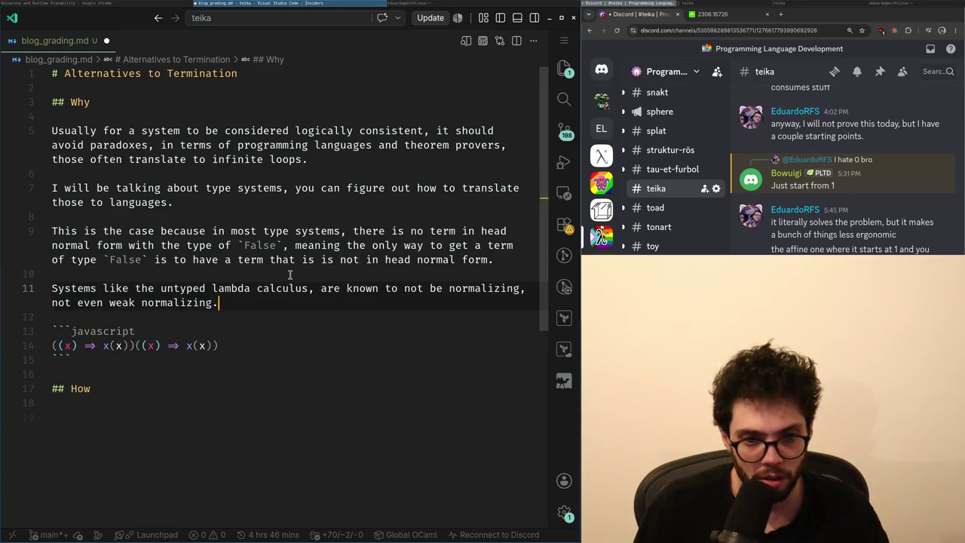
key(Left)
text(, whijch)
key(BackSpace)
text(ch)
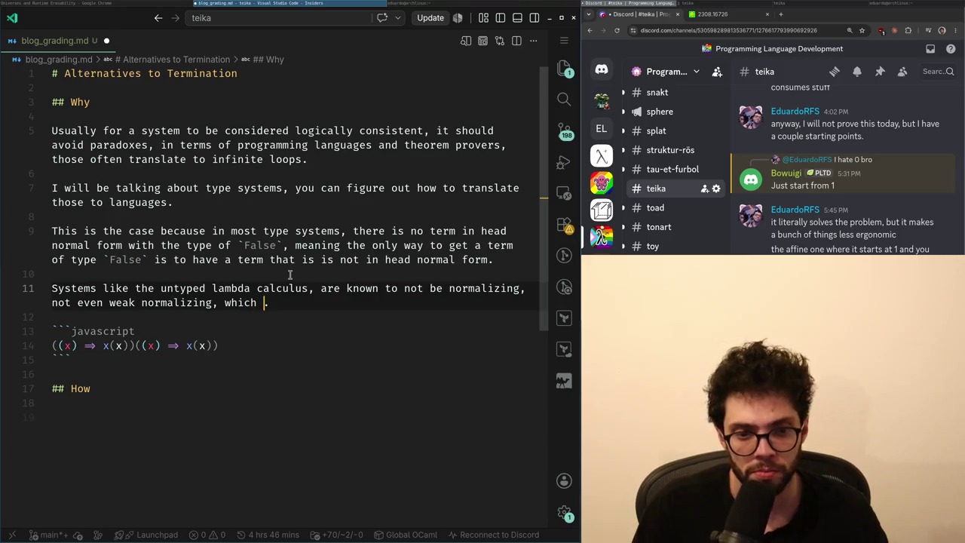
key(BackSpace)
key(BackSpace)
key(BackSpace)
key(BackSpace)
key(BackSpace)
key(BackSpace)
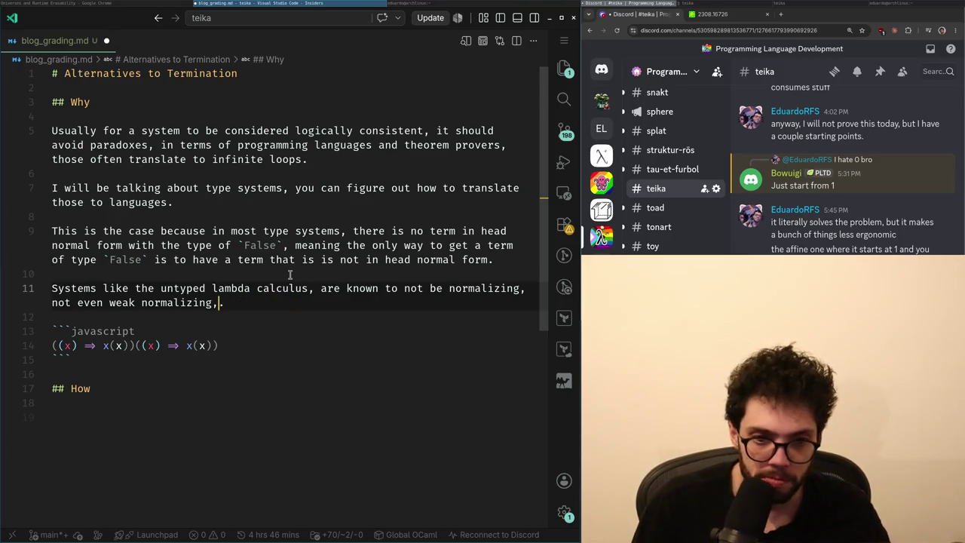
key(Down)
key(Down)
key(Down)
key(Down)
key(Down)
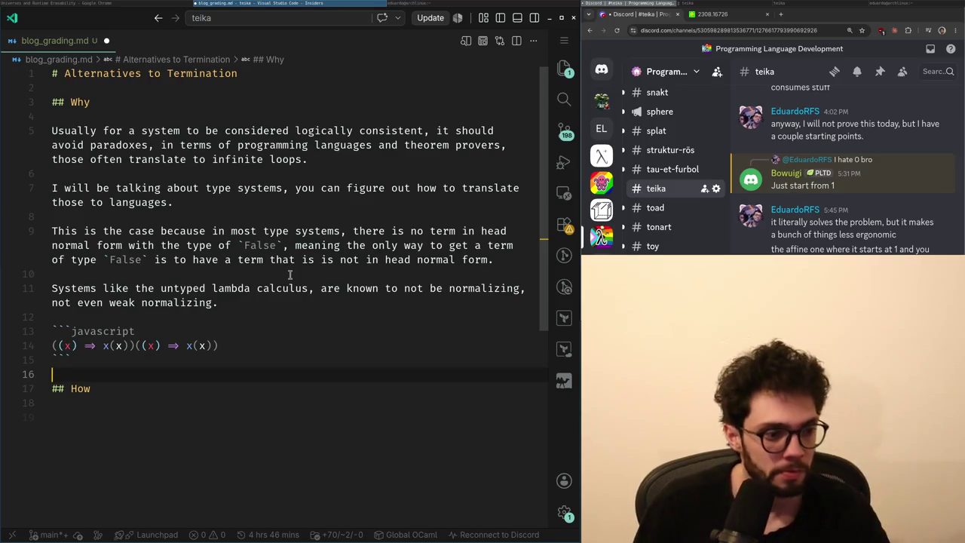
key(Down)
key(Down)
key(Down)
key(alt+Tab)
key(alt+Tab)
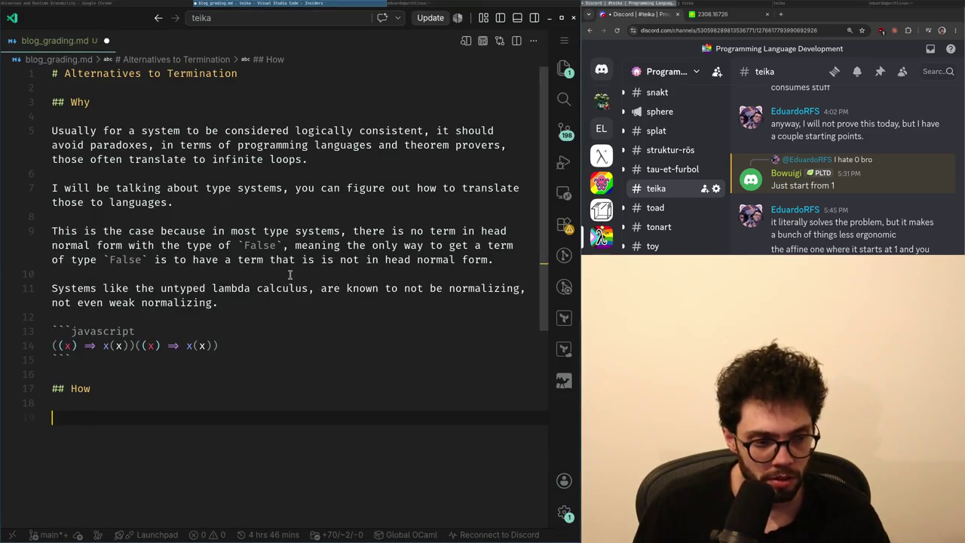
- Write 'The traditional approach, is often to' under How, trying 'But' instead and undoing it
text(aditional )
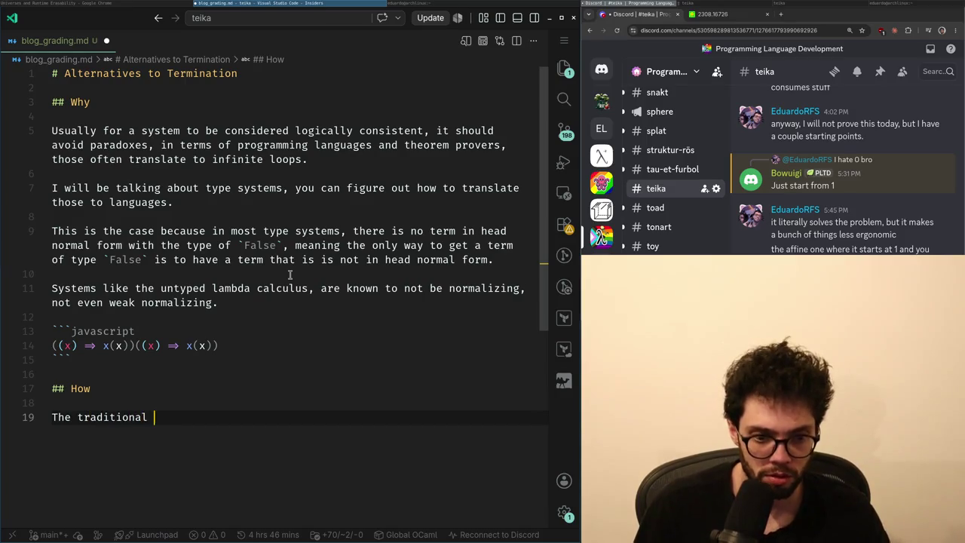
text(approach, is often)
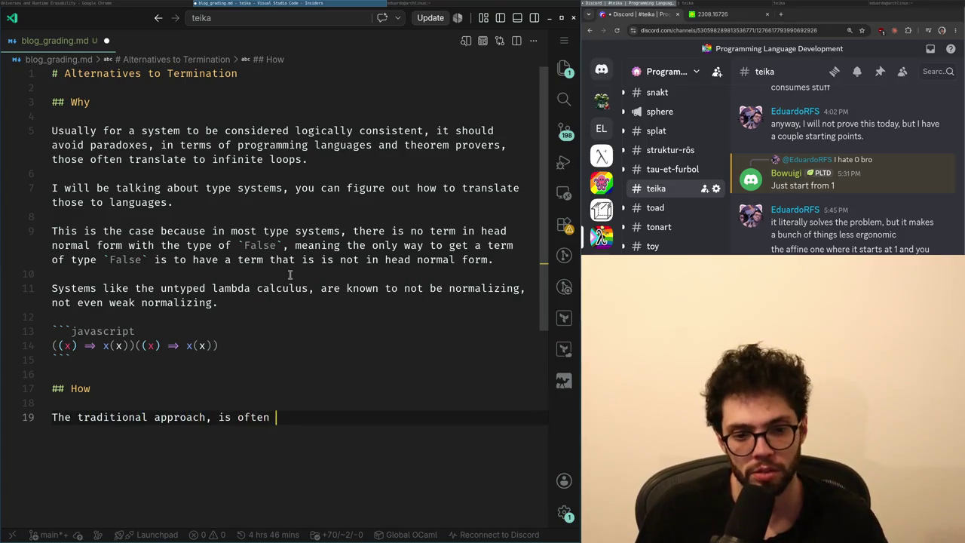
text( to)
key(Up)
key(Down)
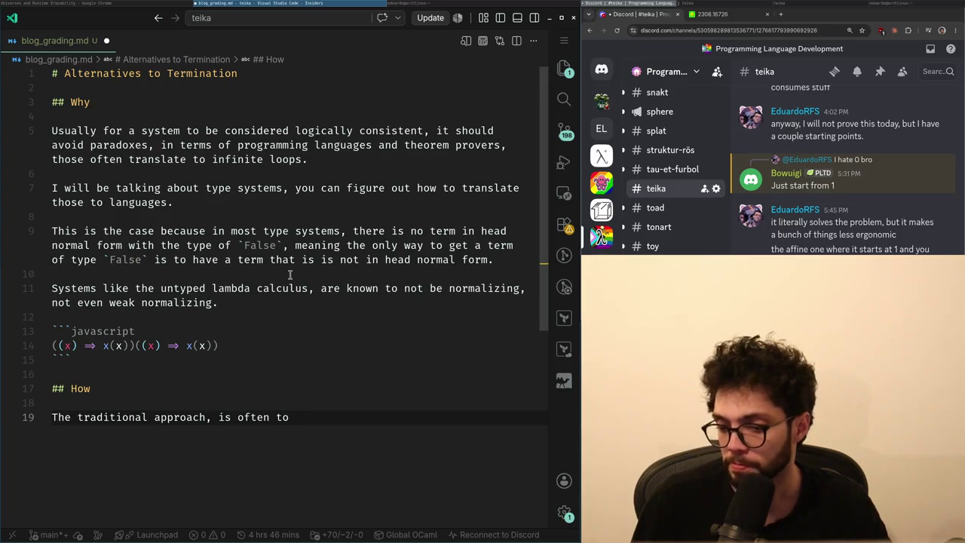
key(ctrl+shift+Left)
key(ctrl+shift+Left)
key(ctrl+shift+Left)
key(ctrl+shift+Left)
key(ctrl+shift+Left)
key(ctrl+shift+Left)
text(But)
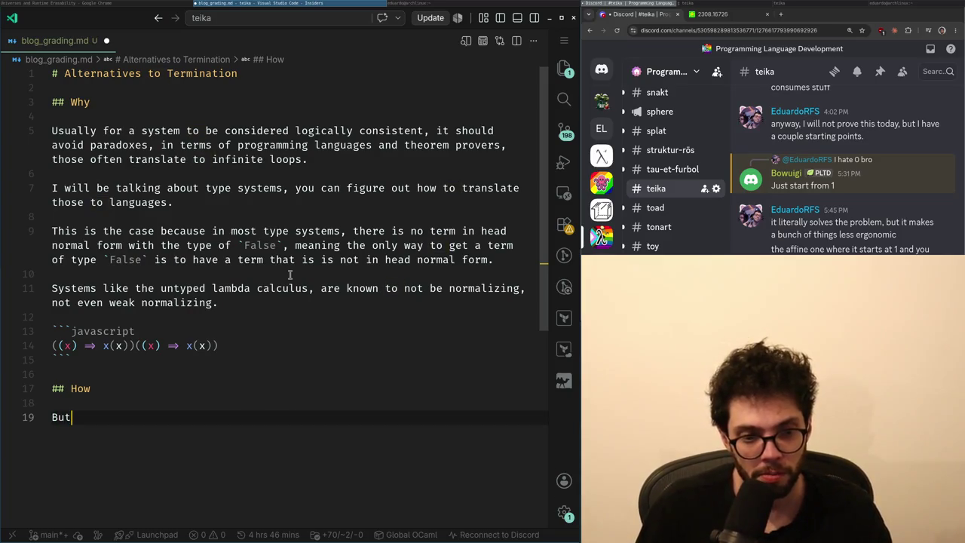
key(ctrl+z)
key(Up)
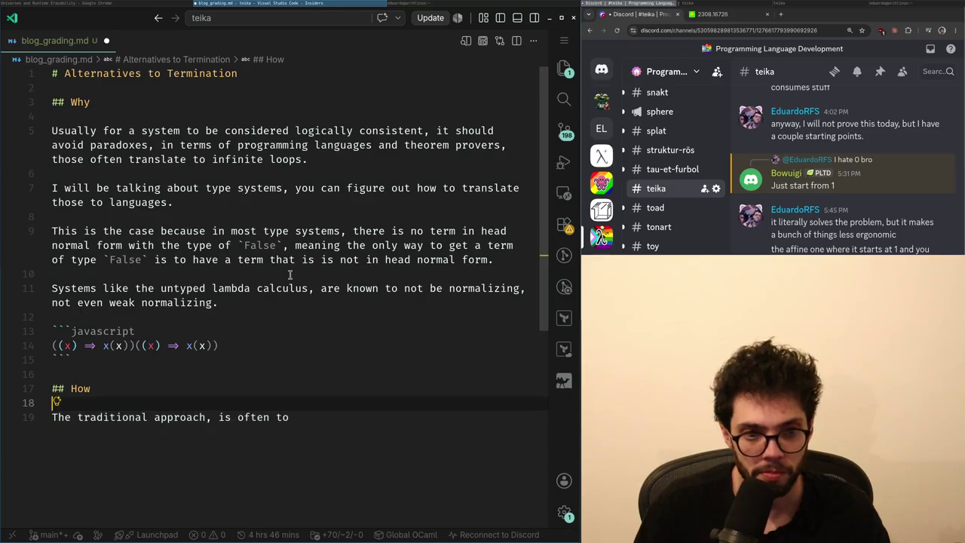
key(Up)
key(Up)
key(Up)
key(Up)
key(Up)
- Start a new paragraph with 'Gödel System T', using a dead key for the ö
key(Return)
key(Return)
key(Up)
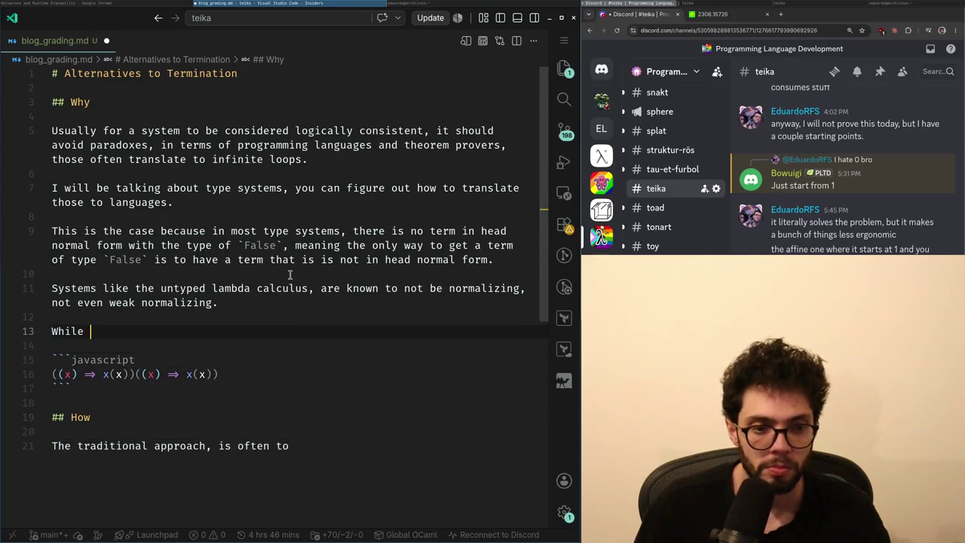
text(e System)
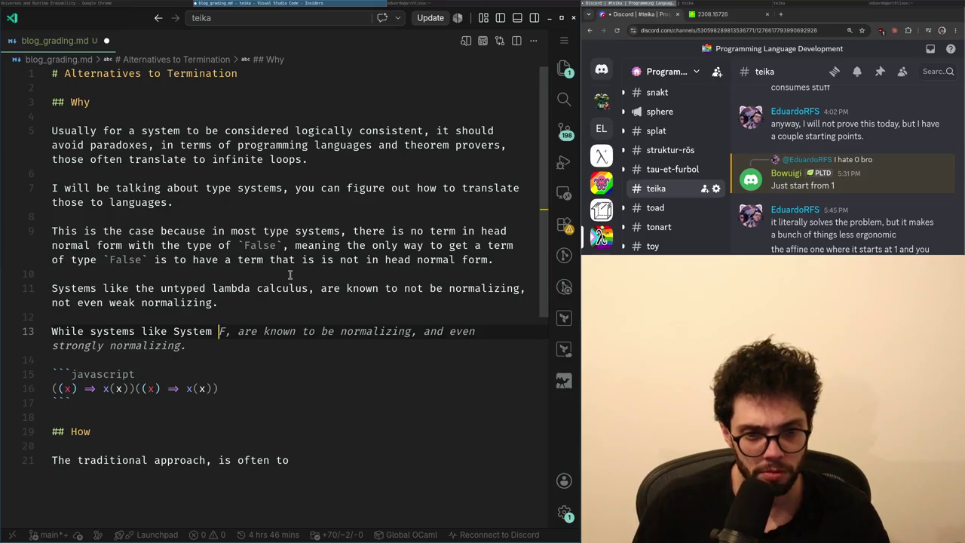
text(T)
key(ctrl+Left)
key(ctrl+Left)
text(G)
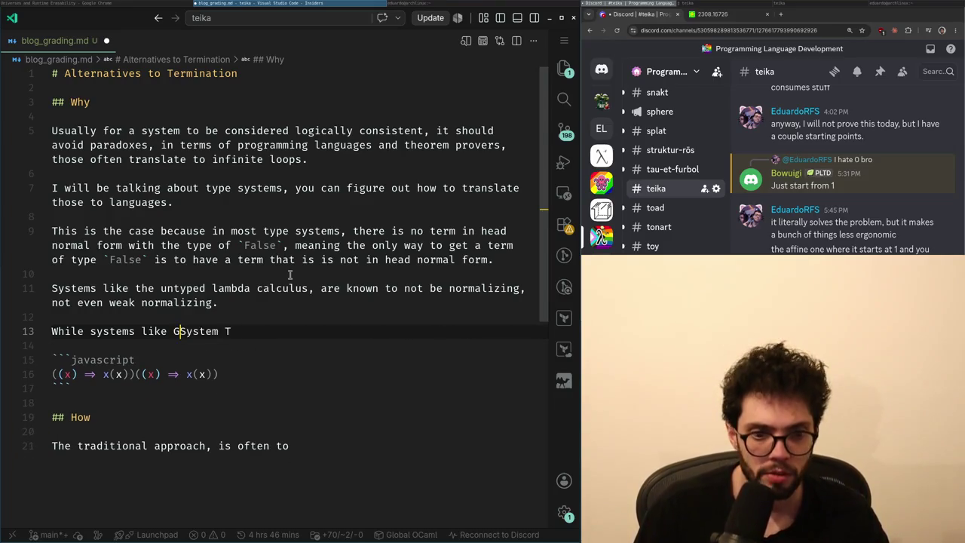
text(odel)
key(ctrl+Left)
key(Right)
key(Right)
key(BackSpace)
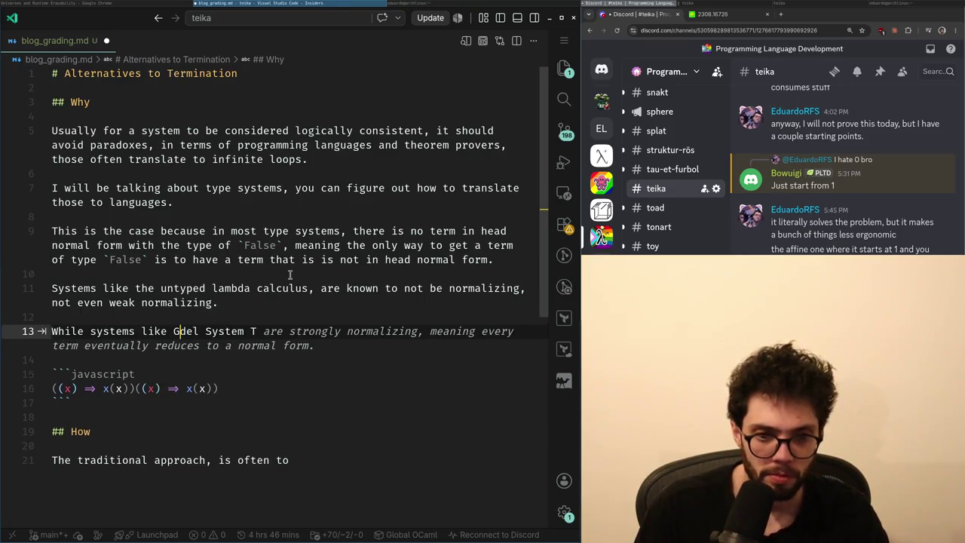
text(¨)
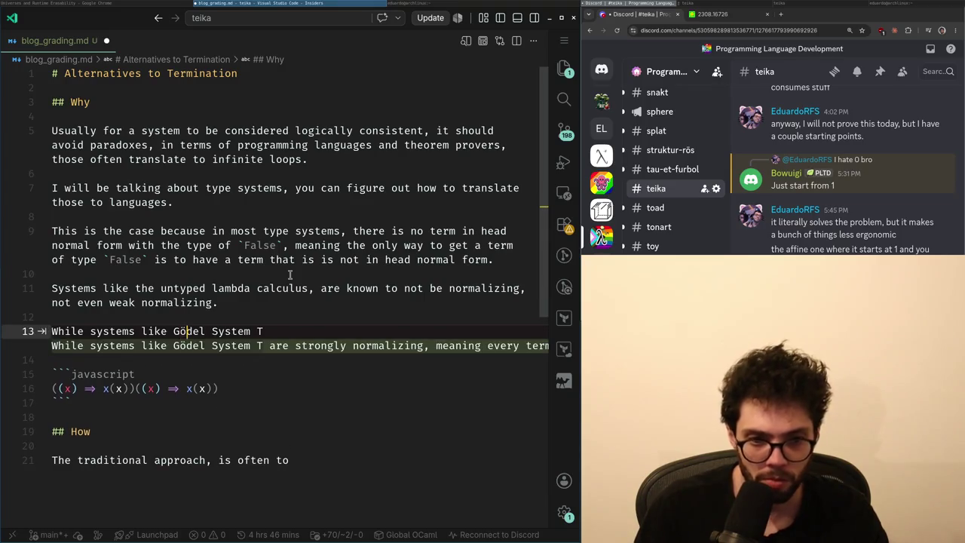
- Describe it as a simply typed lambda calculus known to be strongly normalizing and logically consistent
key(End)
text(a)
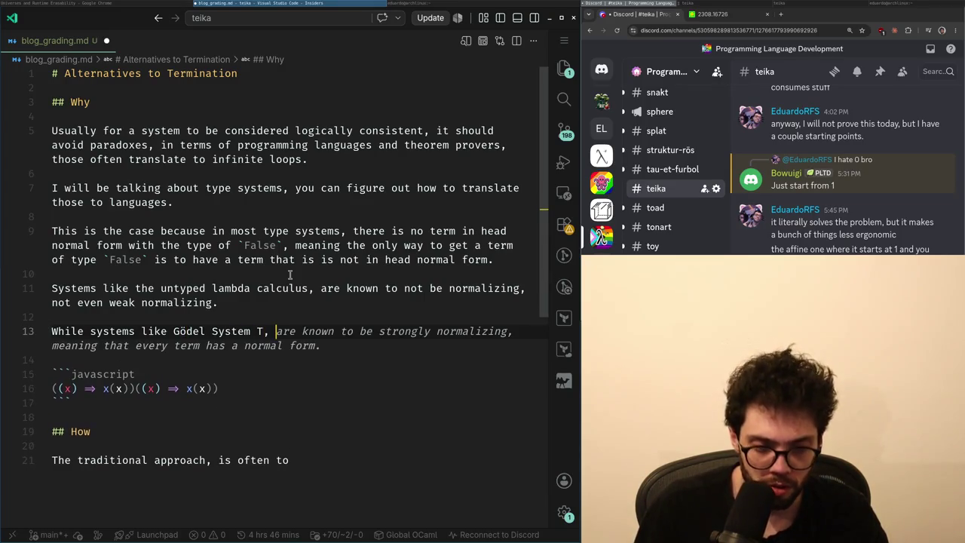
text( simply)
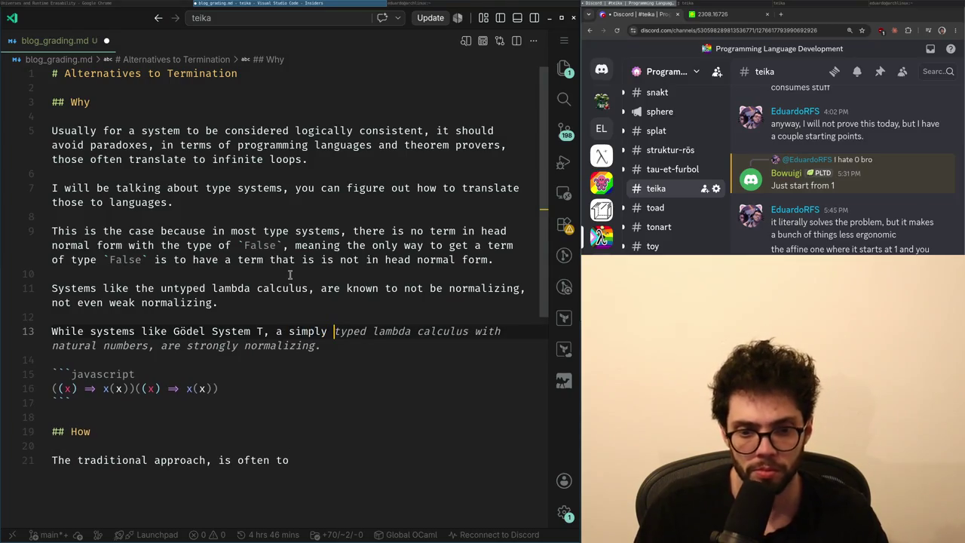
key(Tab)
key(ctrl+shift+Left)
key(ctrl+shift+Left)
key(ctrl+shift+Left)
key(Tab)
key(Home)
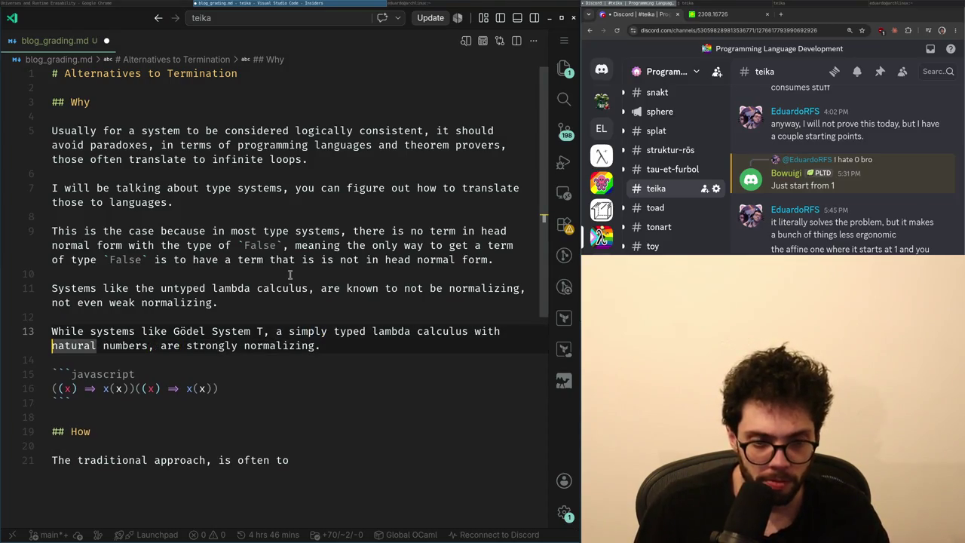
key(ctrl+Right)
key(ctrl+Right)
text(kn)
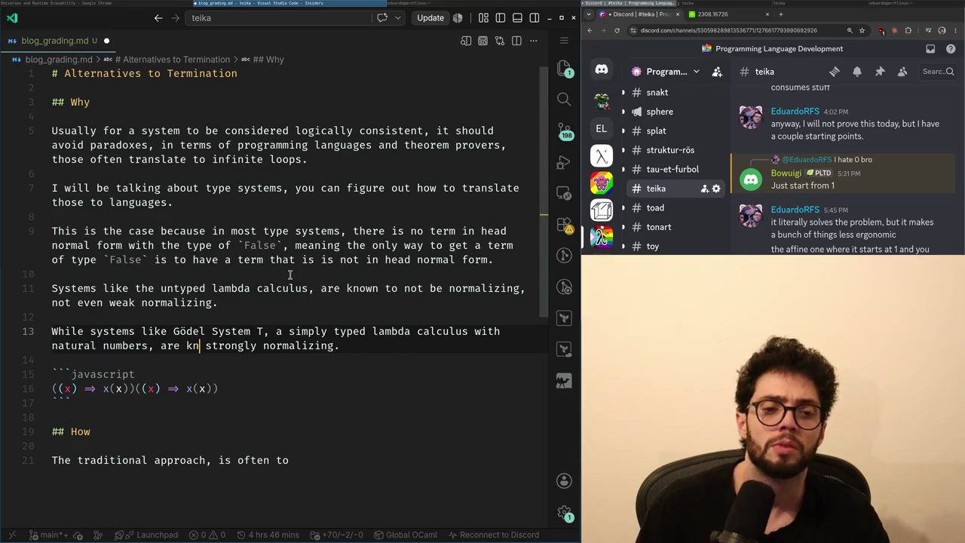
text(own to be)
key(ctrl+Right)
key(ctrl+Right)
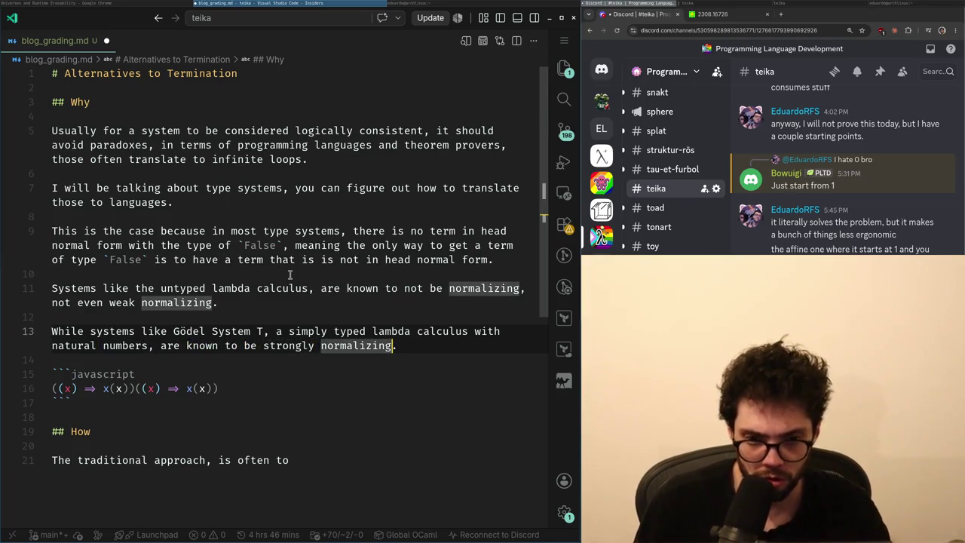
text(and l)
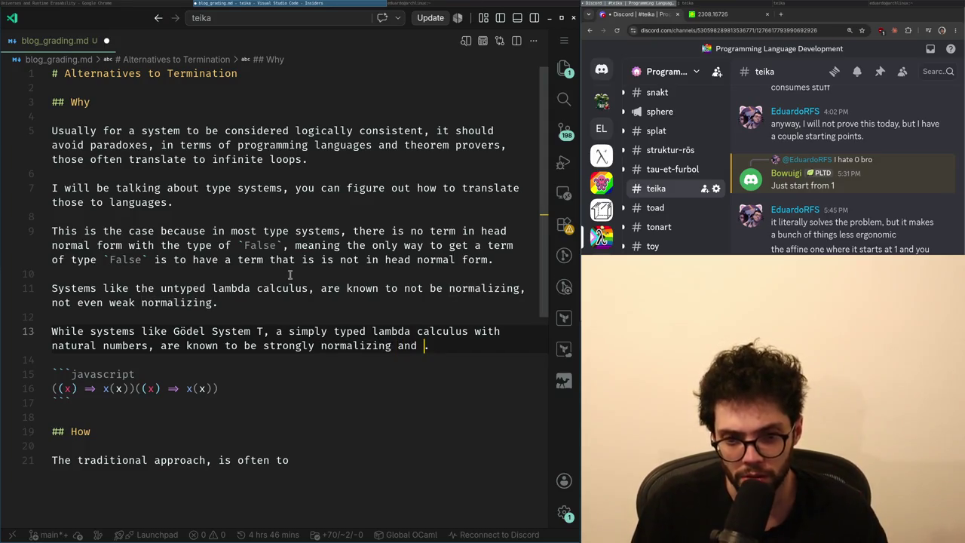
text(ogically c)
text(onsistent.)
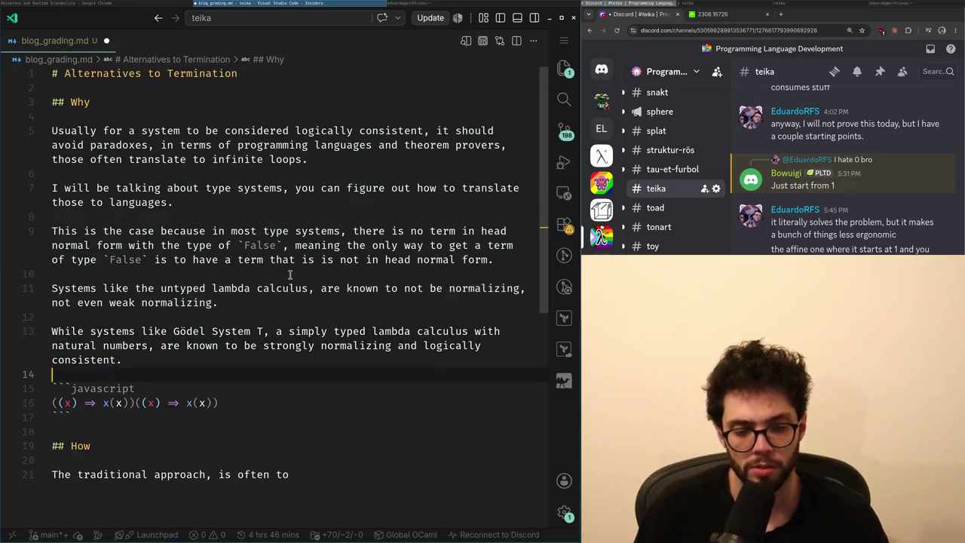
key(Down)
key(Down)
key(Down)
key(Down)
key(Down)
key(Down)
key(Down)
key(End)
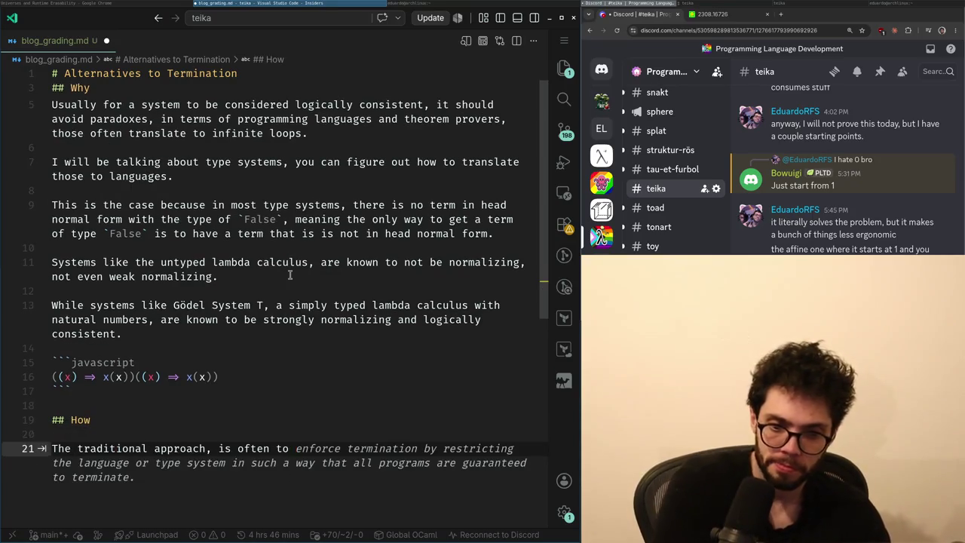
- Rewrite the How sentence on line 21 so it ends 'to achieve termination' instead of 'guarantee'
text(add)
key(ctrl+BackSpace)
key(ctrl+BackSpace)
key(ctrl+BackSpace)
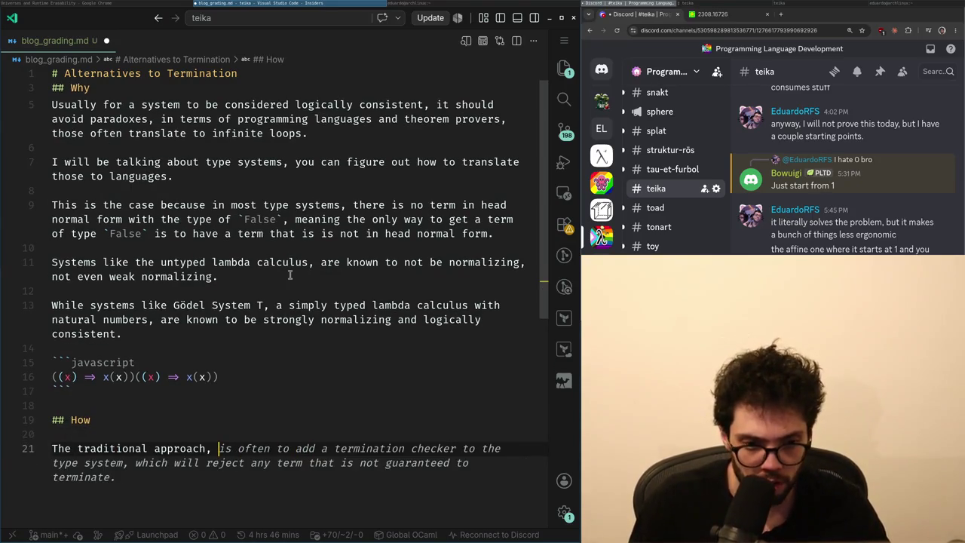
key(ctrl+BackSpace)
key(ctrl+BackSpace)
key(ctrl+BackSpace)
key(ctrl+BackSpace)
text(This is t)
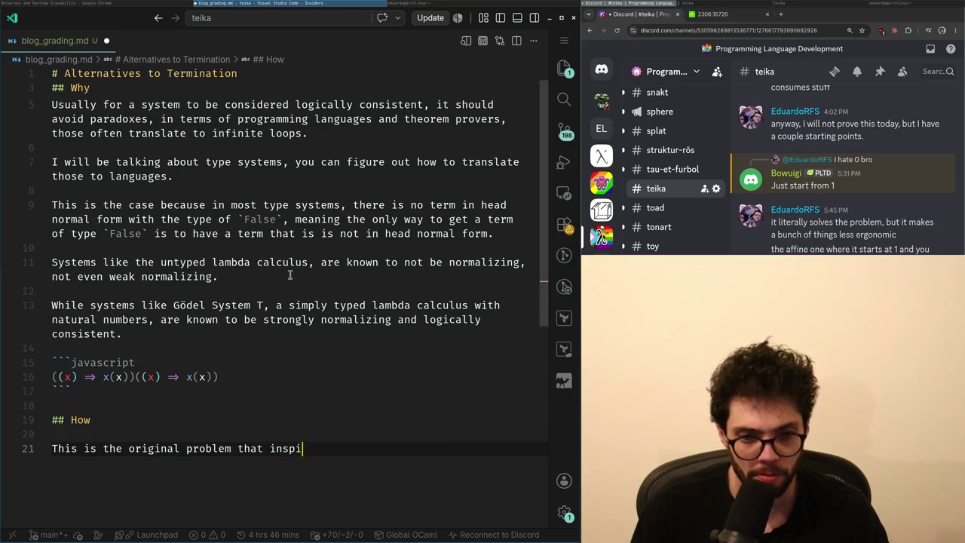
text(red Chur)
key(ctrl+BackSpace)
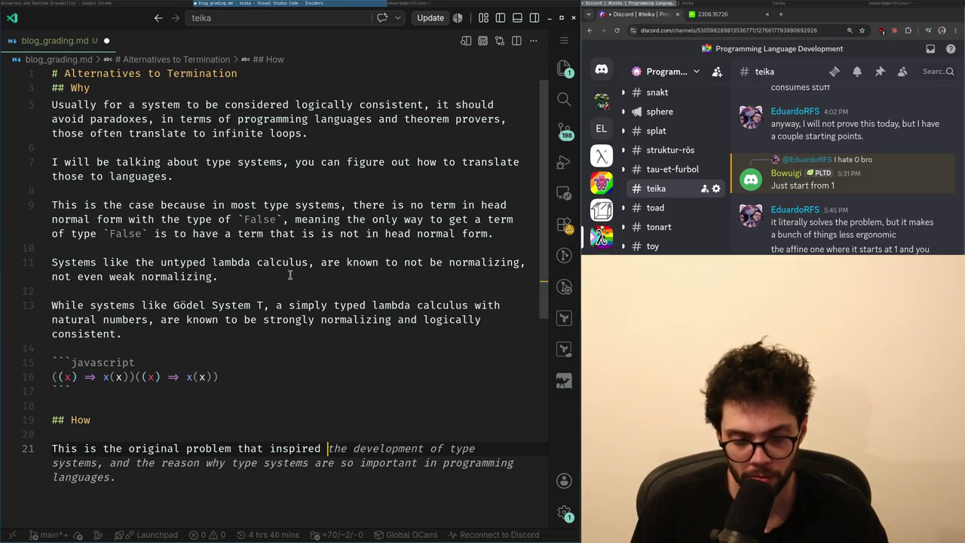
text(Alonzo Church to)
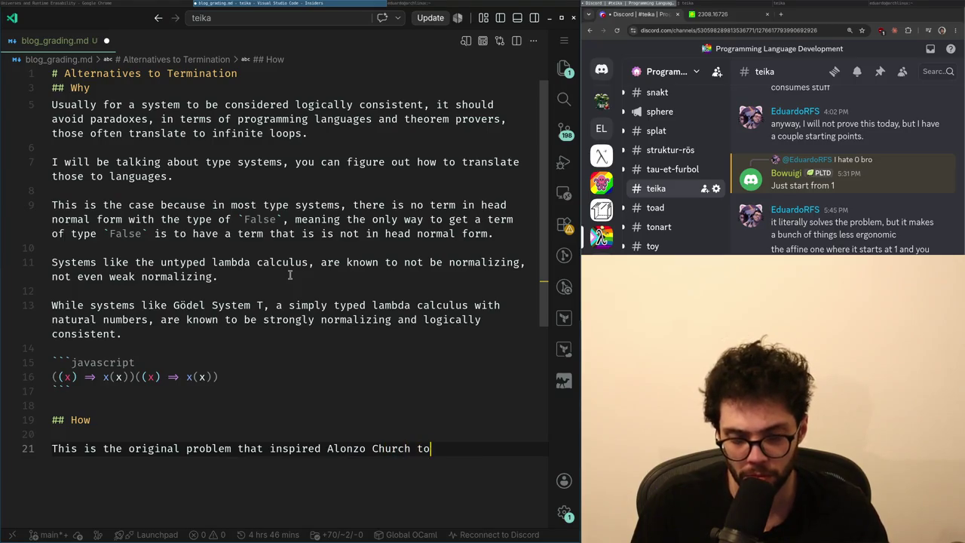
text( make the)
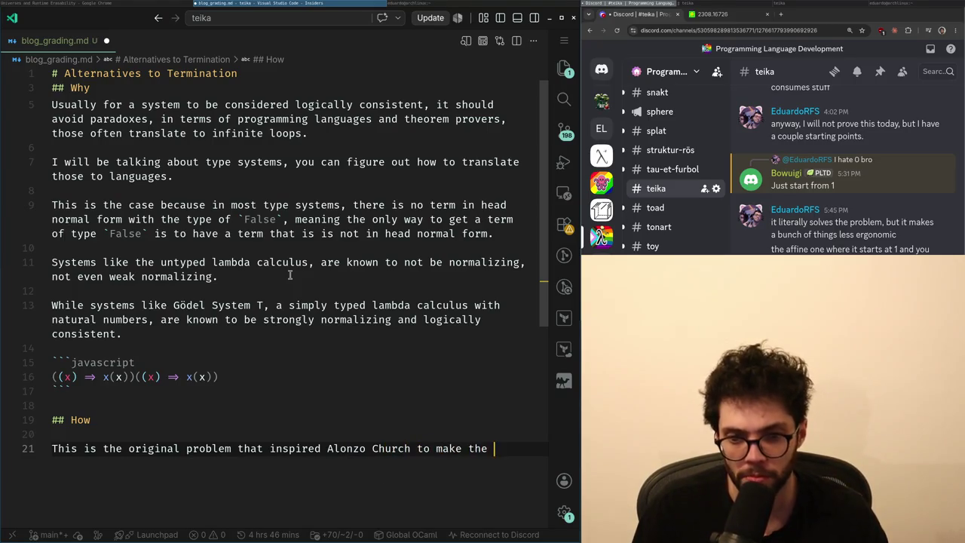
text(first-theory of)
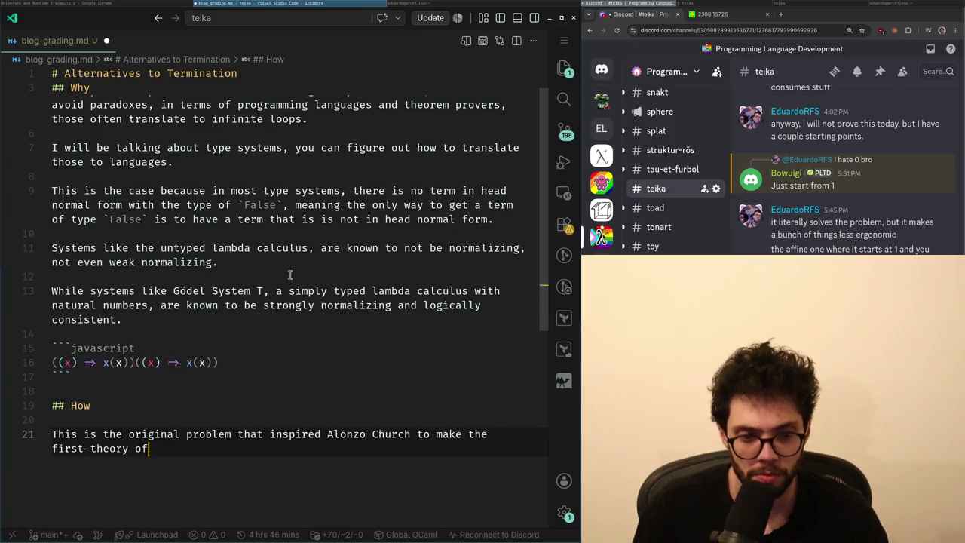
text( types, as )
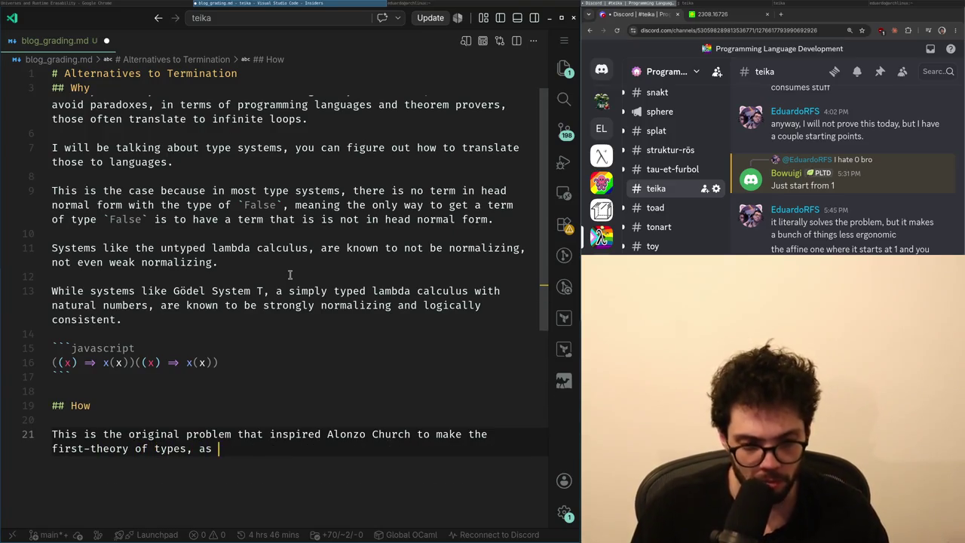
text(in, the purpose of a type system originally)
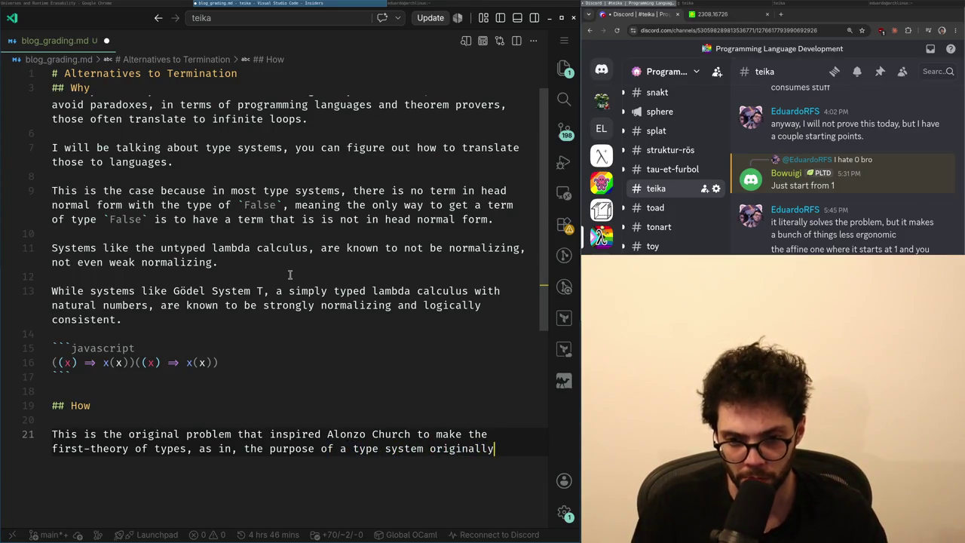
text(, is to guara)
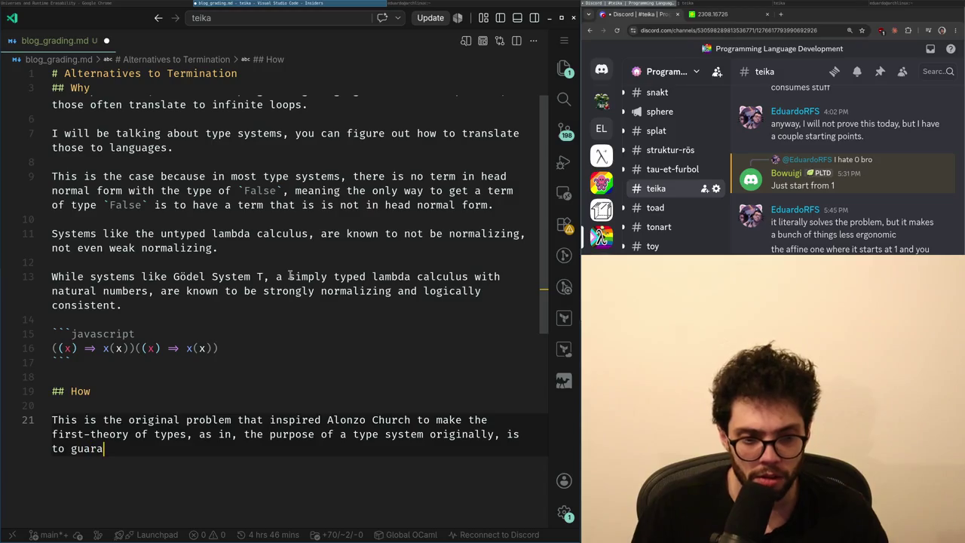
text(ntee termination)
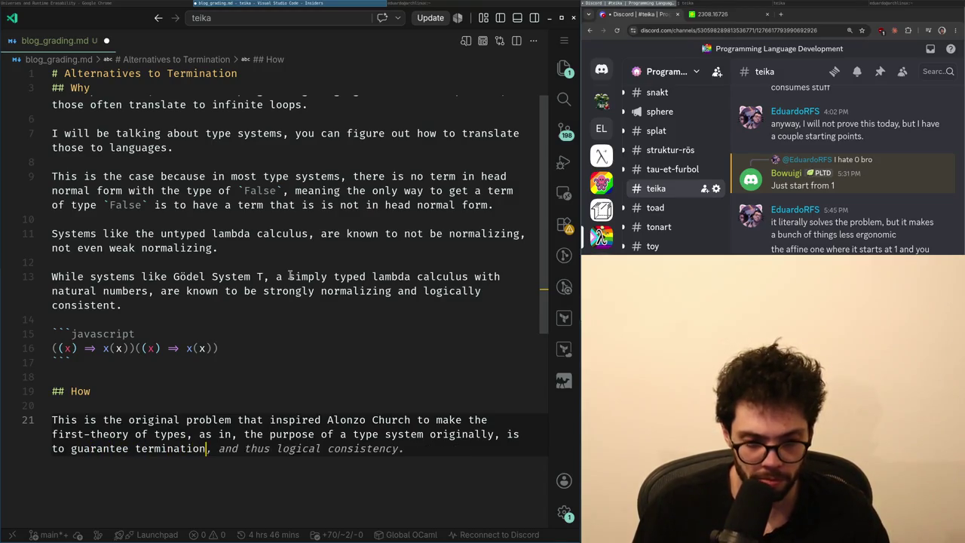
key(ctrl+Left)
key(ctrl+BackSpace)
text(achieve.)
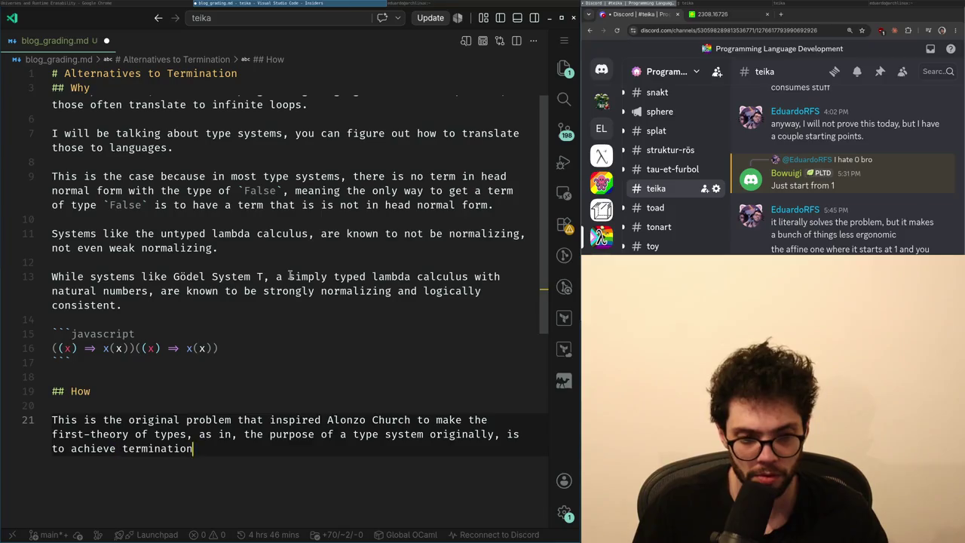
- In Chrome, search a new tab for 'simply typed lambda calculus'
key(alt+Tab)
key(ctrl+t)
text(simply typed lambda calculus)
key(Return)
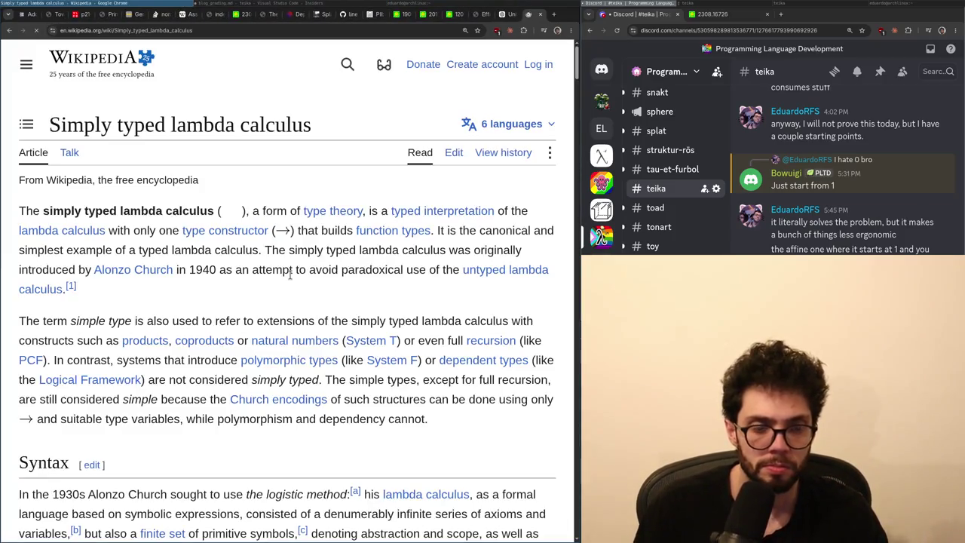
- Search the Wikipedia article for 'termin' to find mentions of termination
key(ctrl+f)
text(termina)
key(Escape)
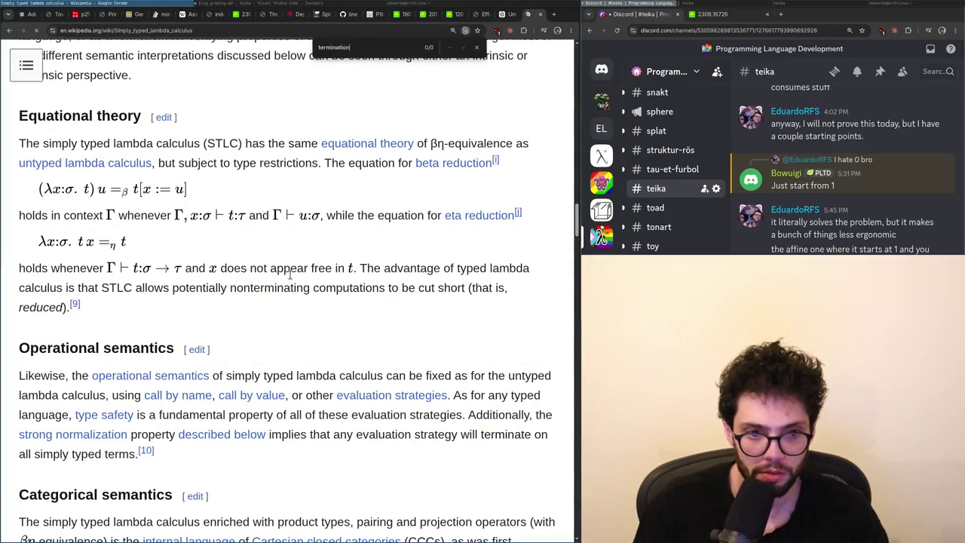
scroll(292, 280, up, 1)
scroll(292, 279, down, 1)
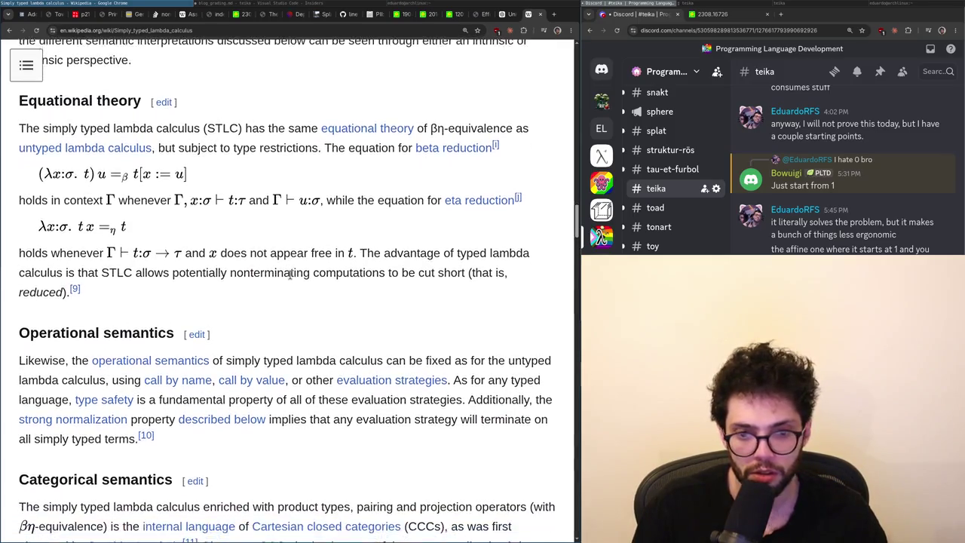
scroll(292, 280, up, 1)
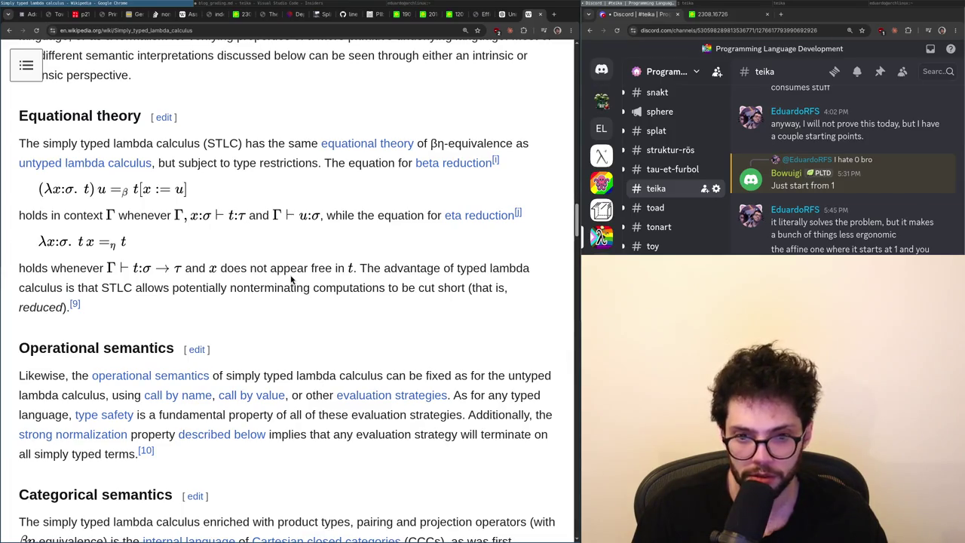
key(Home)
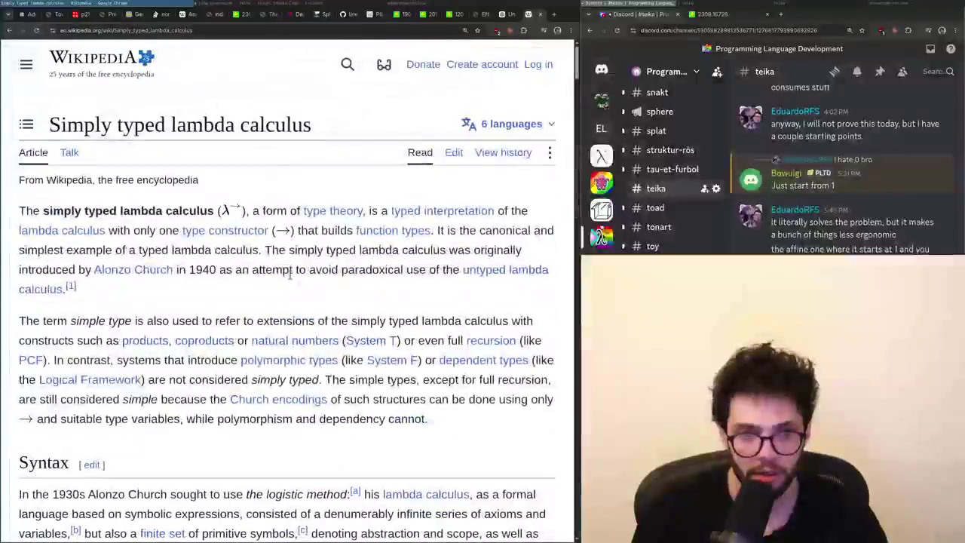
- Search the article for 'logical', then for 'consistency' to check consistency
key(ctrl+f)
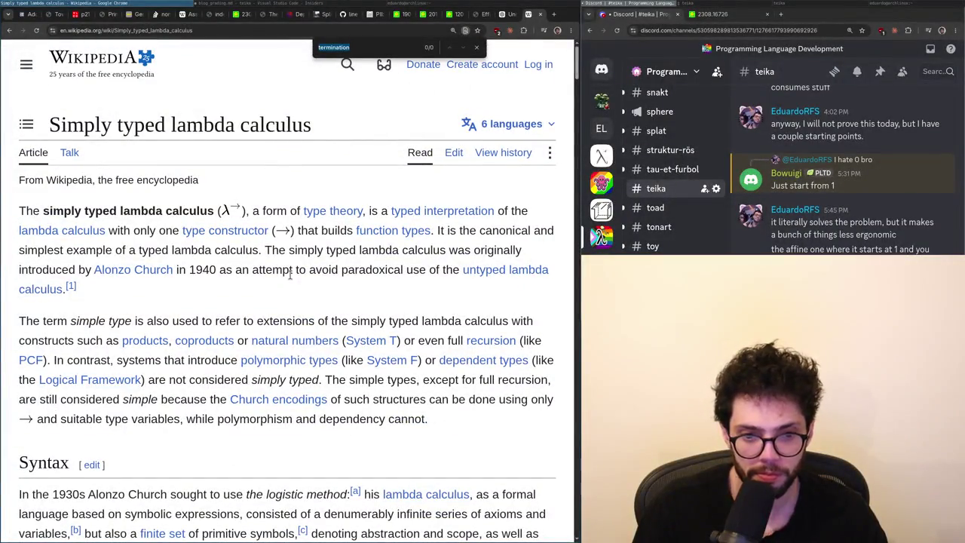
text(logical)
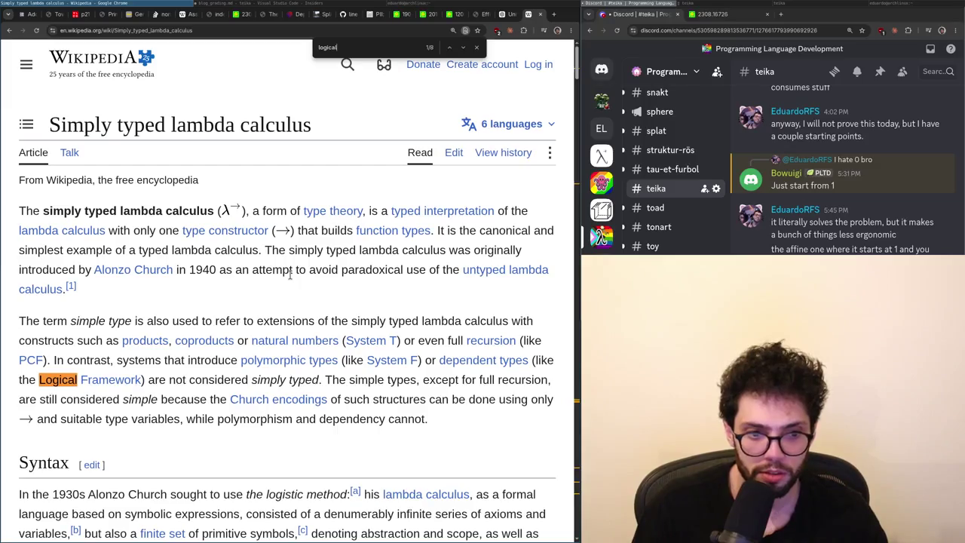
key(BackSpace)
key(BackSpace)
key(BackSpace)
text(consistency)
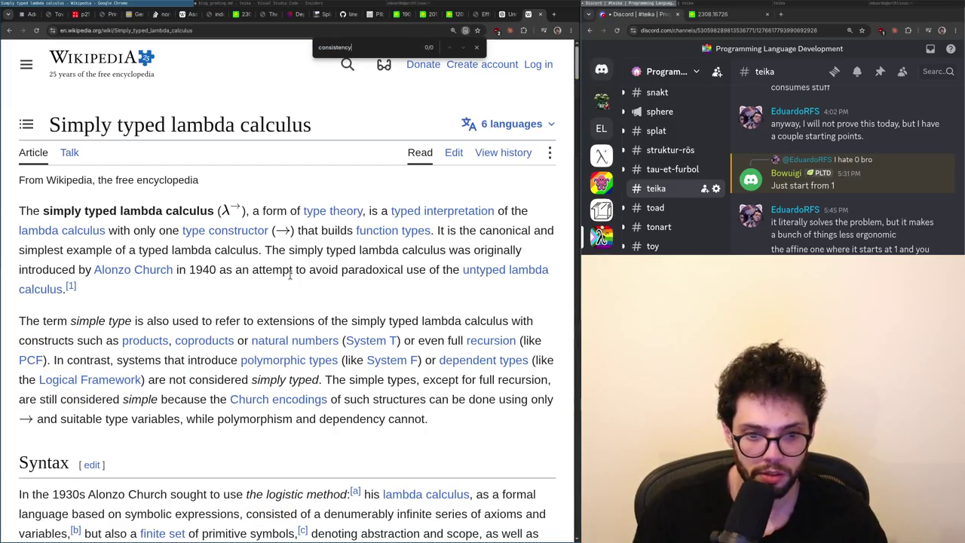
key(Escape)
scroll(291, 276, down, 5)
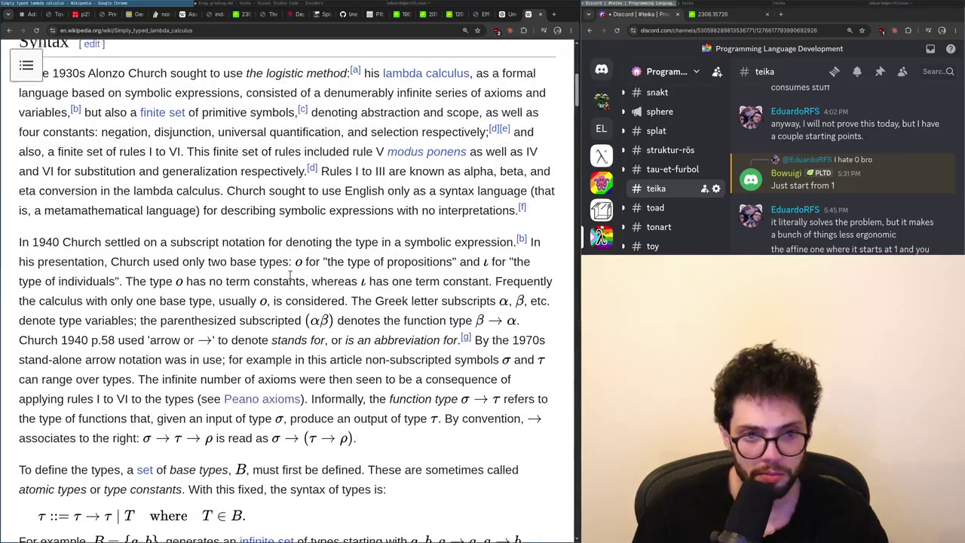
scroll(291, 275, up, 1)
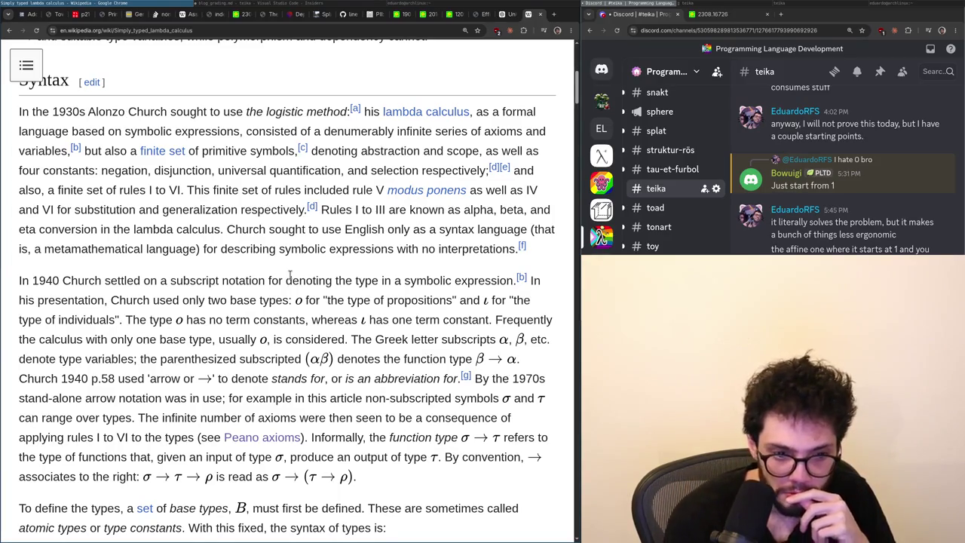
- Read the article from Syntax down to Semantics, then return to the blog_grading.md draft
scroll(192, 400, down, 1)
scroll(192, 401, down, 4)
scroll(192, 401, down, 4)
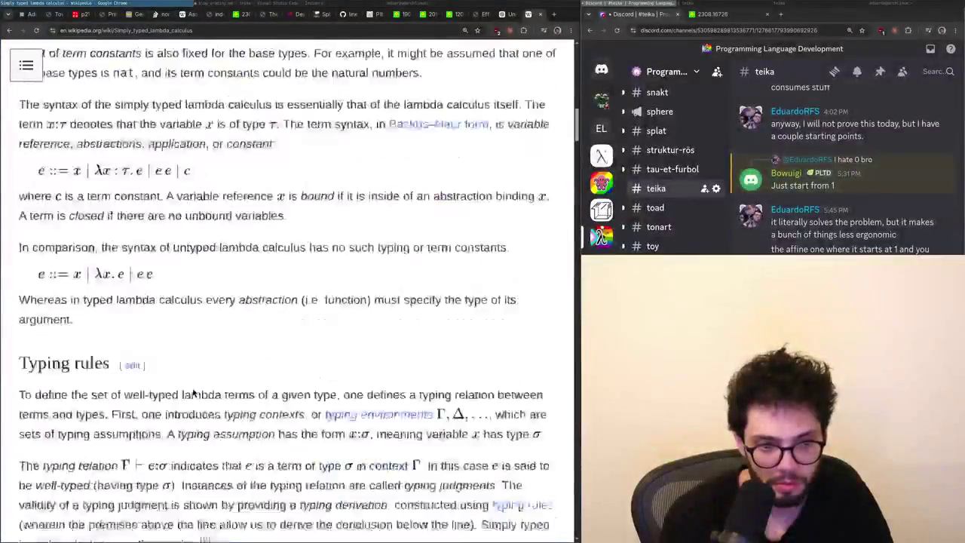
scroll(193, 401, down, 4)
scroll(193, 392, down, 5)
scroll(194, 386, down, 4)
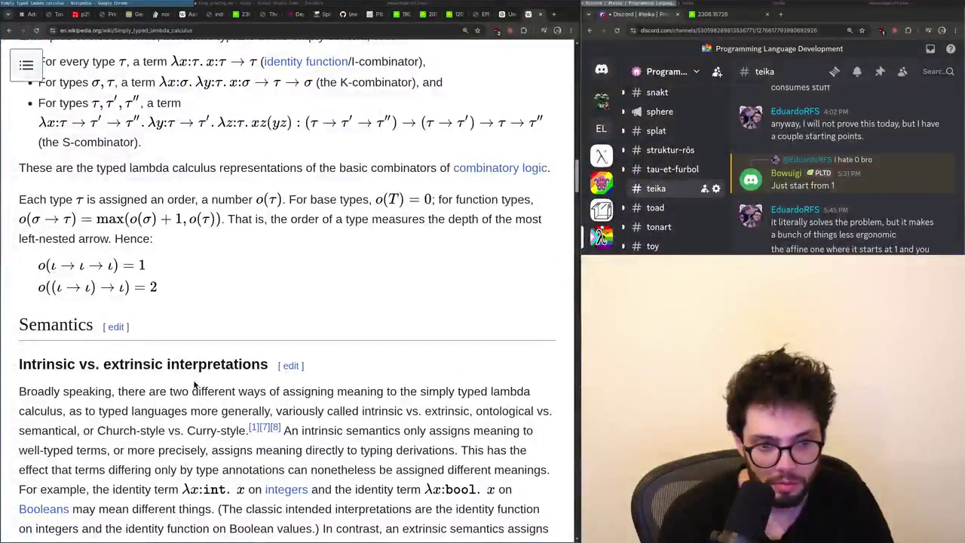
scroll(194, 385, down, 3)
click(268, 4)
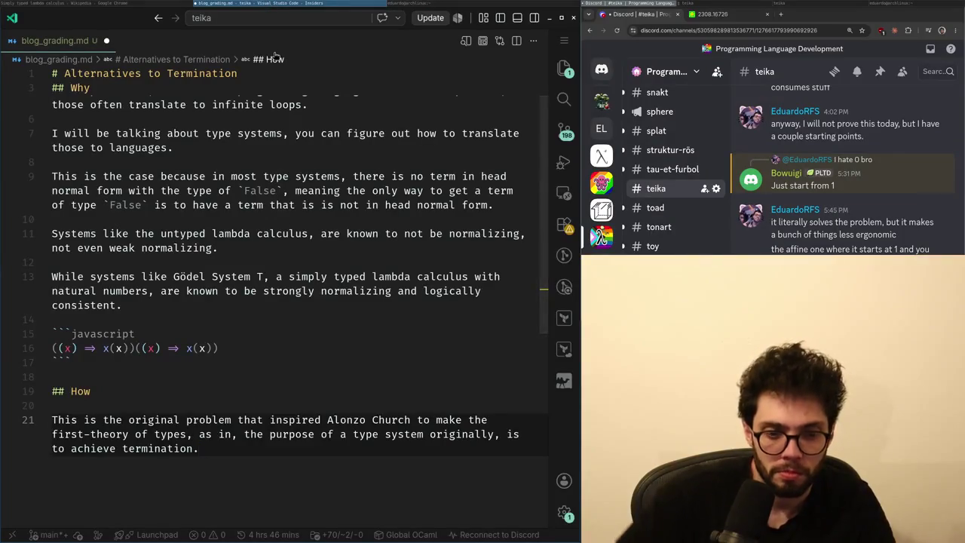
- Add a '(VERIFY THI' note right after Alonzo Church's name
key(Up)
key(Up)
key(ctrl+Right)
key(ctrl+Right)
key(ctrl+Right)
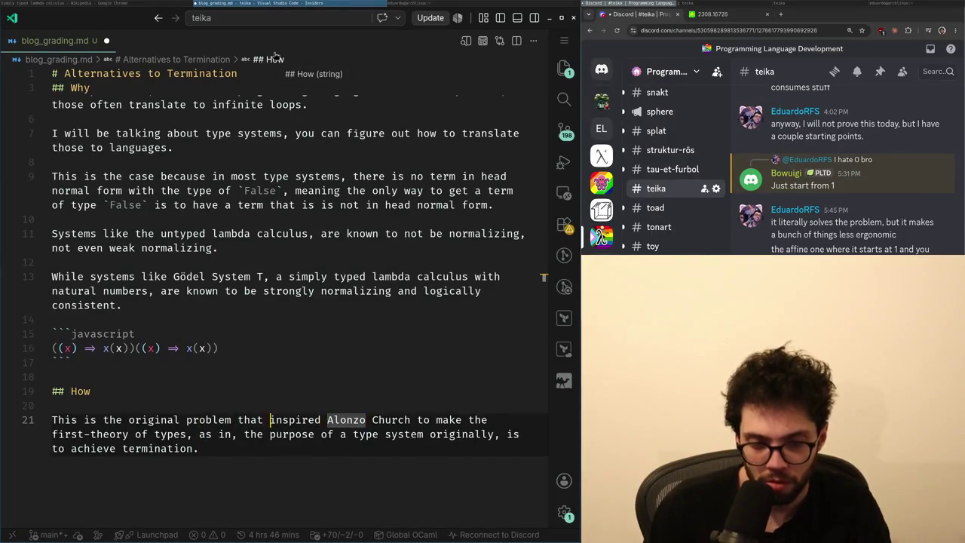
key(ctrl+Right)
key(ctrl+Right)
key(ctrl+Right)
text((VERI)
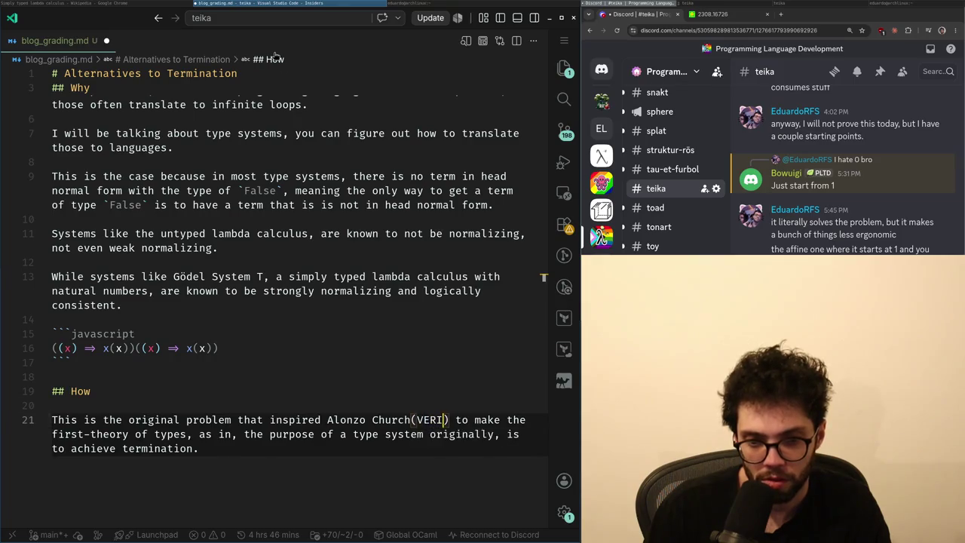
text(FY THIS)
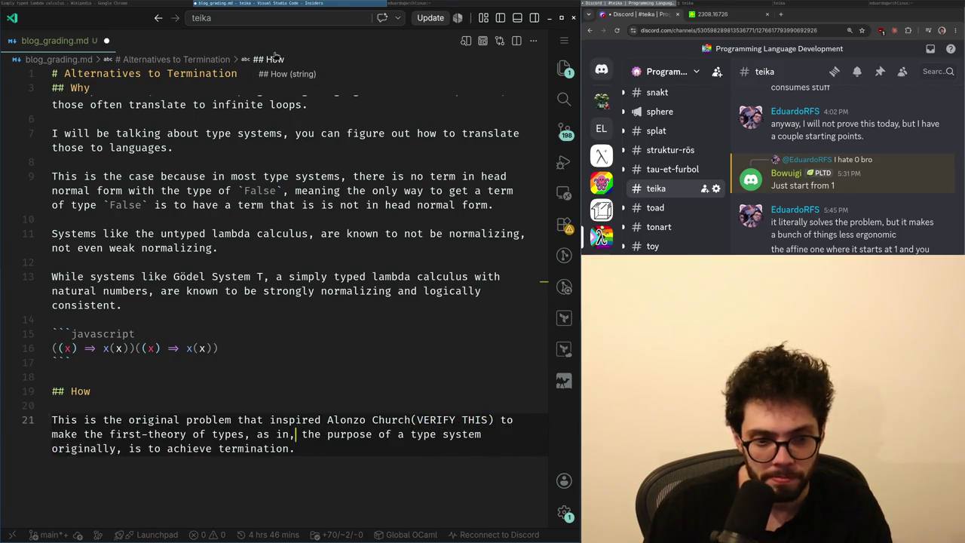
- Start a new How line reading 'For the lambda calculus with simple types,'
key(Down)
key(Down)
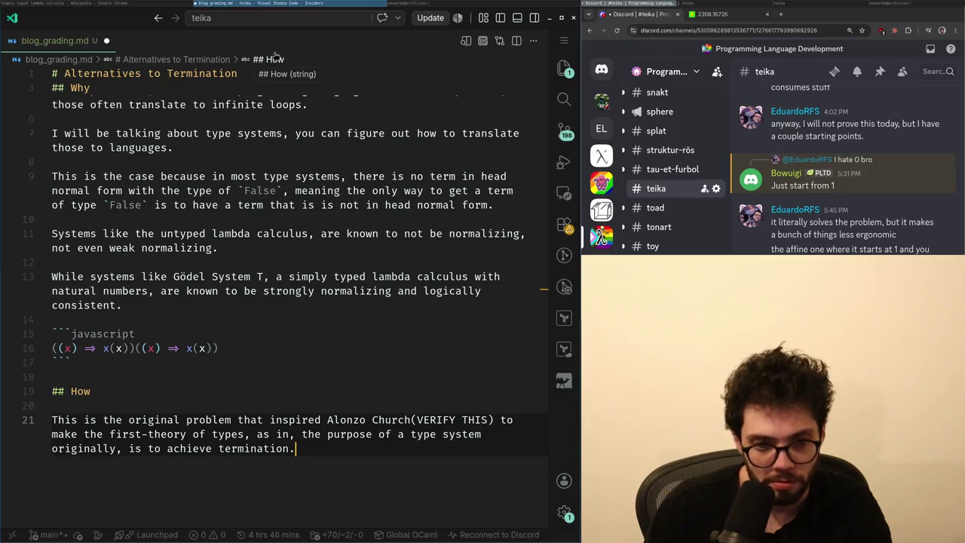
key(Return)
key(Return)
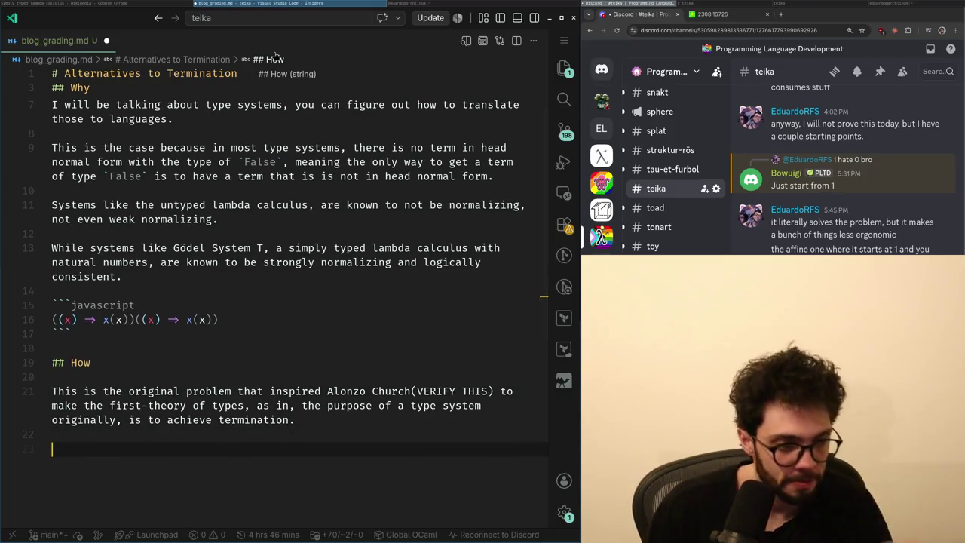
text(Thi)
text(e)
key(BackSpace)
key(BackSpace)
key(BackSpace)
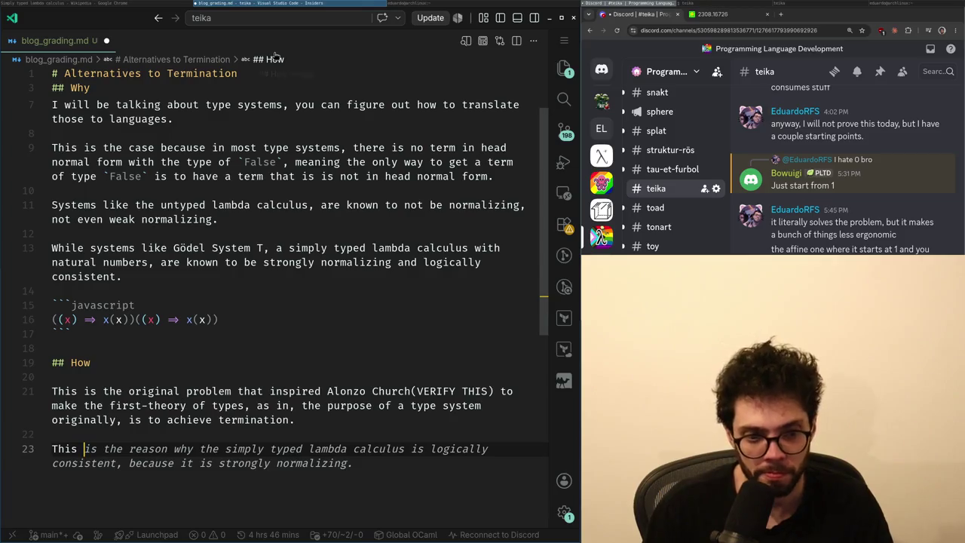
text(is)
key(BackSpace)
key(BackSpace)
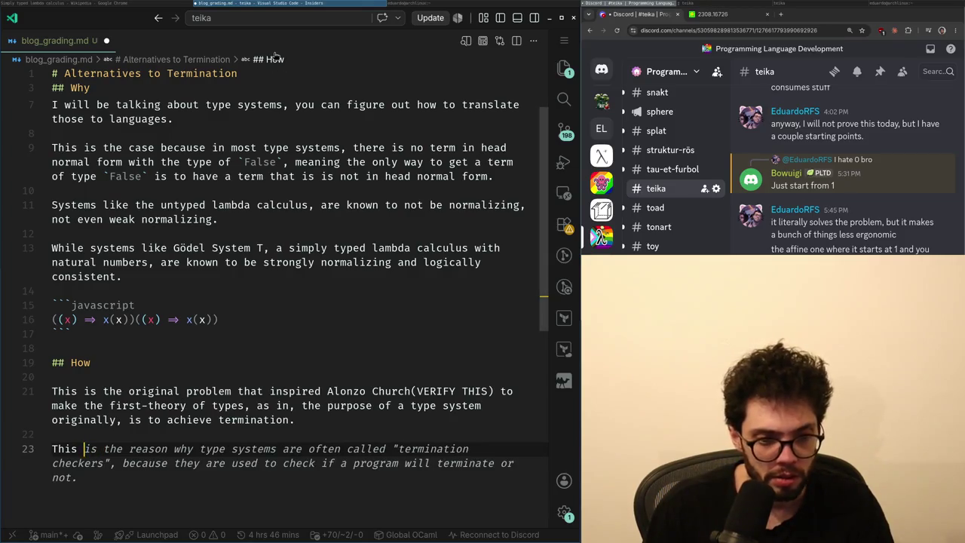
text(can be)
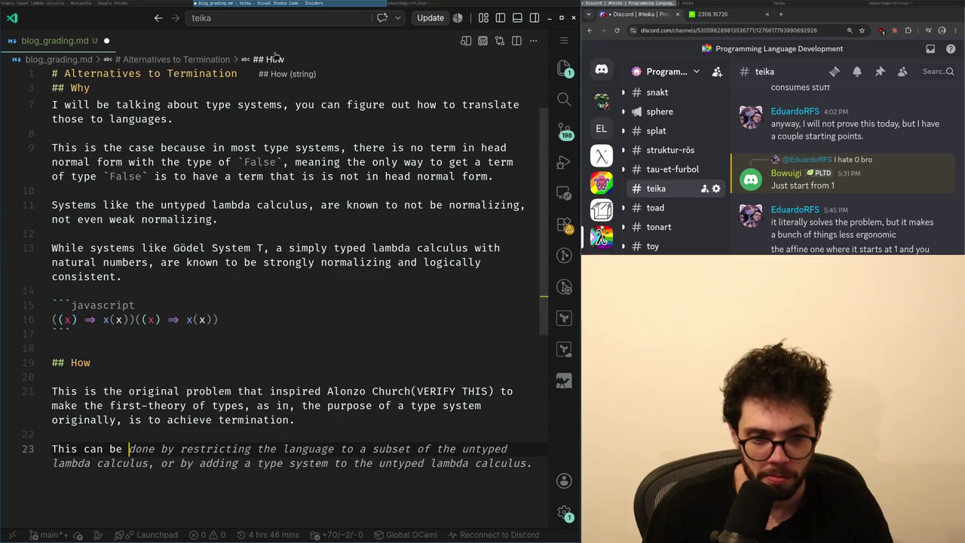
key(shift+Home)
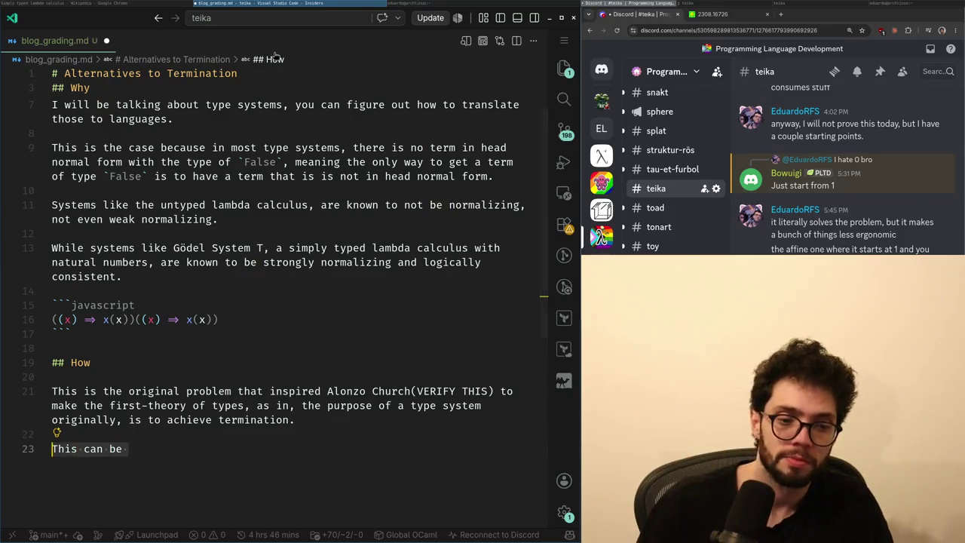
text(For a simply typed )
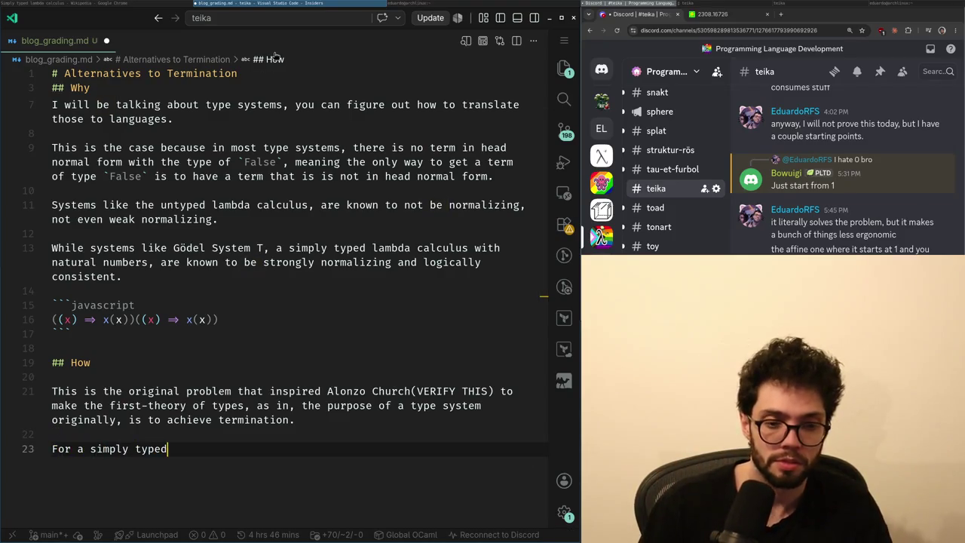
text(lamb)
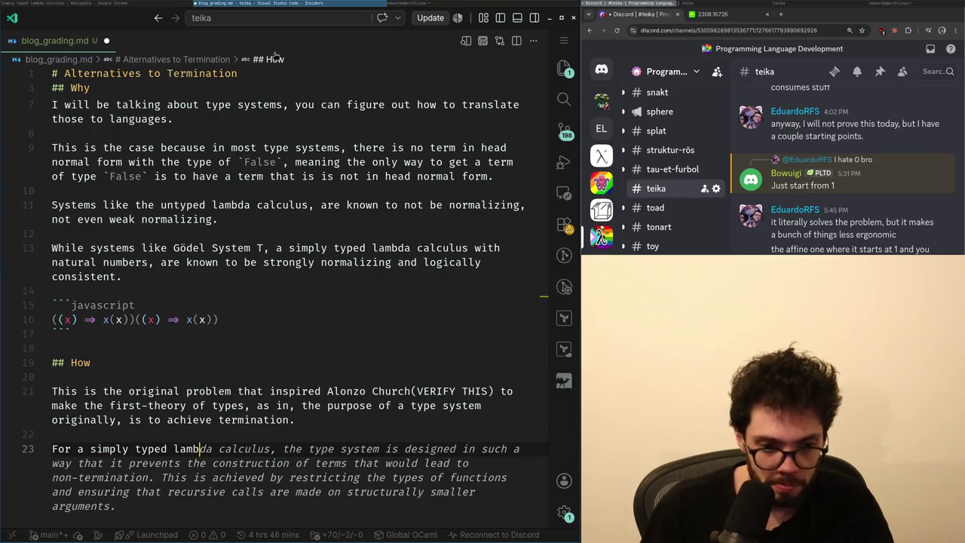
key(ctrl+shift+Left)
key(ctrl+shift+Left)
key(ctrl+shift+Left)
text(the )
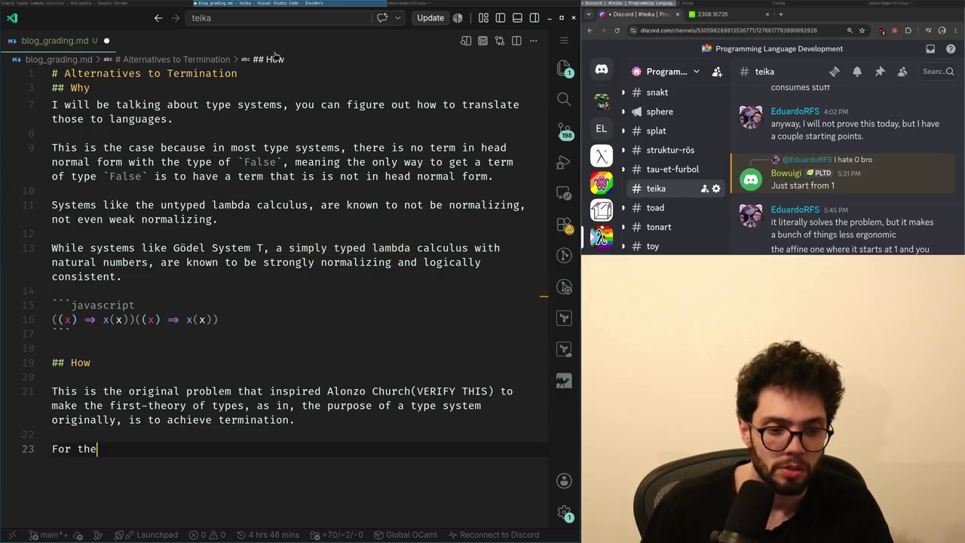
text(lambda cal)
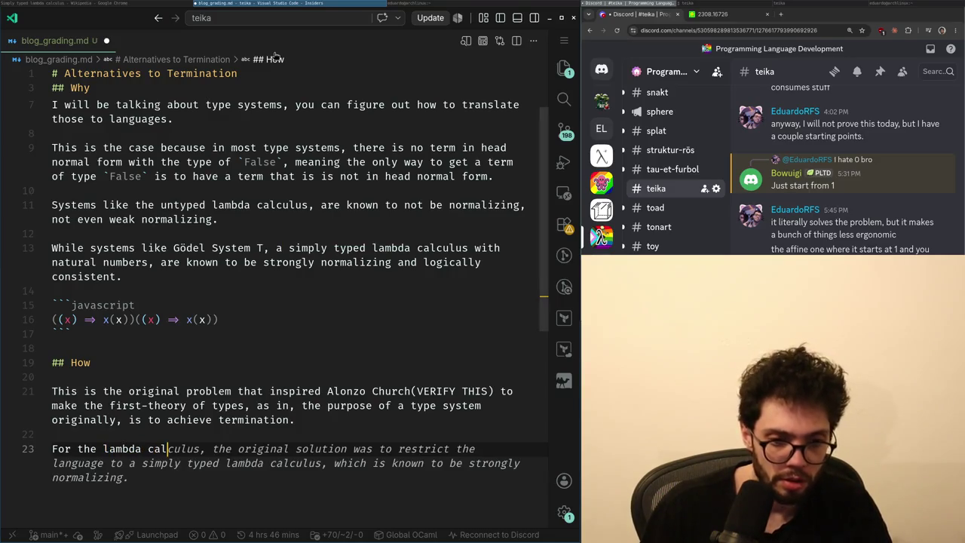
text(culus with simple)
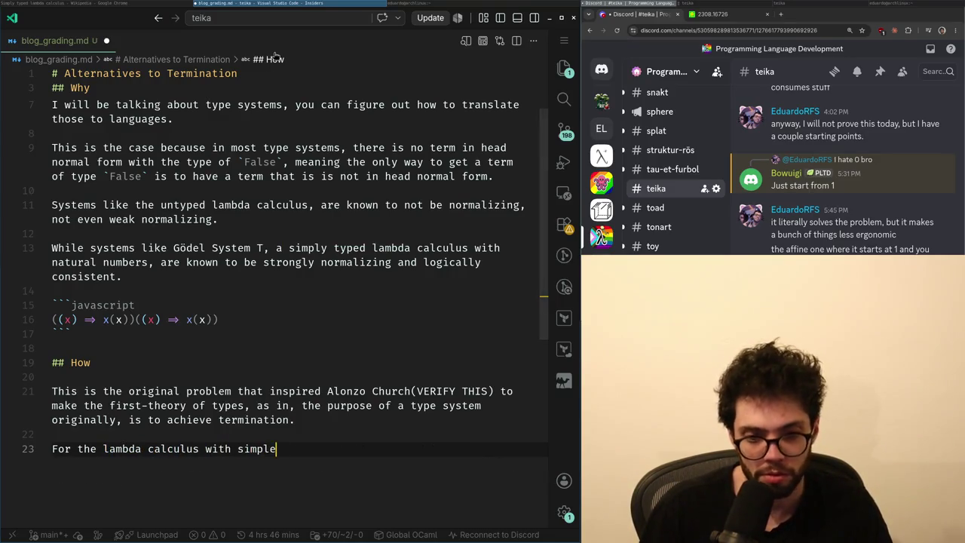
text( types,)
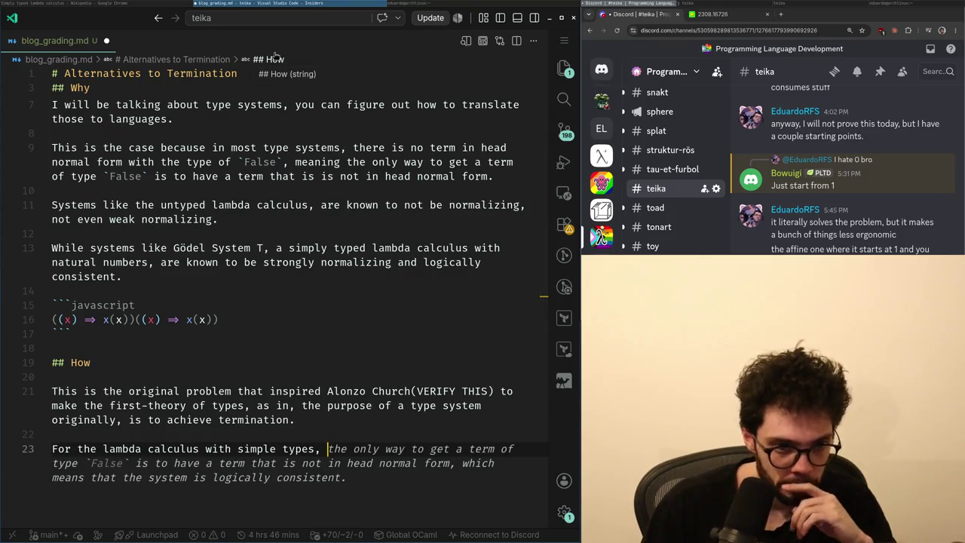
- Begin a new line above the How heading: 'Often weak normalization is enough.'
key(Up)
key(Up)
key(Up)
key(Up)
key(Up)
key(Return)
text(Of)
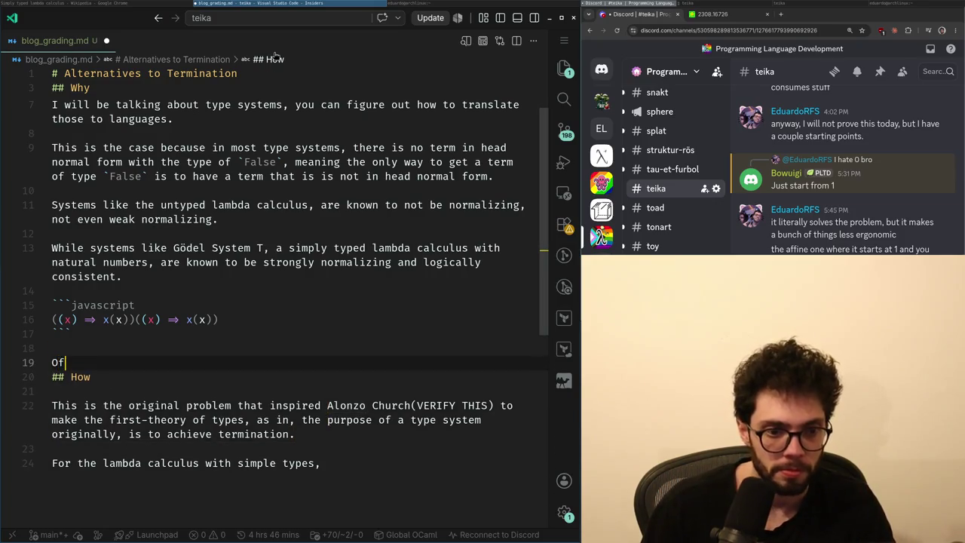
text(ten weak normalizatio)
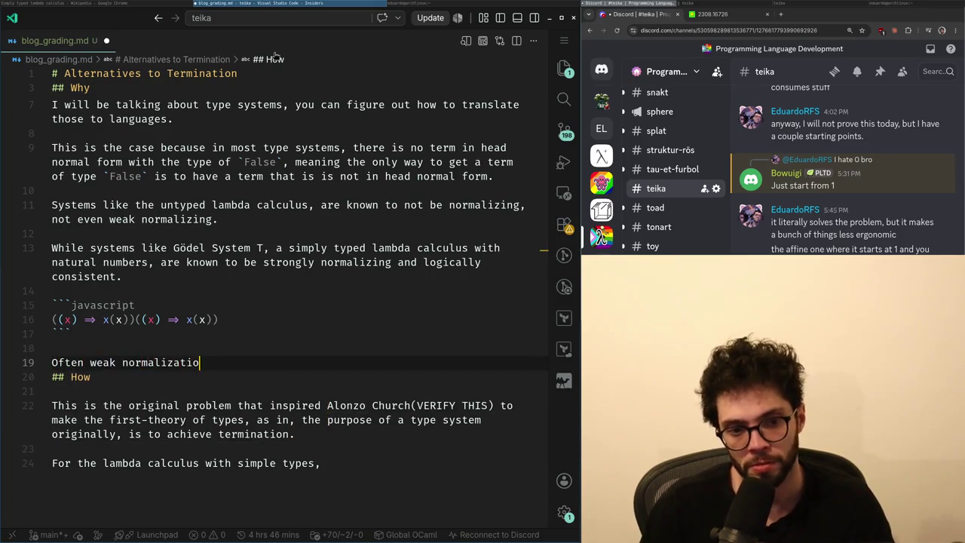
text(n is enough.)
- Leave a blank line after the normalization sentence and return to the end of the 'simple types,' line
key(Return)
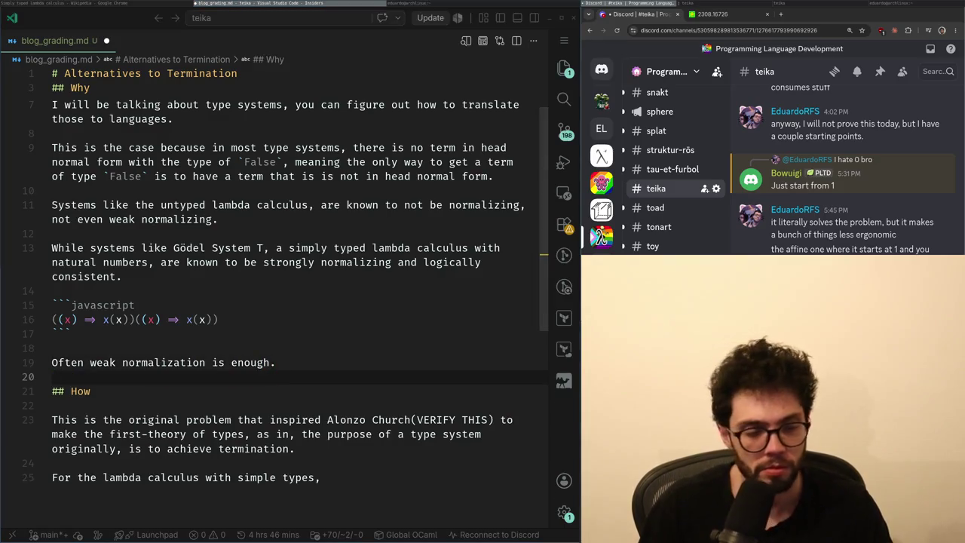
key(alt+Tab)
key(alt+Tab)
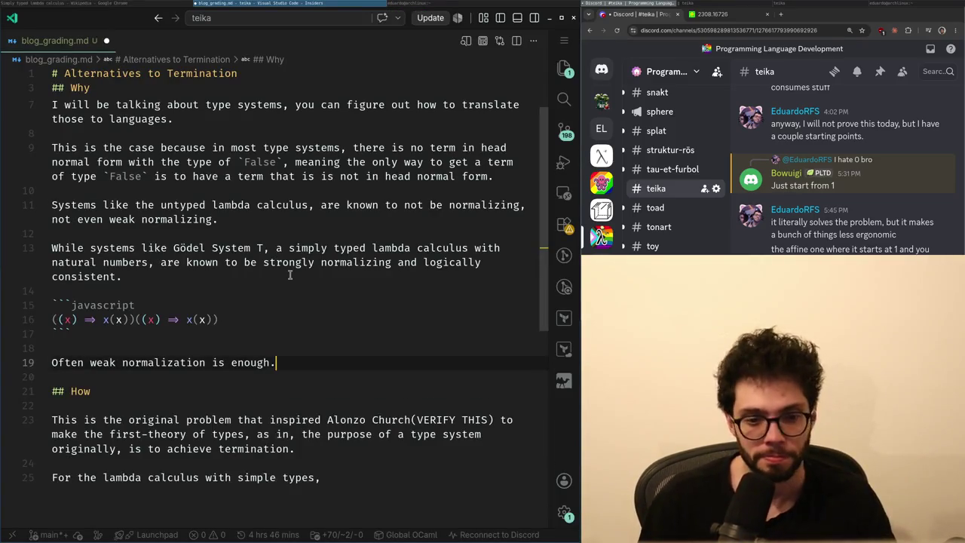
key(Up)
key(Up)
key(Up)
key(Up)
key(Up)
key(End)
key(Down)
key(Down)
key(Down)
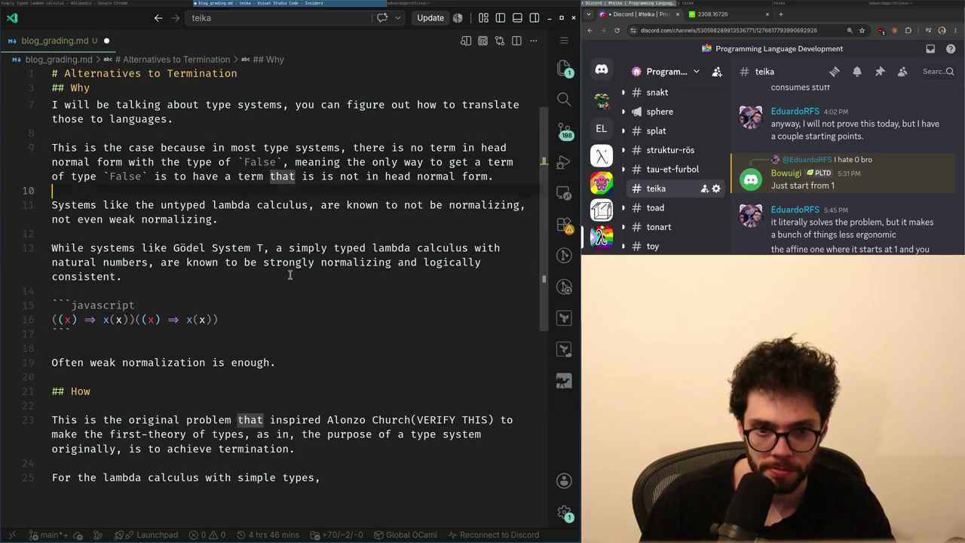
key(Down)
key(Down)
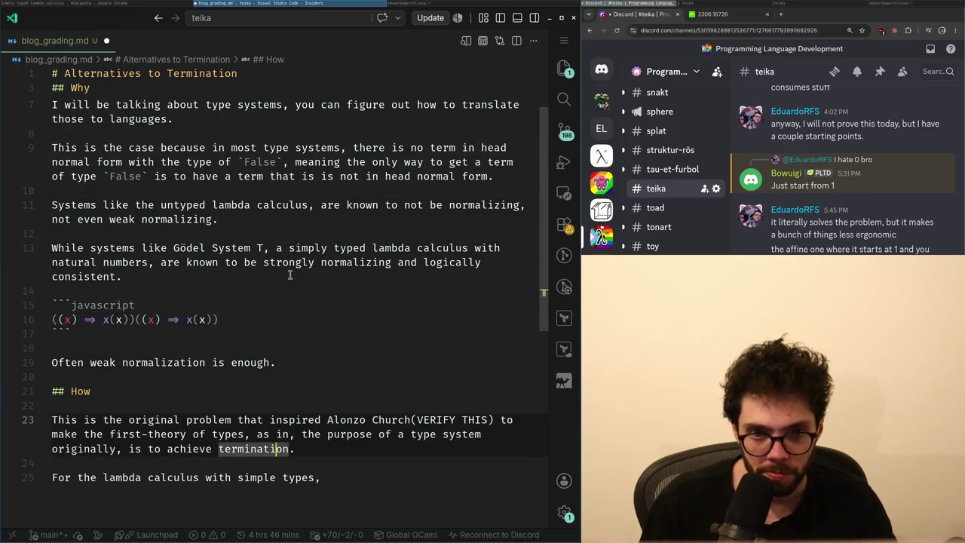
key(Down)
key(Down)
key(ctrl+Left)
key(ctrl+Right)
key(ctrl+Right)
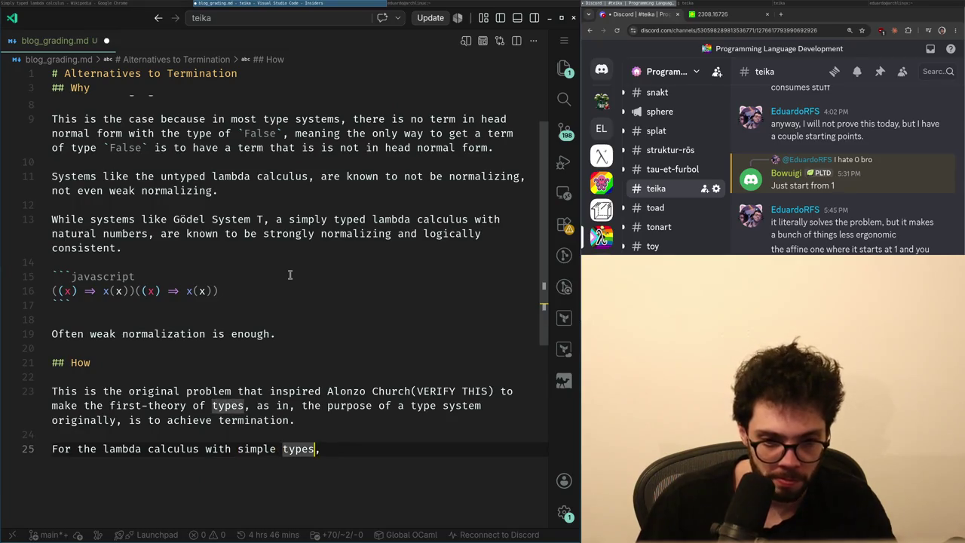
- Credit Turing's weak normalization proof by redex degree after the simple types clause
key(ctrl+Right)
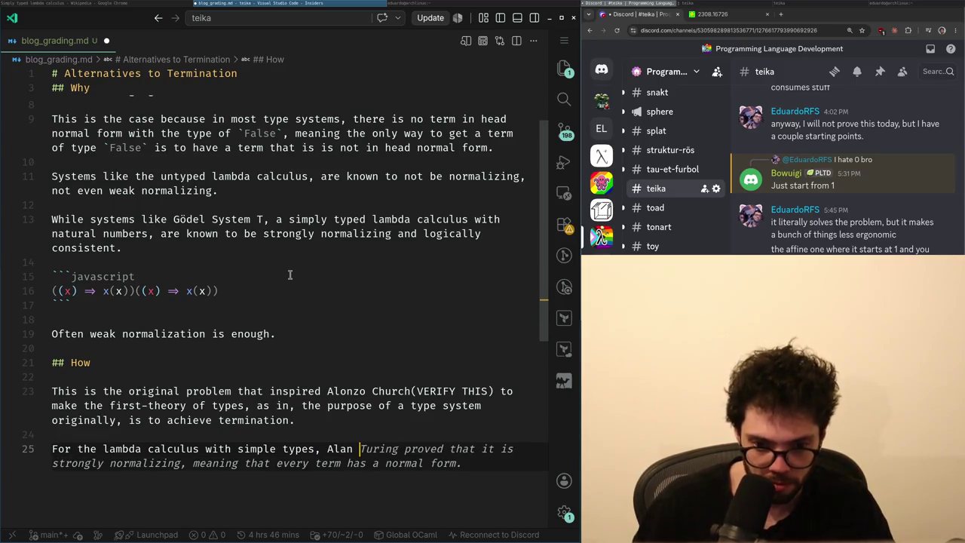
text(Turing prov)
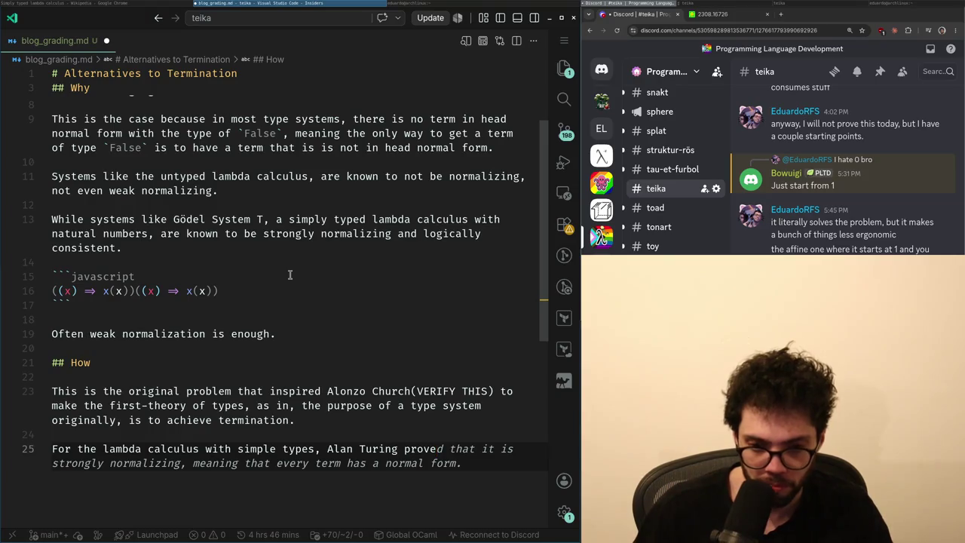
key(BackSpace)
text(ided a)
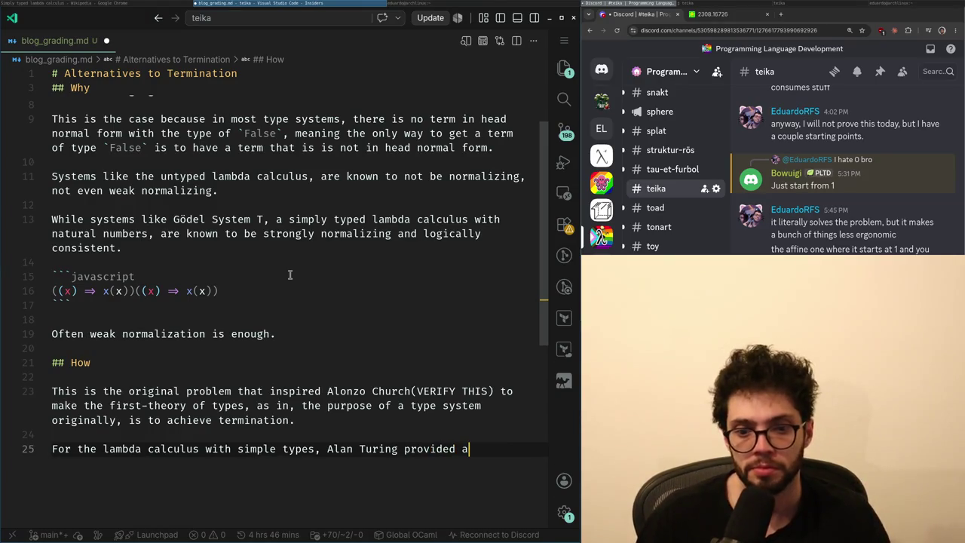
text( proof )
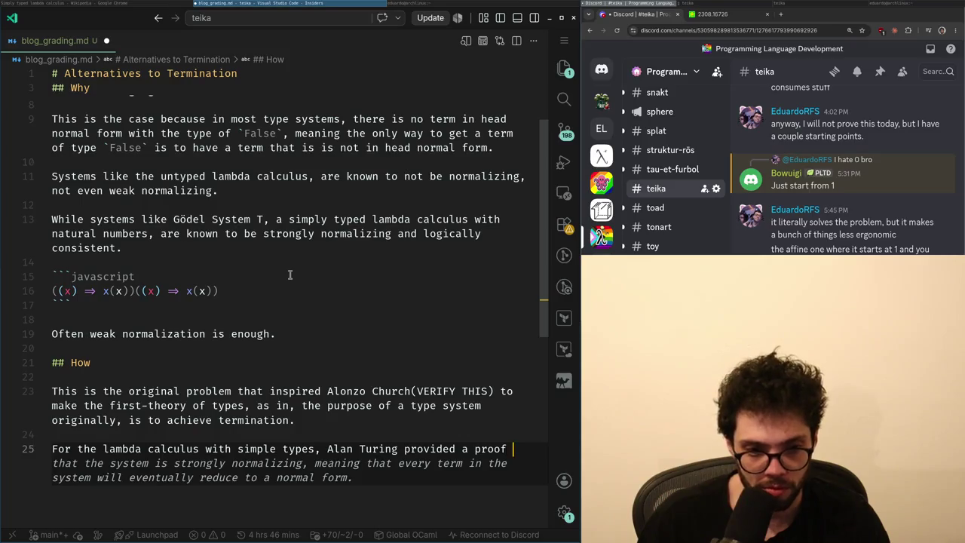
text(of weak normalizatio)
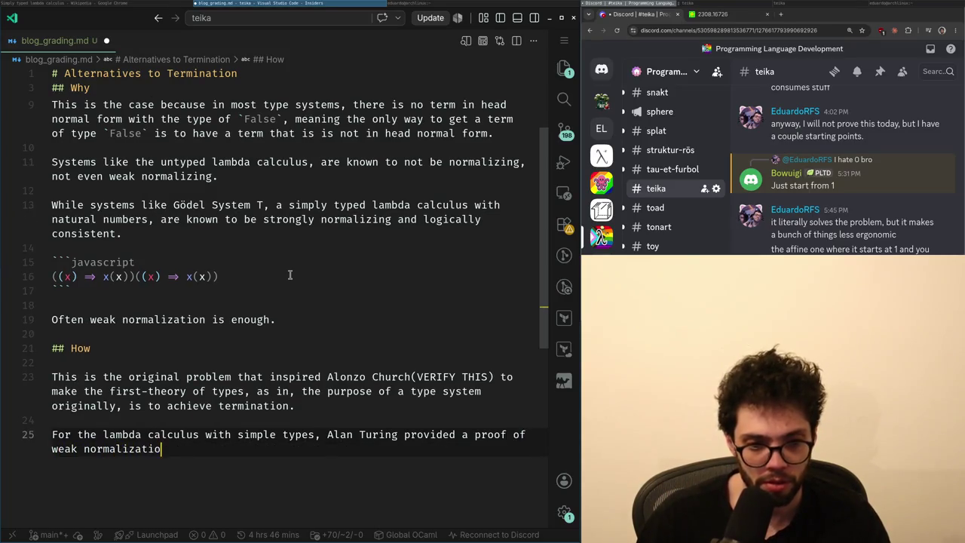
text(n by redex deg)
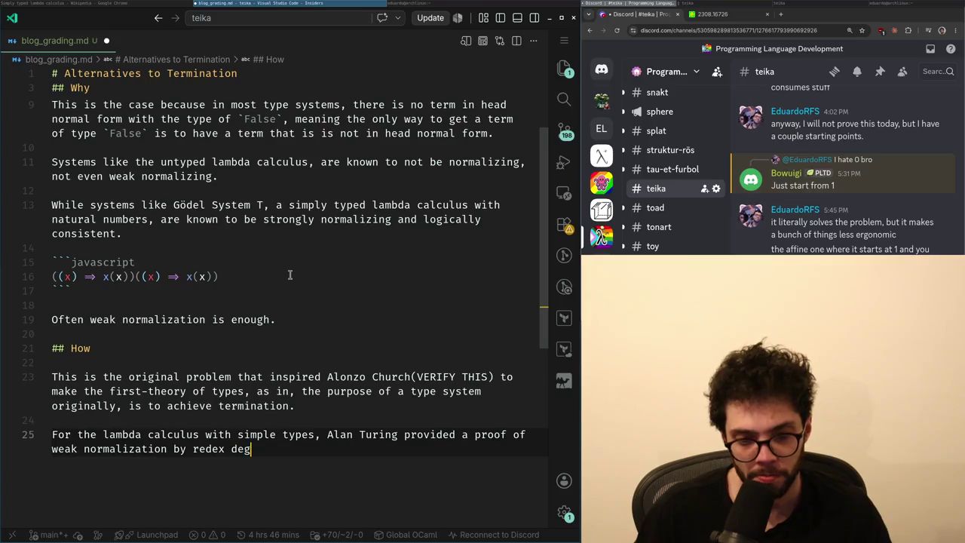
text(ree,)
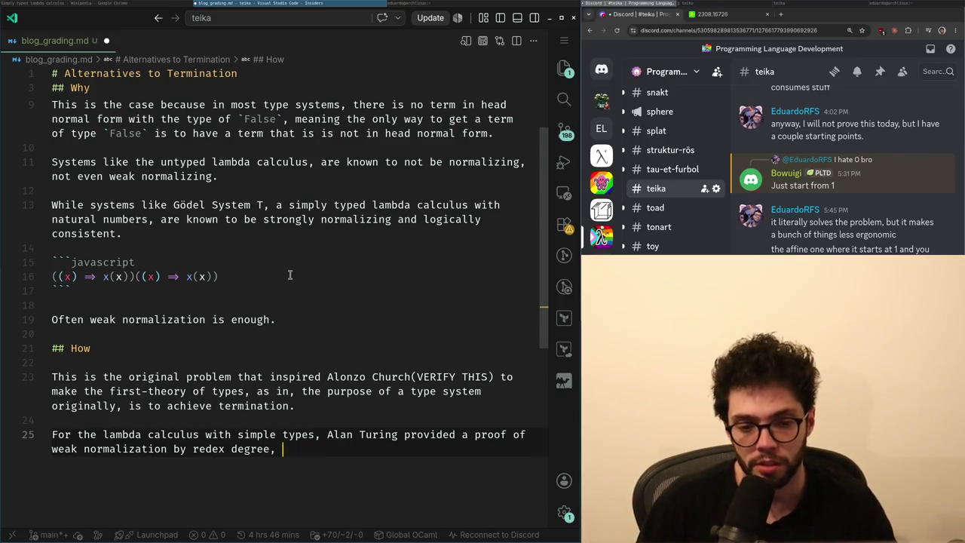
key(alt+Tab)
key(alt+Tab)
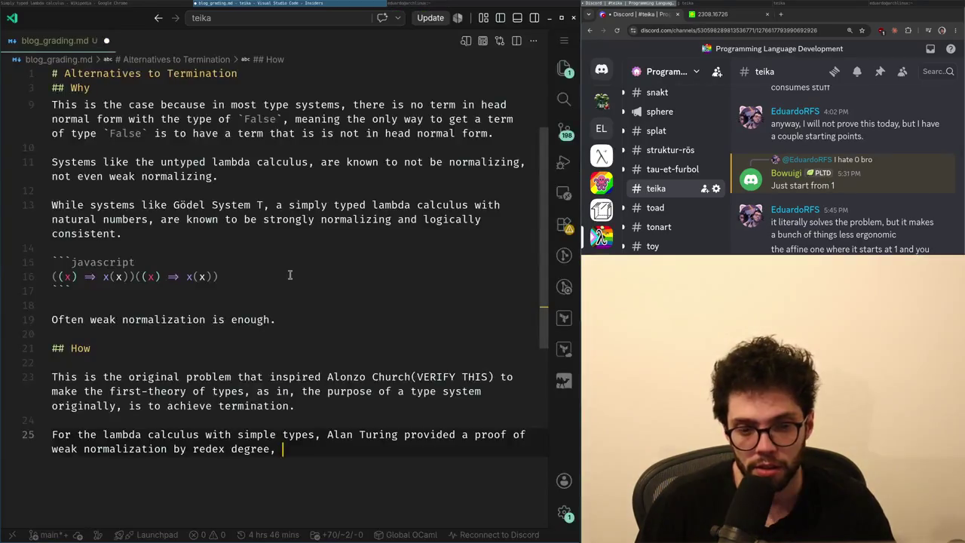
key(alt+Tab)
scroll(289, 275, down, 5)
key(alt+Tab)
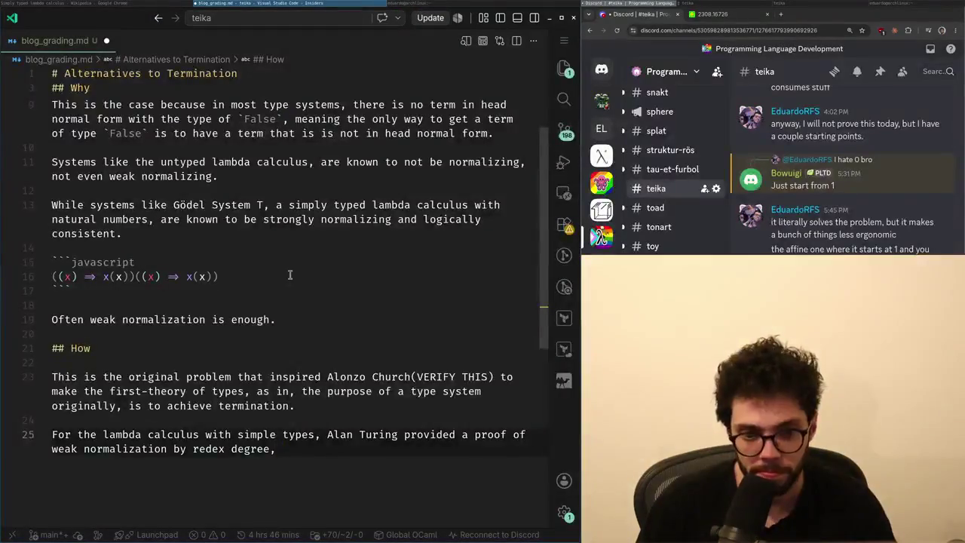
key(BackSpace)
key(BackSpace)
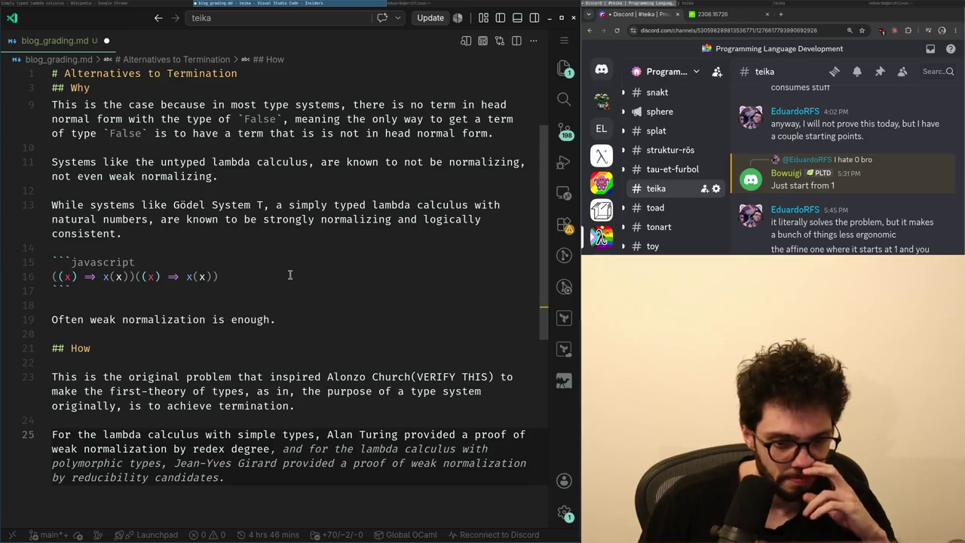
- Accept the suggested Girard reducibility-candidates sentence and add '(System F)' after polymorphic types
key(Tab)
key(ctrl+Right)
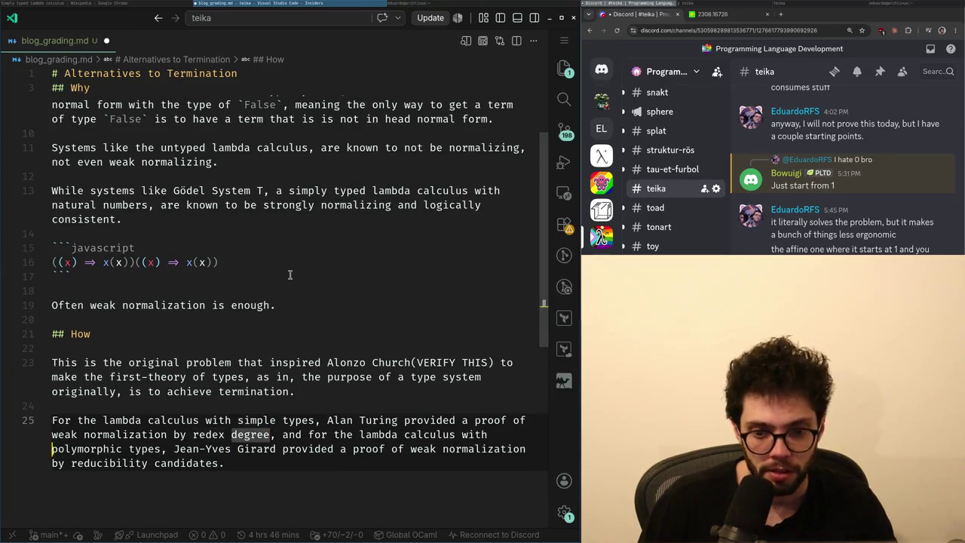
key(ctrl+Right)
key(ctrl+Right)
key(ctrl+Right)
key(ctrl+BackSpace)
text((S)
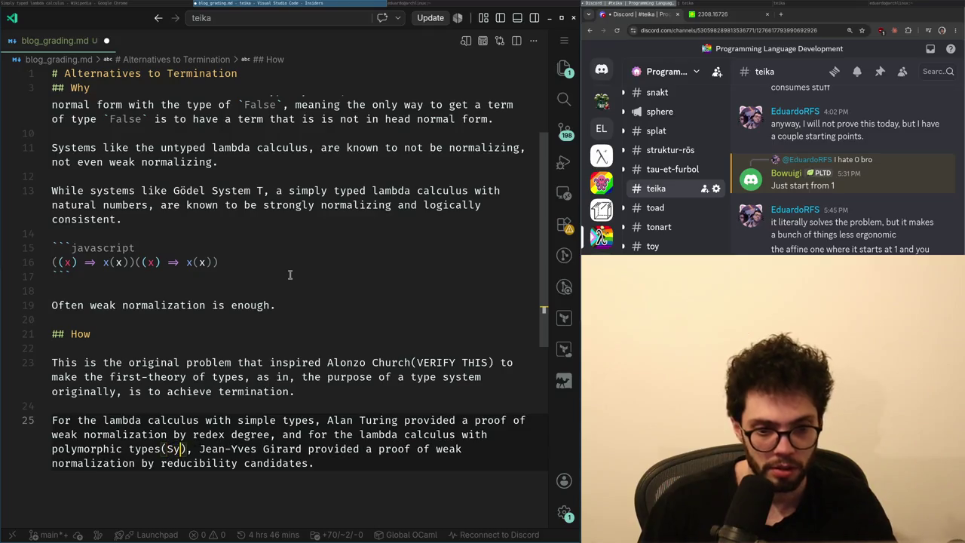
text(ystem F))
- End the paragraph with 'Both can be checked at the book Proof and Types.' and start a new line
key(End)
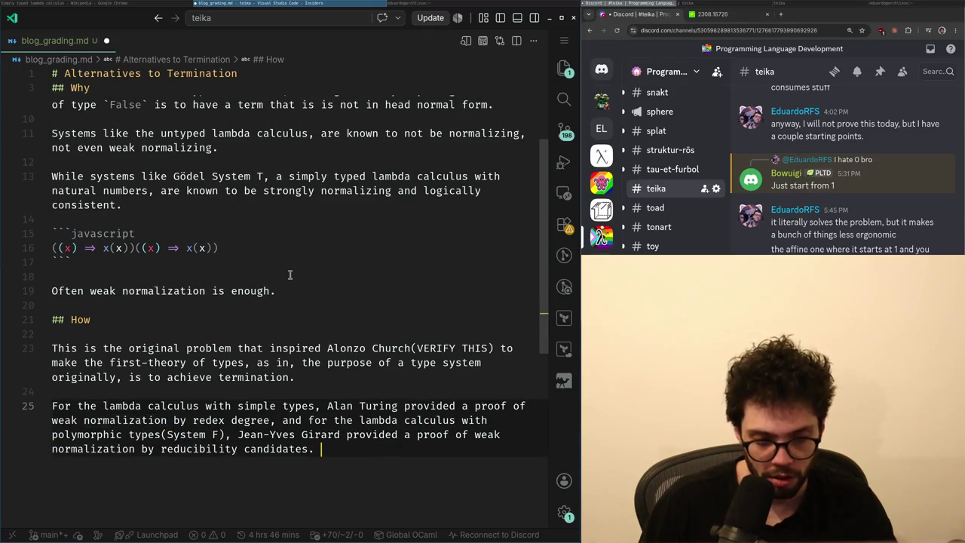
text(BOth c)
key(BackSpace)
key(BackSpace)
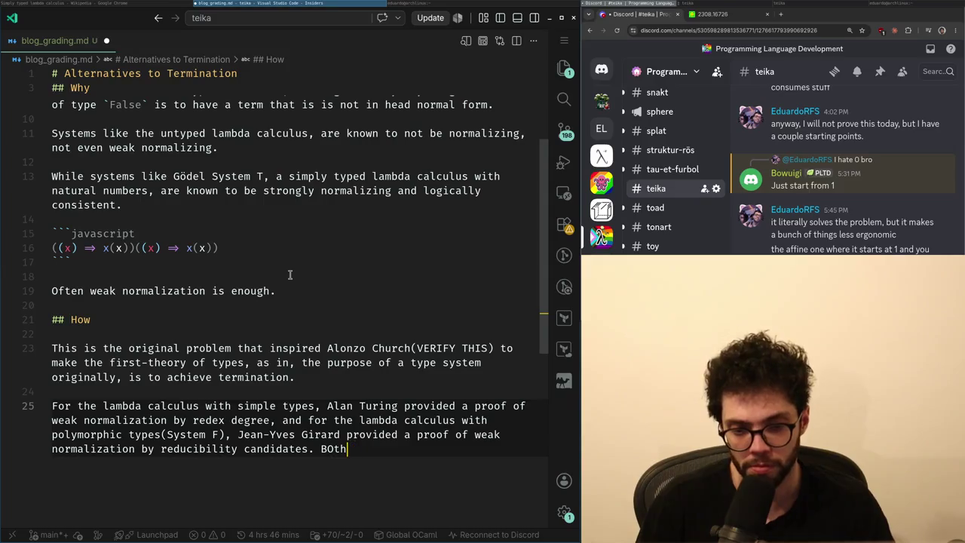
key(BackSpace)
key(BackSpace)
key(BackSpace)
text(Both can be check)
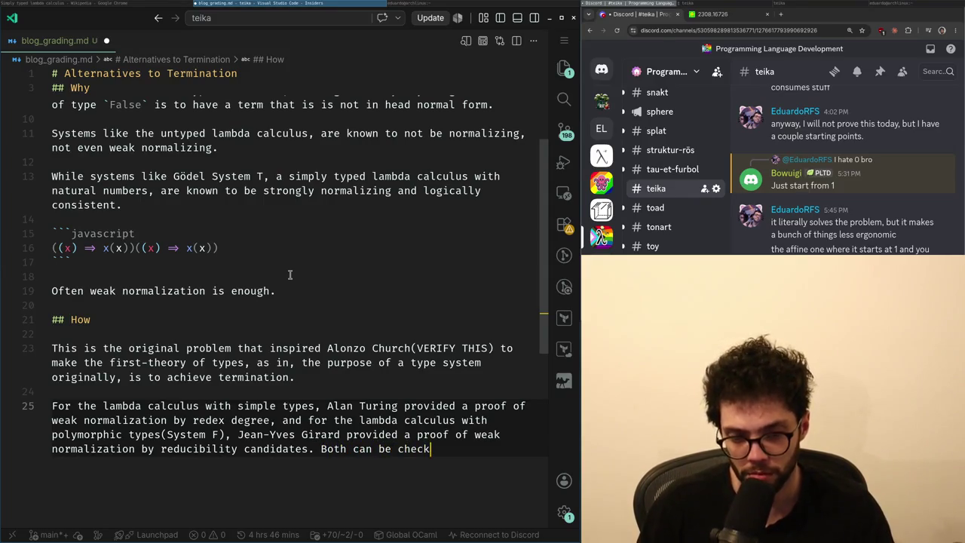
text(ed at the book)
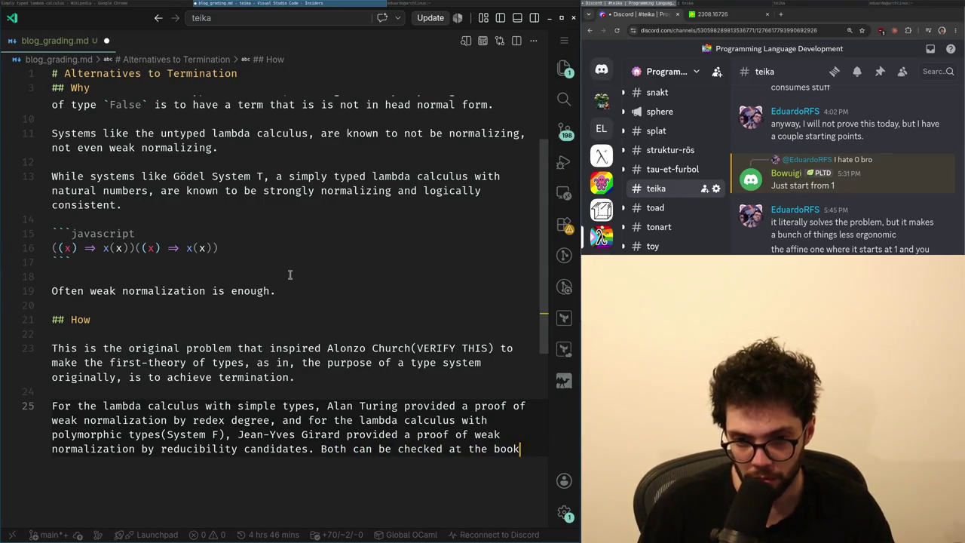
text( Proof and T)
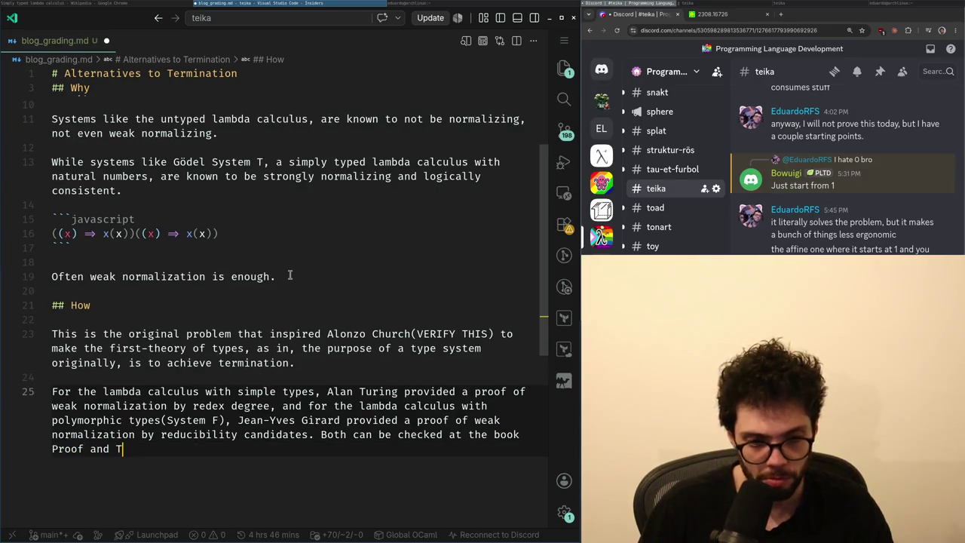
text(ypes.)
key(Return)
key(Return)
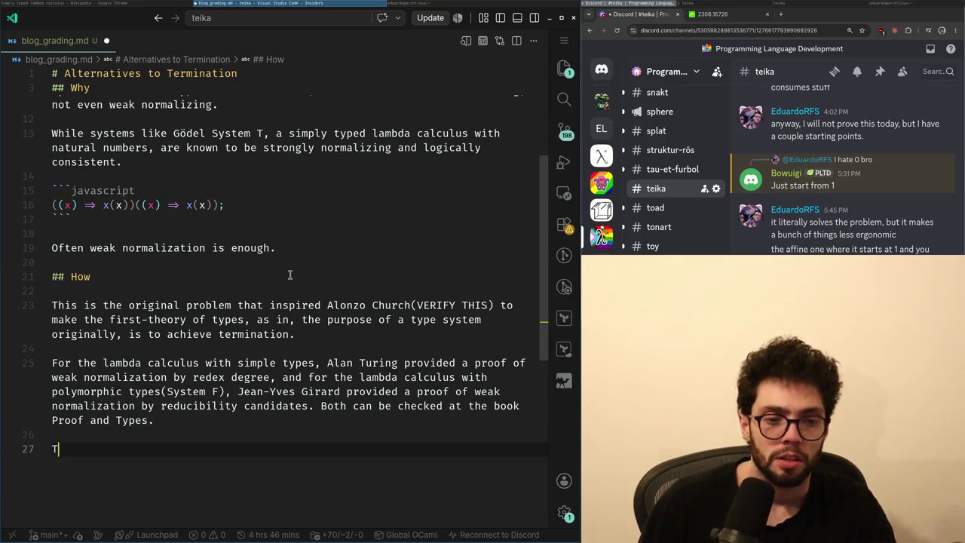
- Start line 27 with 'The core of the STL' and insert 'impredicative' before 'polymorphic' on line 25
text(The core of the )
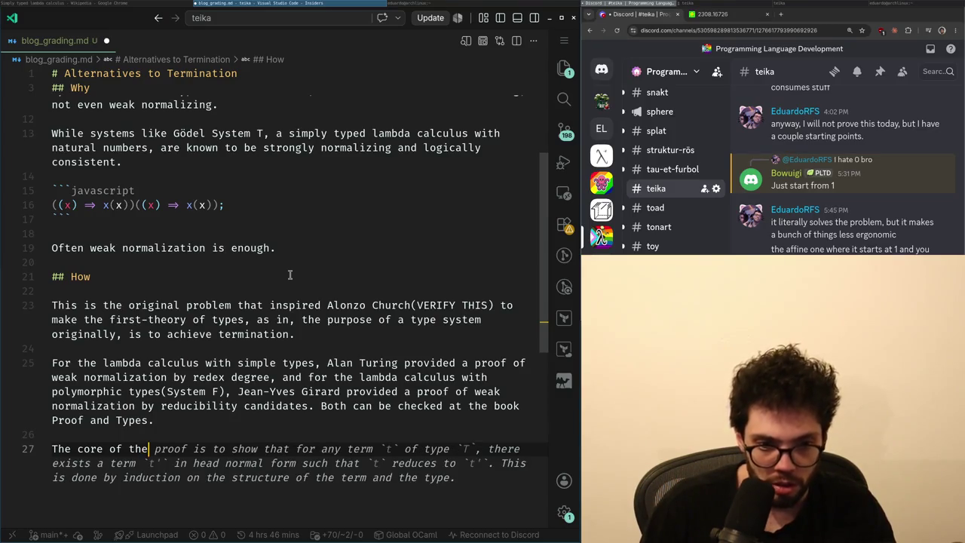
text(STL)
key(Up)
key(Up)
key(Up)
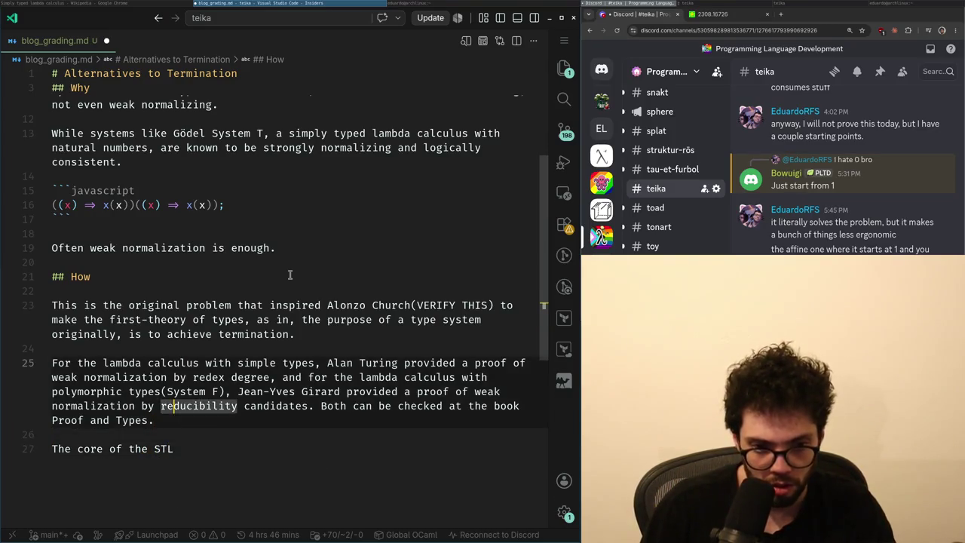
key(Up)
key(Home)
text(im)
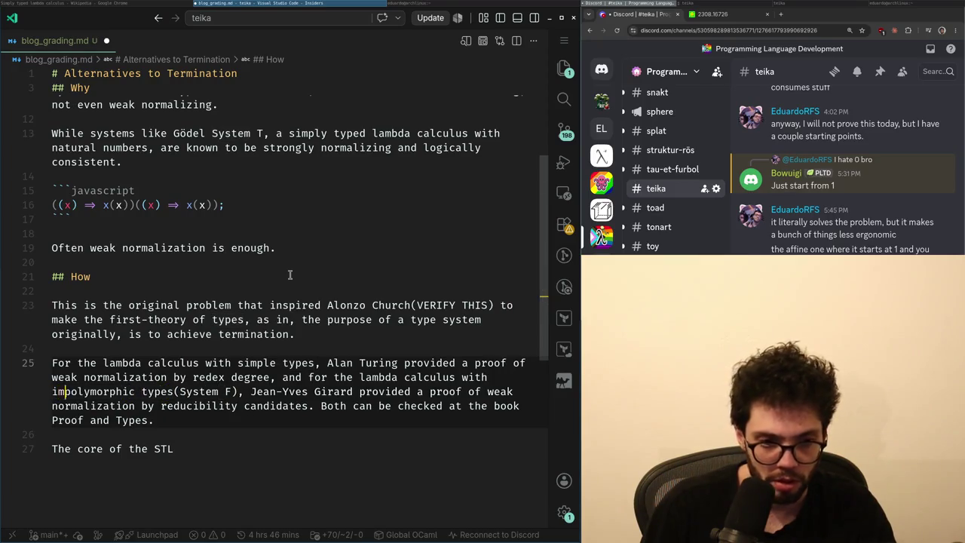
text(predicative)
- Extend line 27 to 'The core of the STLC proof relies on the fact that the type of a term cannot be infinite'
key(Down)
key(Down)
key(Down)
key(Down)
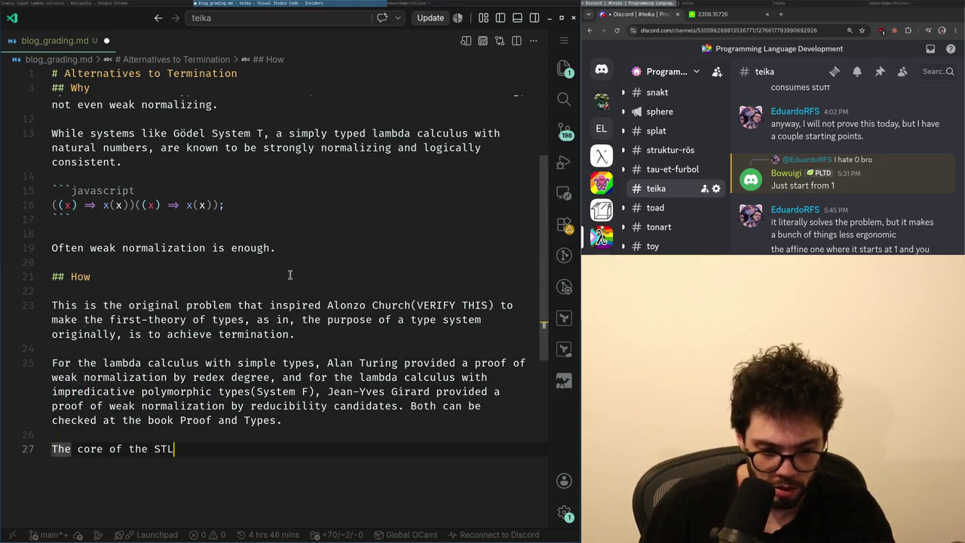
key(End)
key(BackSpace)
text(L)
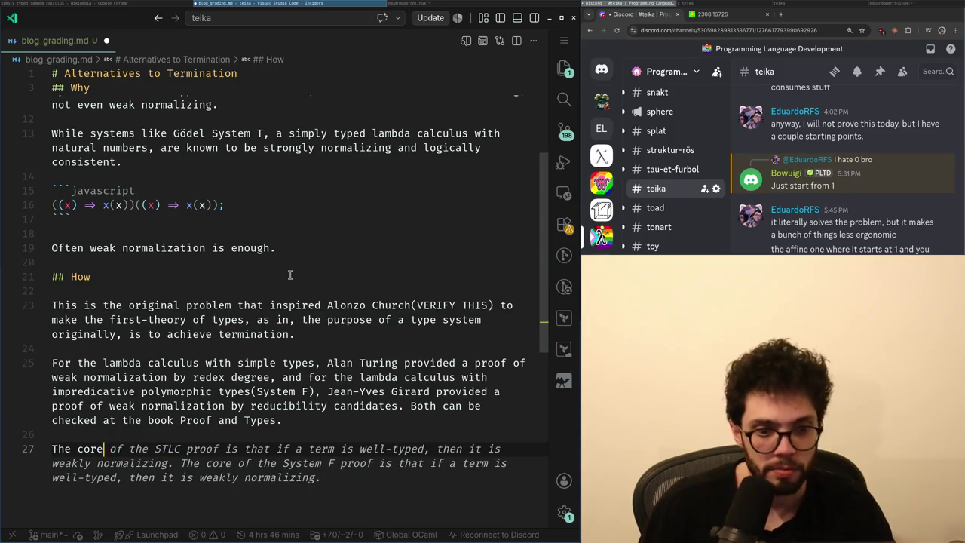
key(ctrl+alt+minus)
key(ctrl+shift+minus)
text(C)
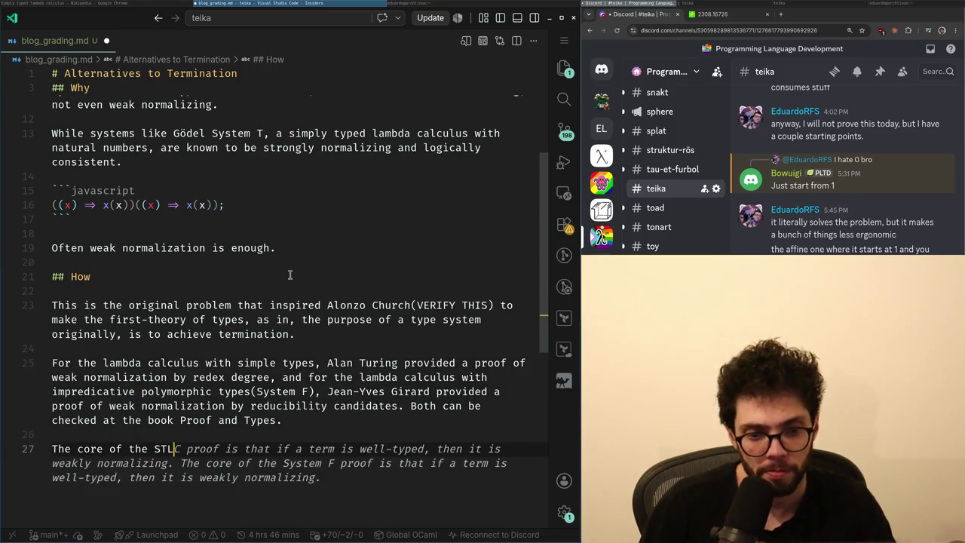
text( proof relies on )
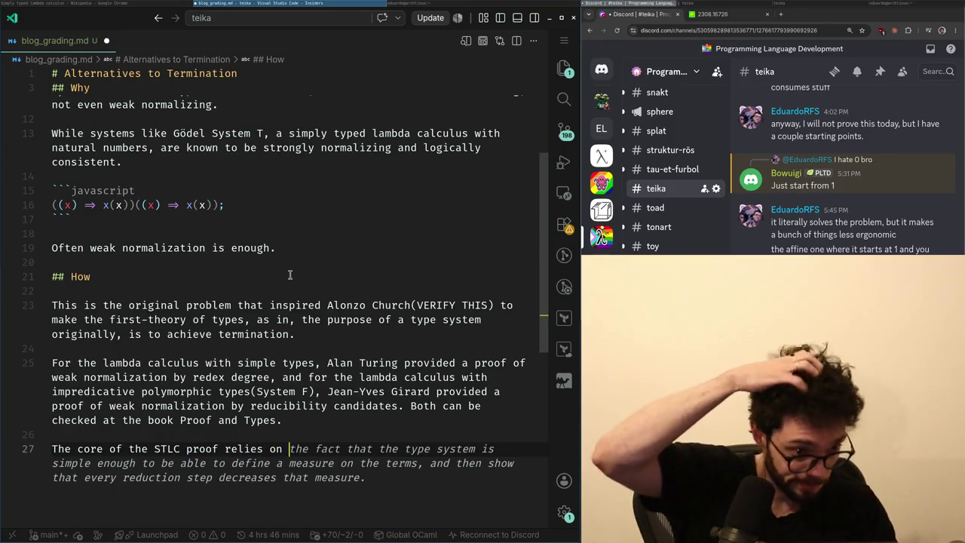
text(the fact that t)
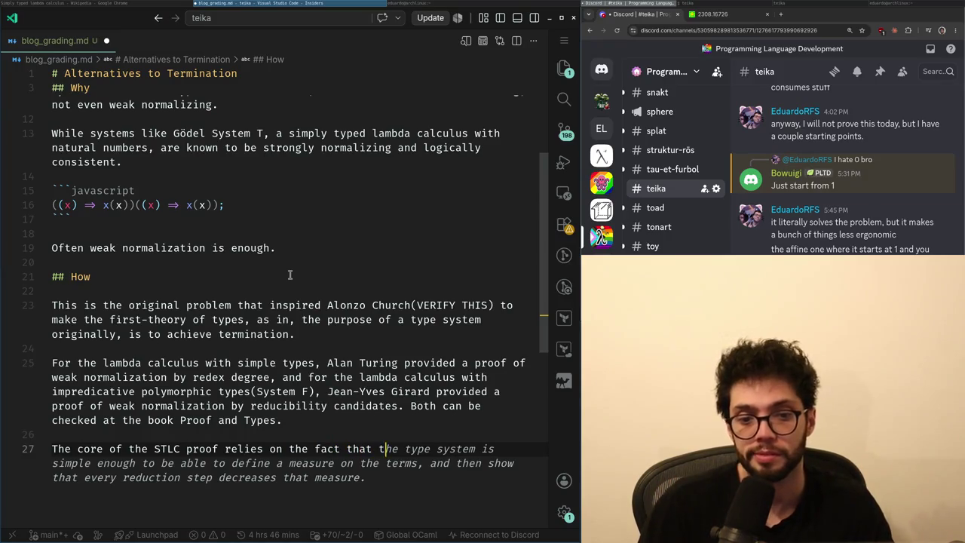
text(he s)
key(BackSpace)
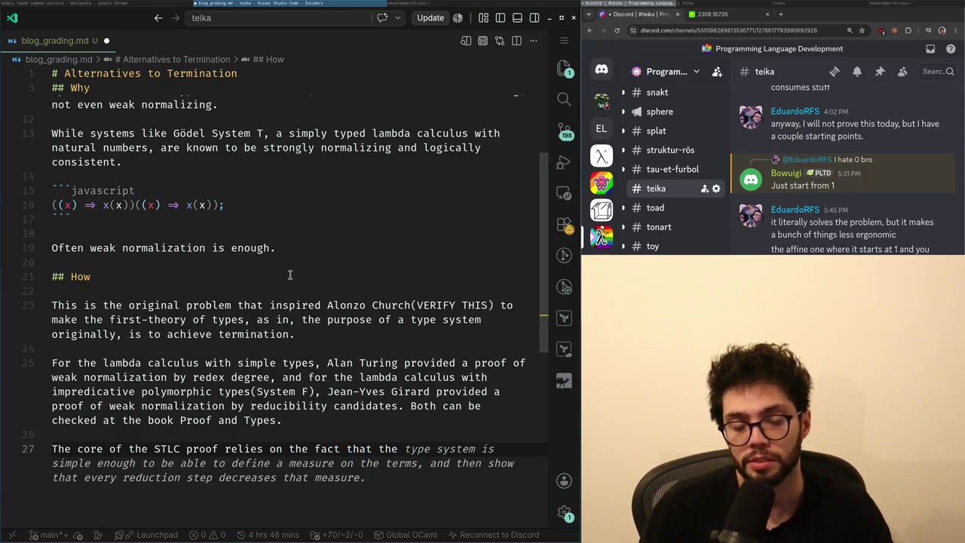
text(type of a ter)
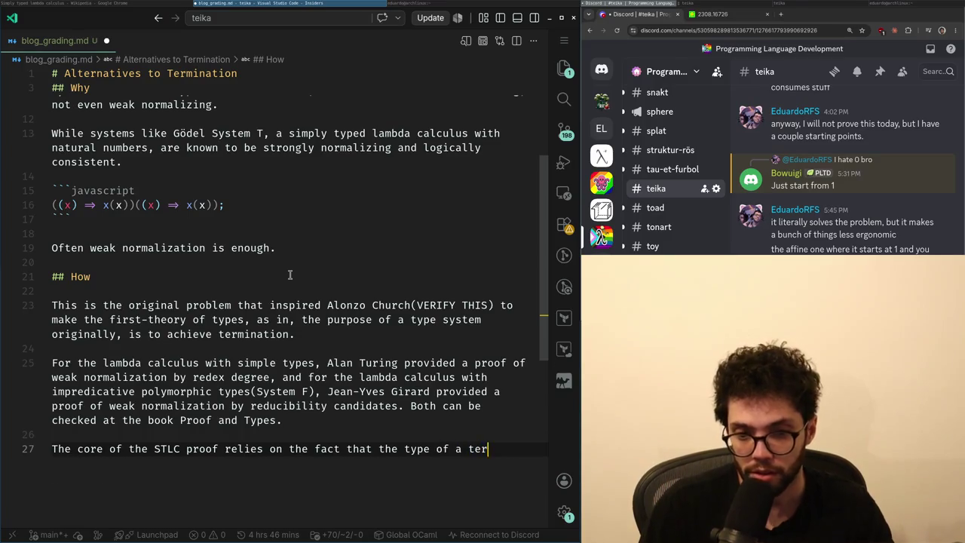
text(m cannot be infinite)
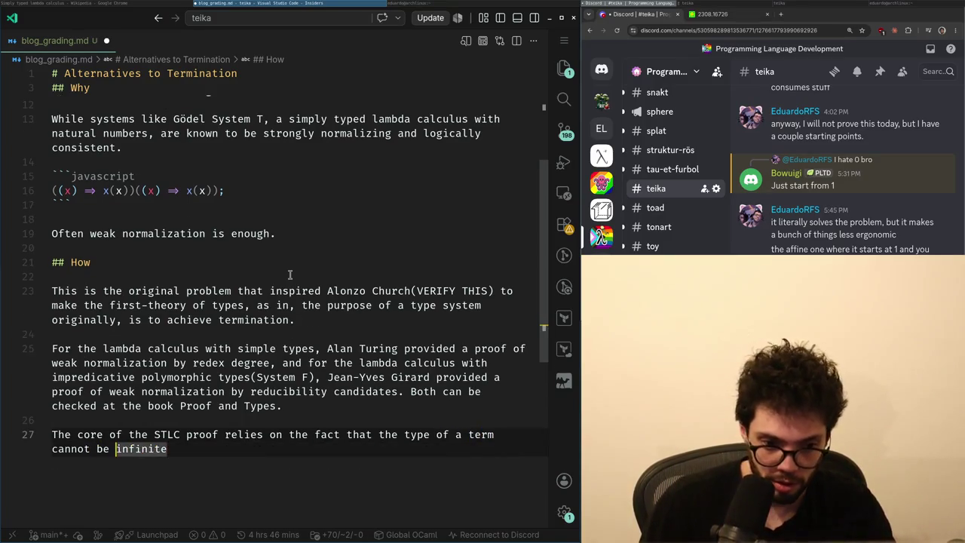
- Replace the 'fact that… cannot be infinite' clause with 'the size of the type of a term, such that'
key(ctrl+Left)
key(Left)
key(Right)
key(ctrl+shift+Left)
key(ctrl+shift+Left)
key(ctrl+shift+Left)
key(ctrl+shift+Left)
key(ctrl+shift+Left)
key(ctrl+shift+Left)
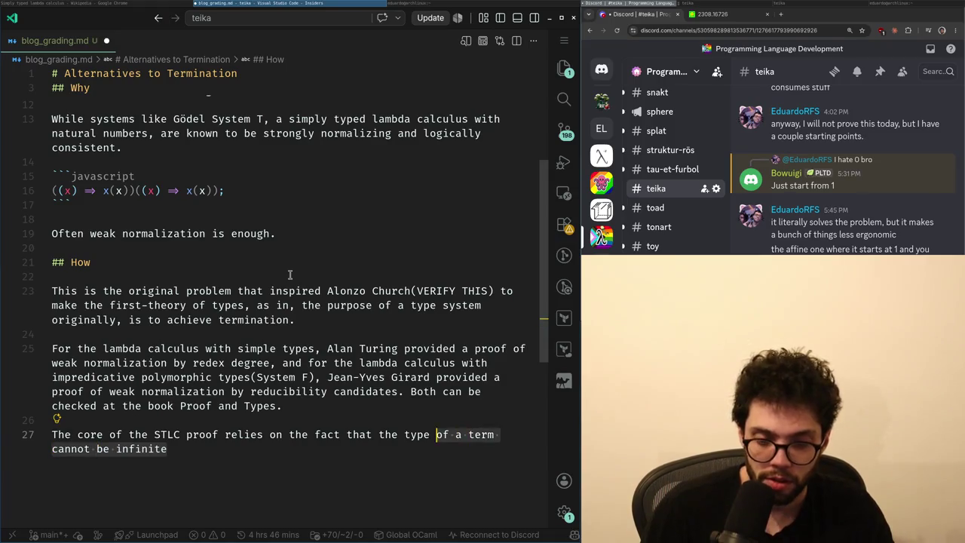
key(ctrl+shift+Left)
key(ctrl+shift+Left)
key(ctrl+shift+Left)
key(ctrl+shift+Left)
key(ctrl+shift+Left)
text(the)
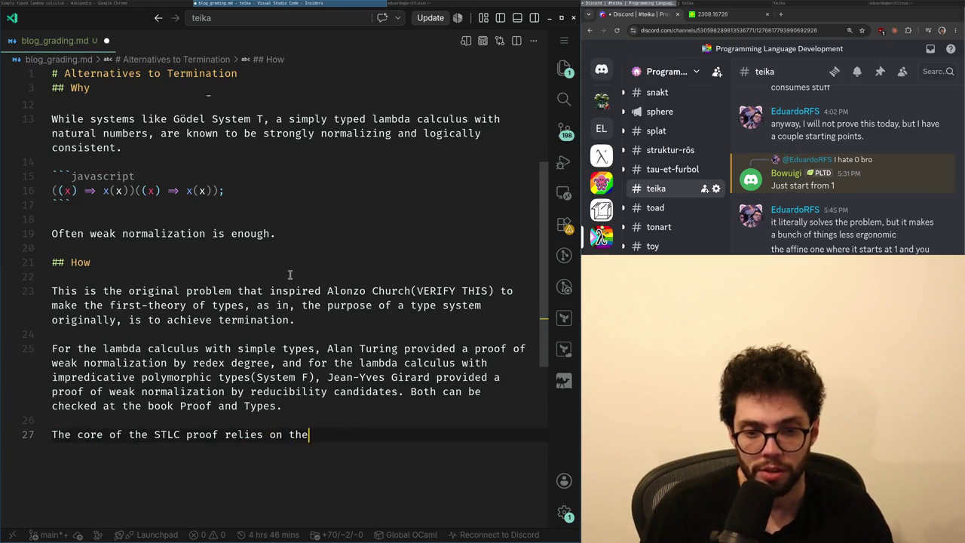
text( size of the type of a )
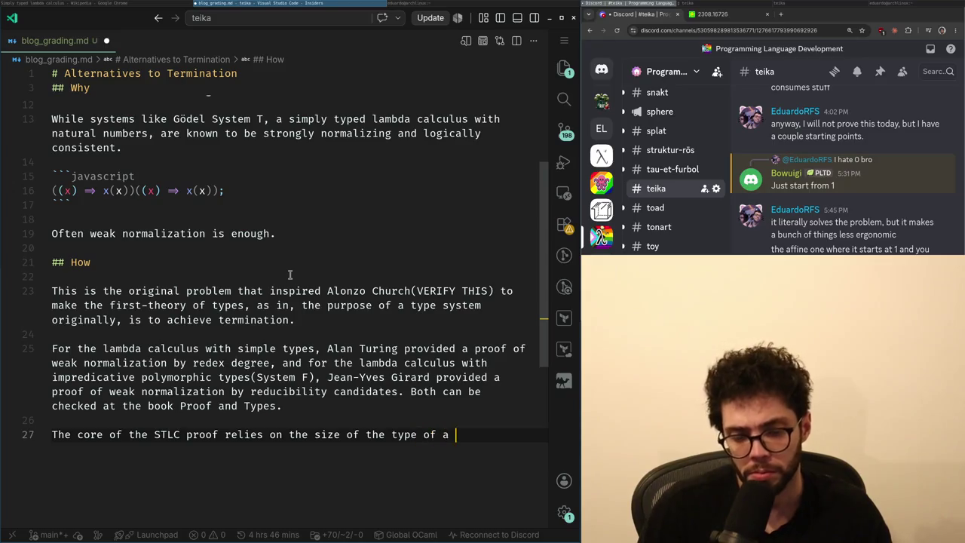
text(term, such that t)
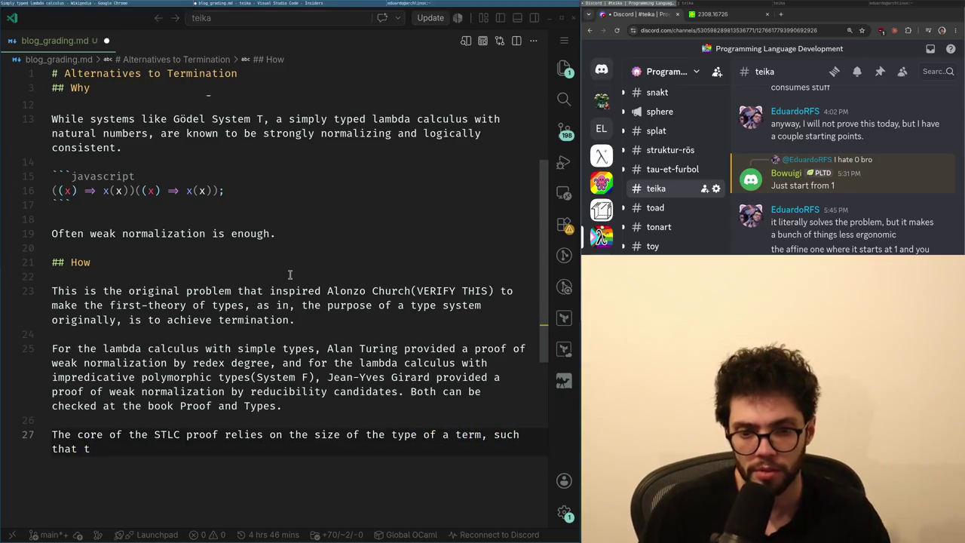
- Finish line 27: every beta reduction shrinks the type's size though it may grow the term, ending with a period
key(BackSpace)
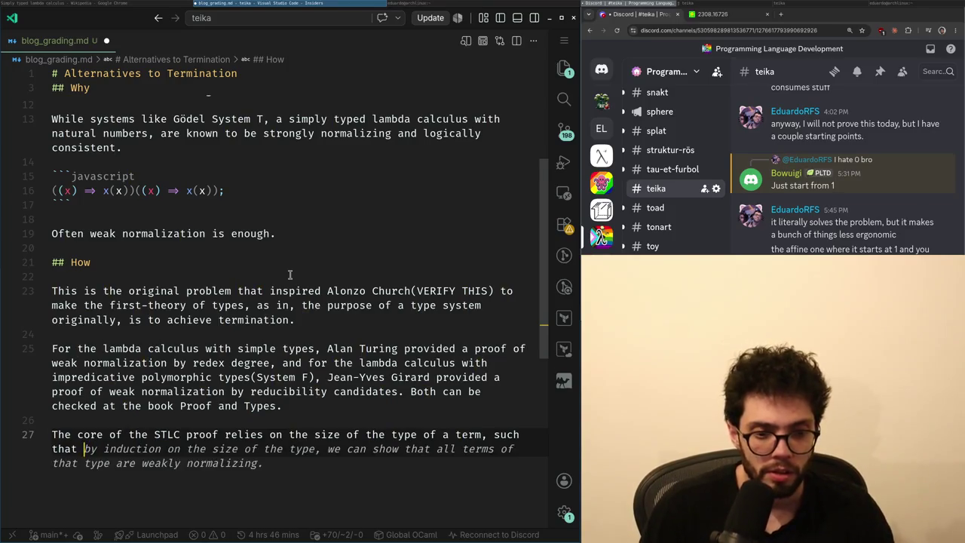
text(every beta reductions)
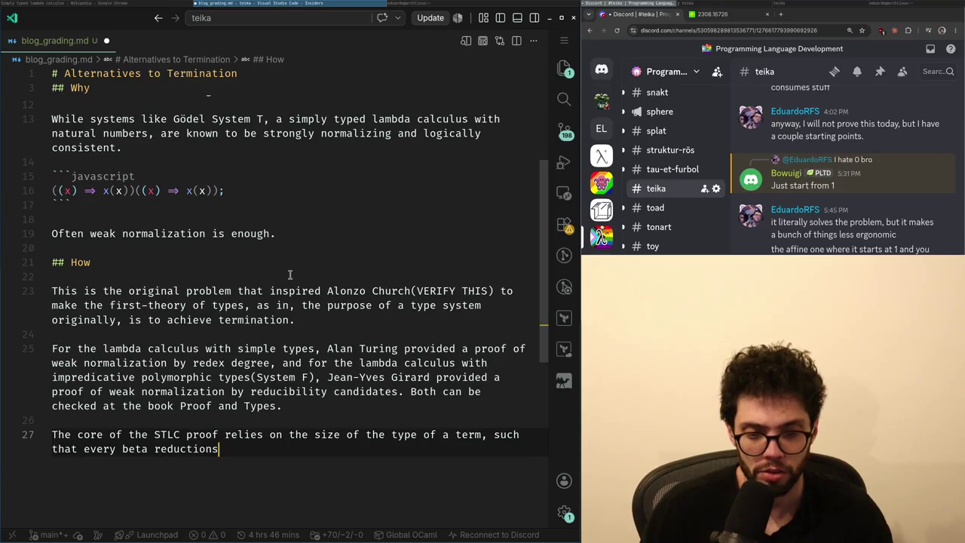
text(, decreases the size )
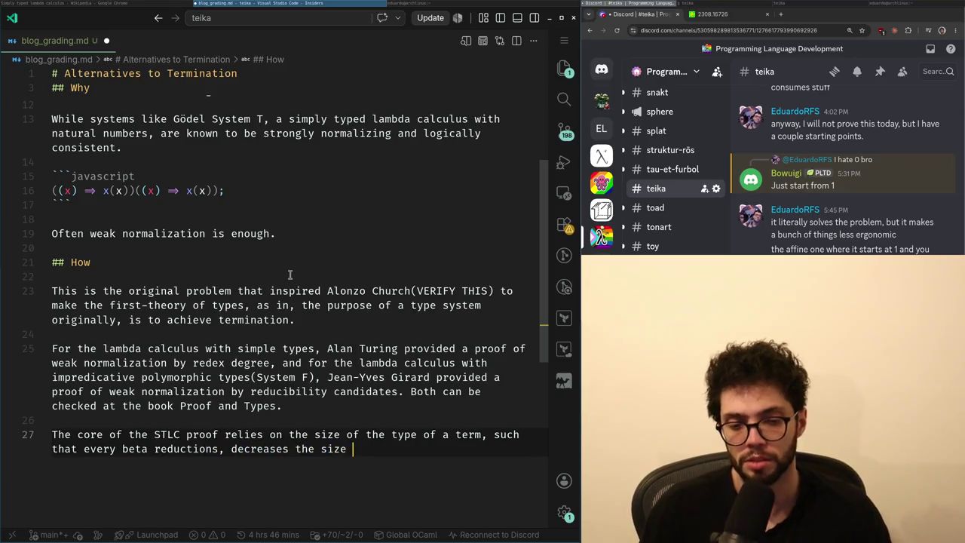
text(of the type, )
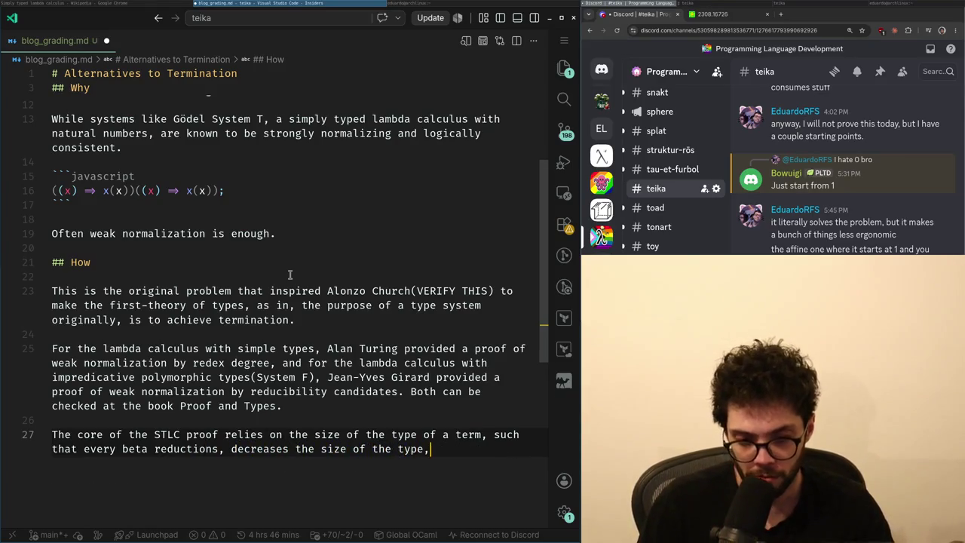
text(even thought it po)
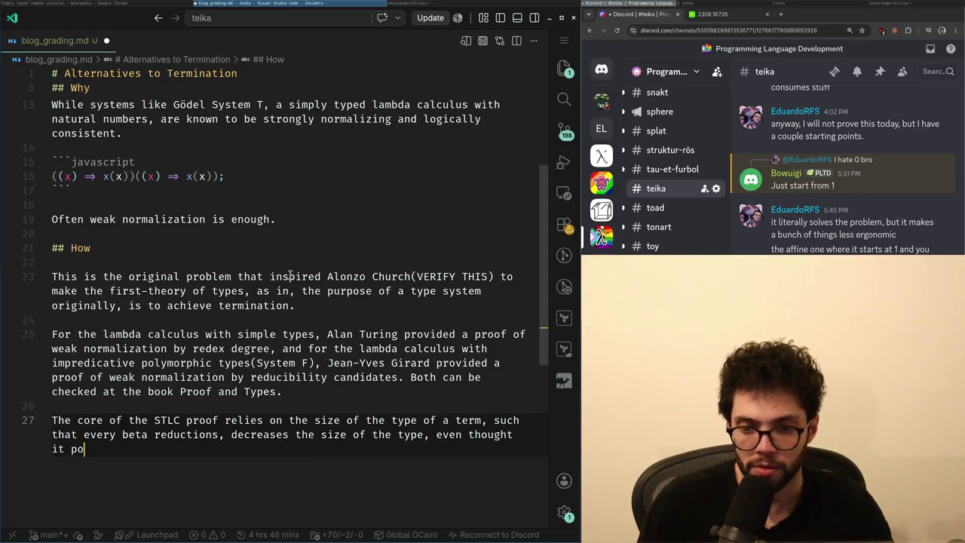
text(tentially increases )
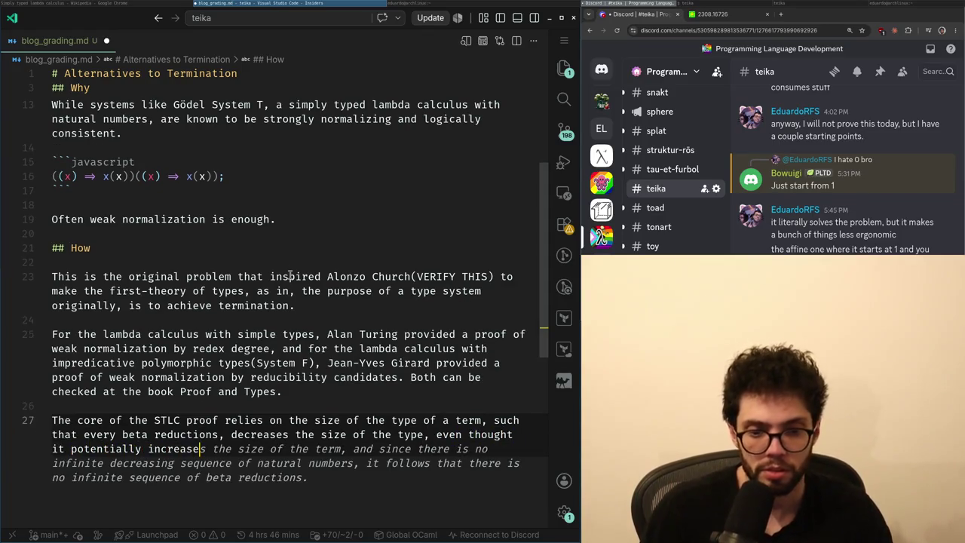
text(the size of the ter)
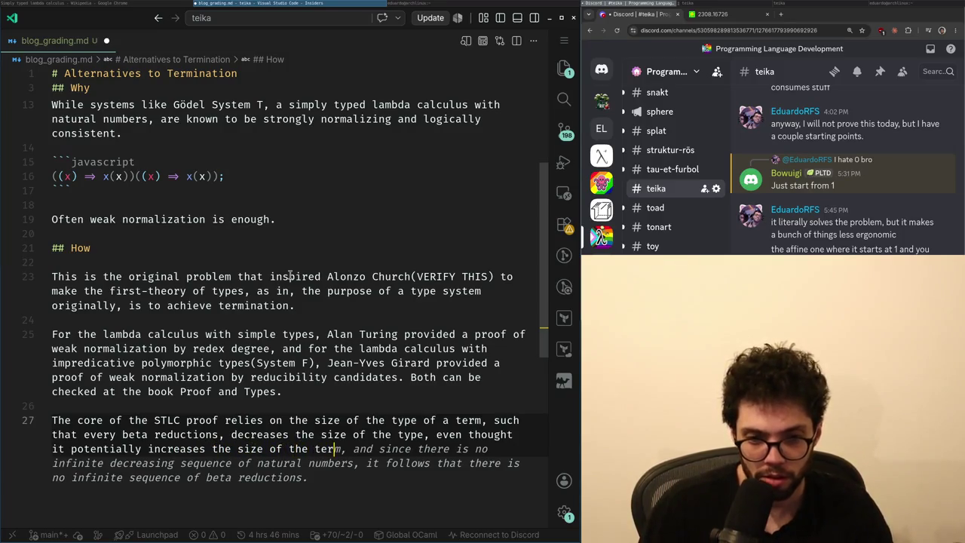
text(m, this is)
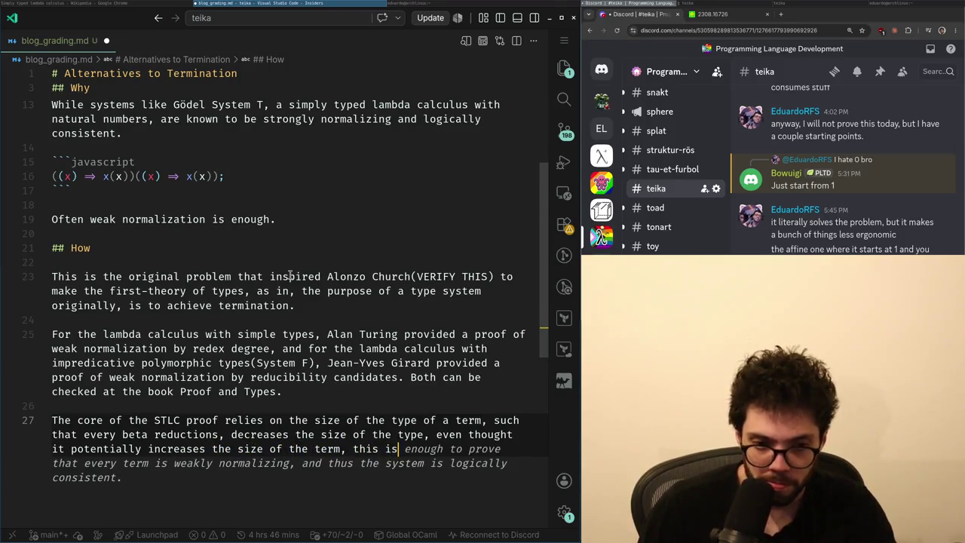
key(BackSpace)
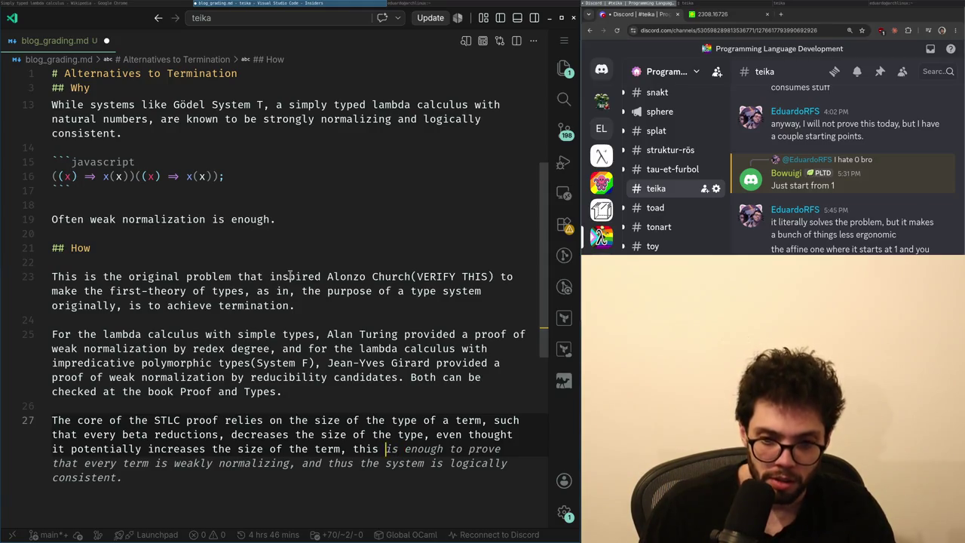
key(BackSpace)
key(BackSpace)
key(BackSpace)
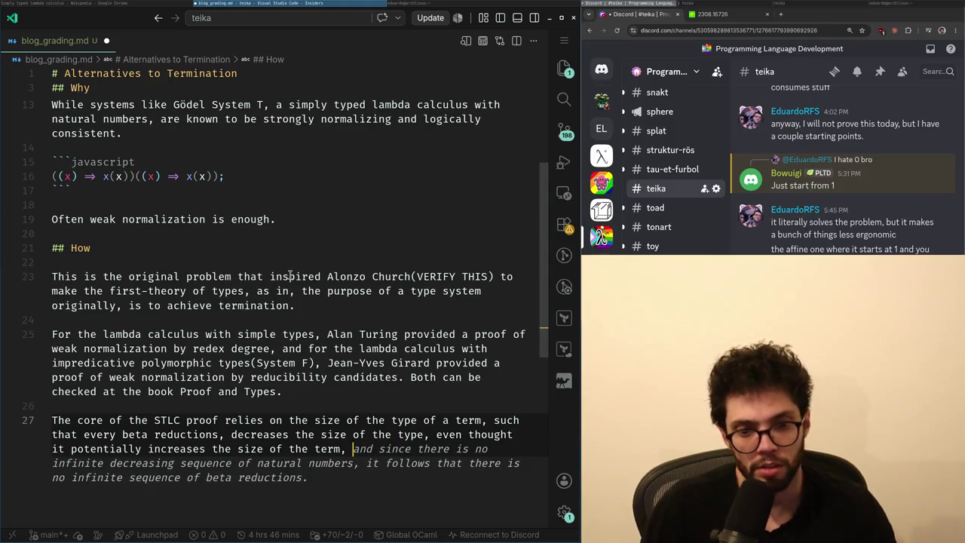
key(BackSpace)
key(BackSpace)
text(and for)
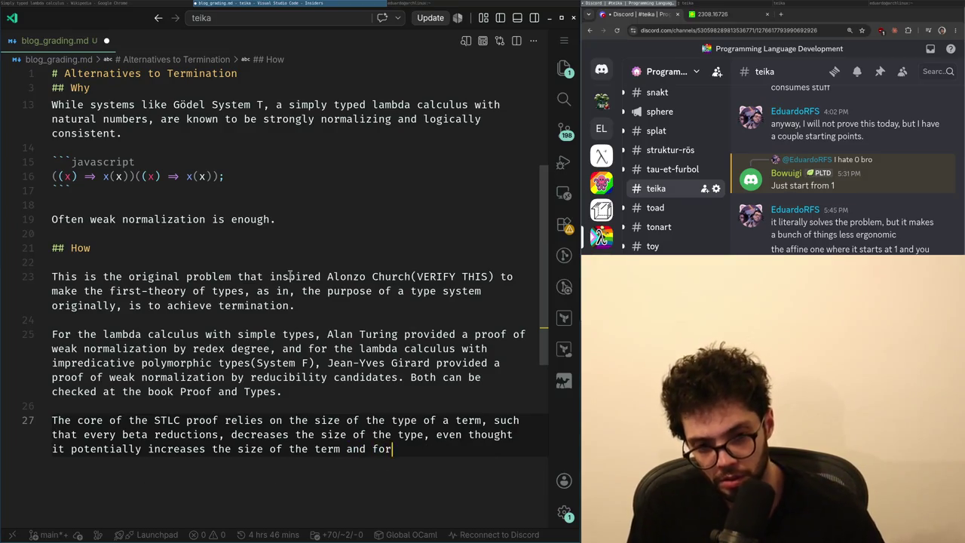
key(BackSpace)
key(BackSpace)
key(BackSpace)
text(,)
key(BackSpace)
text(.)
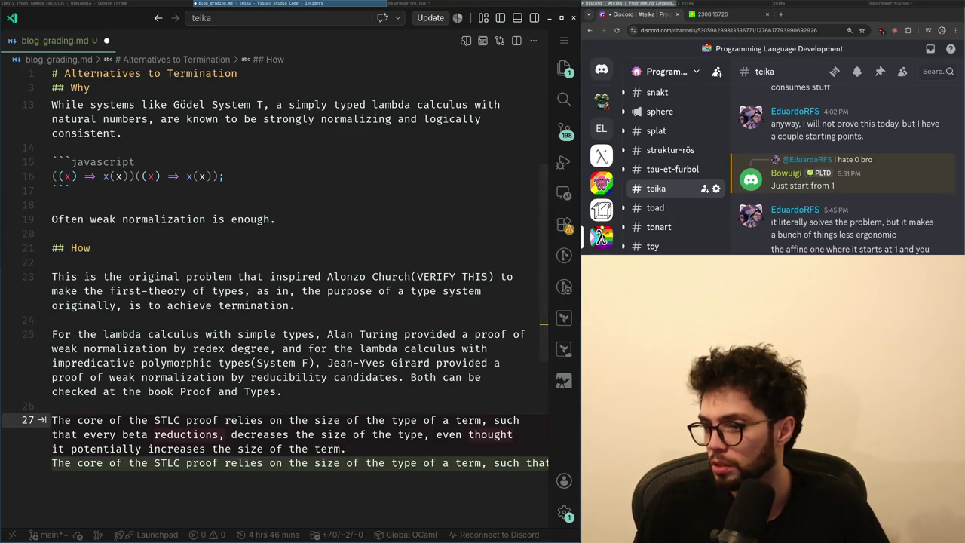
key(Escape)
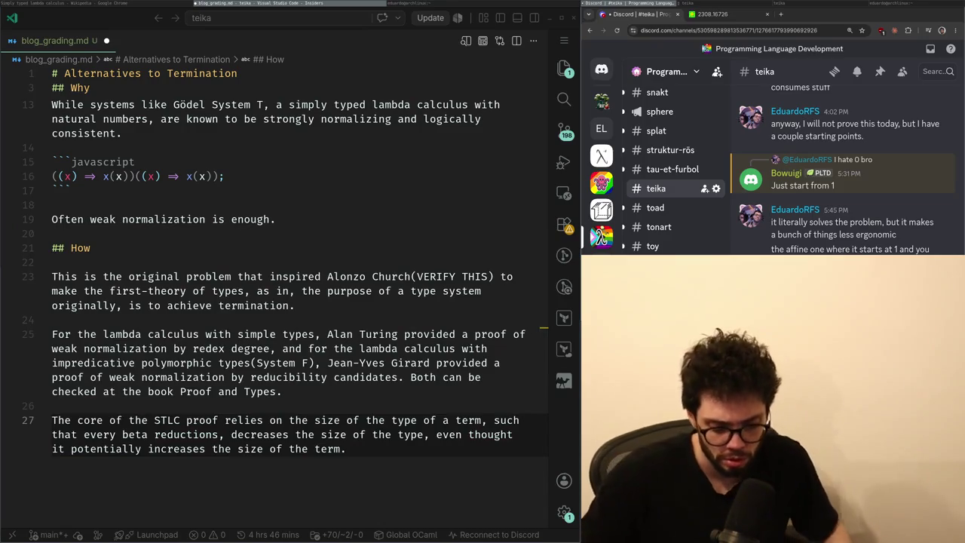
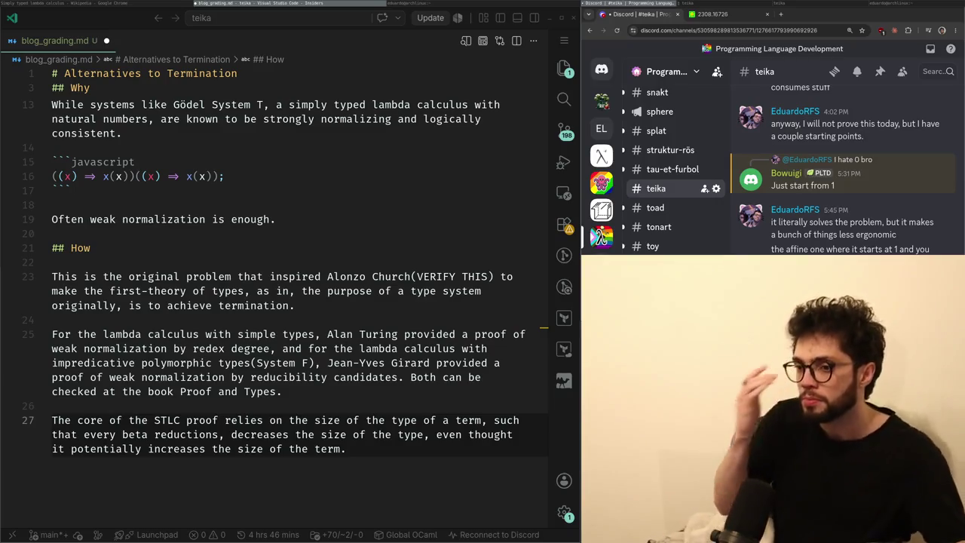
- Extend the STLC paragraph: shrinking type size forces reductions to decrease term size and reach normal form
click(308, 420)
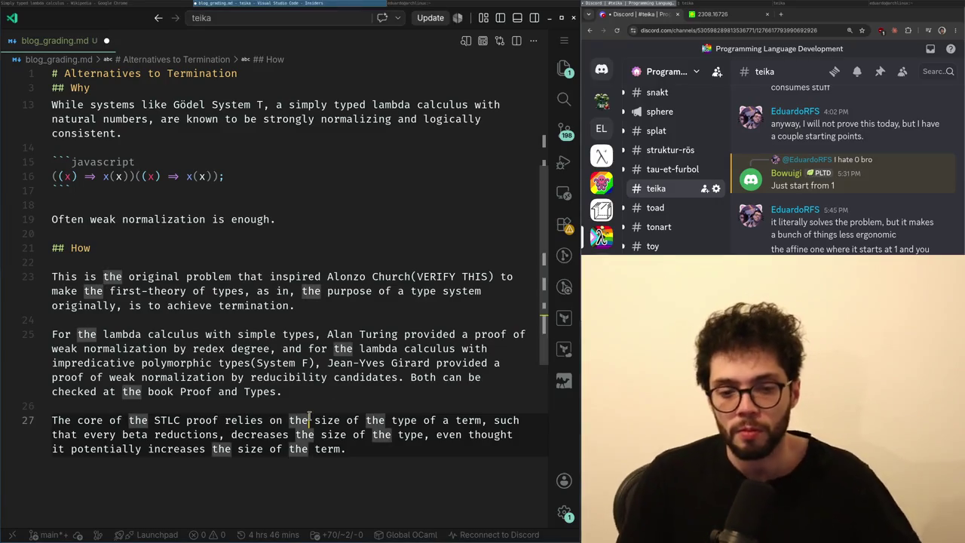
key(ctrl+End)
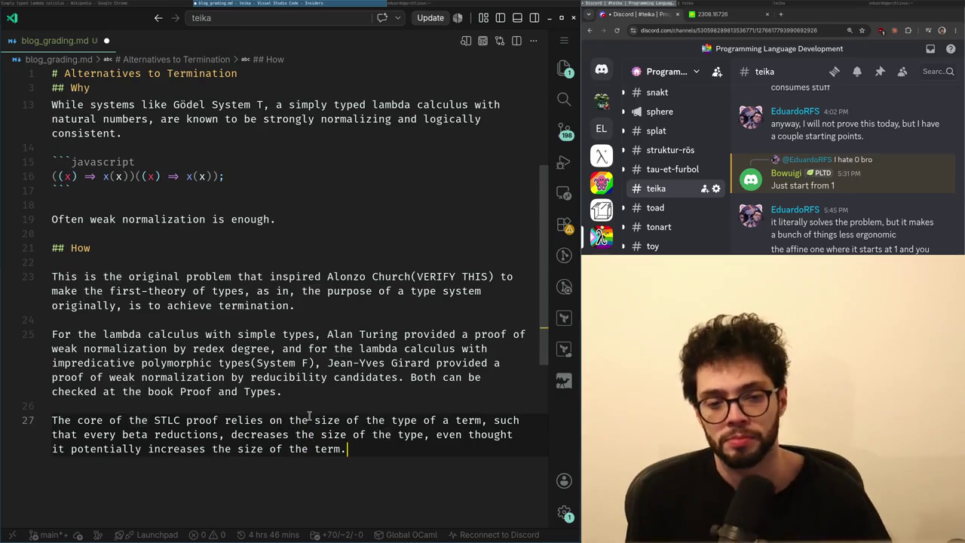
key(Left)
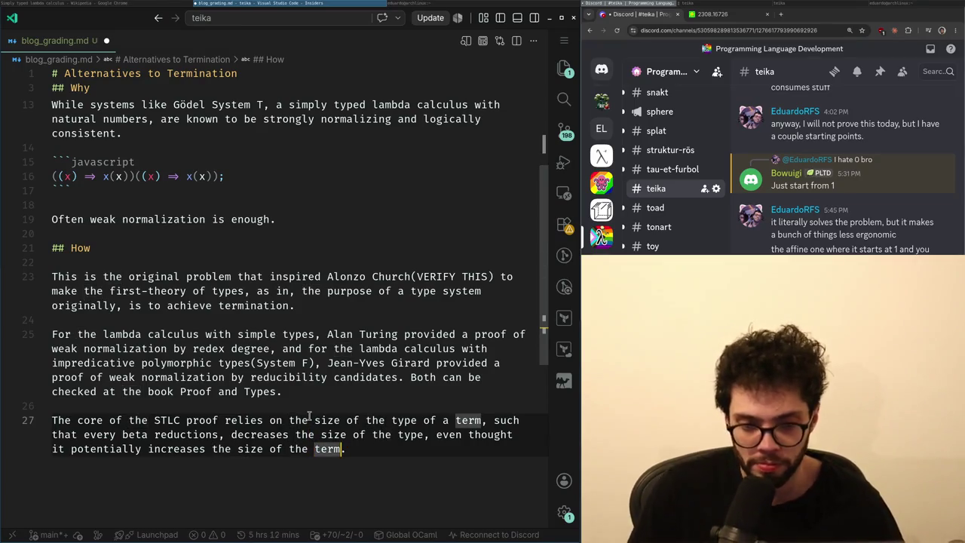
key(Right)
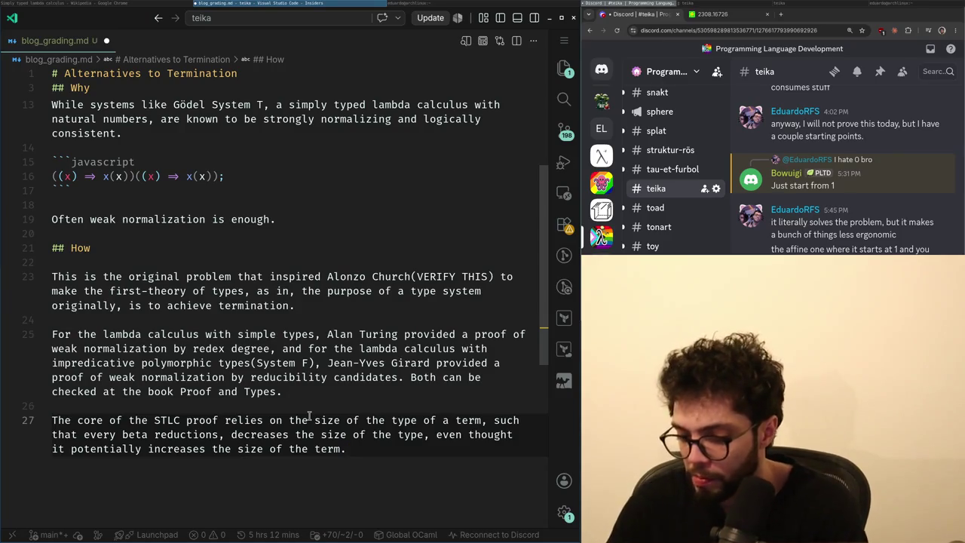
key(BackSpace)
text(, eventually the type size will be so small that all the reductions must decrease the size of the)
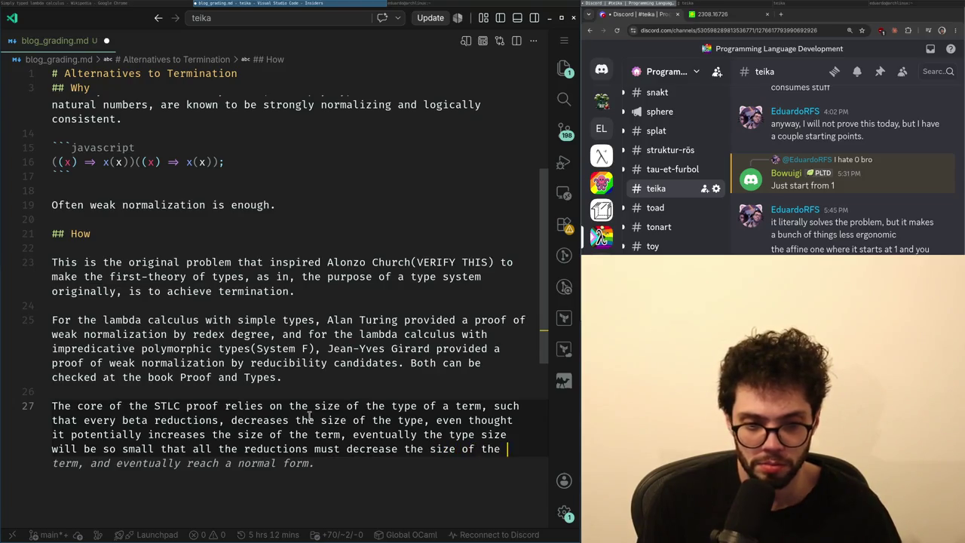
key(Tab)
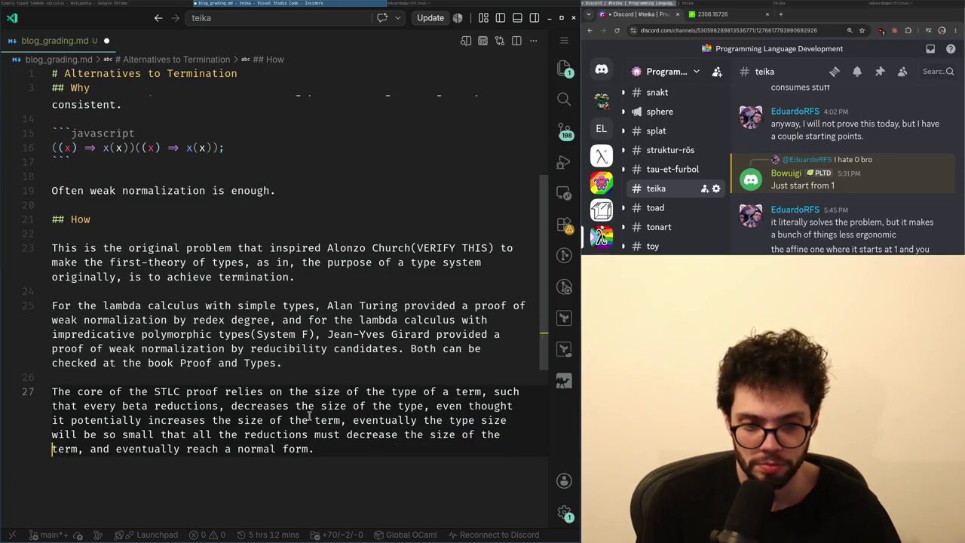
key(End)
key(Return)
key(Return)
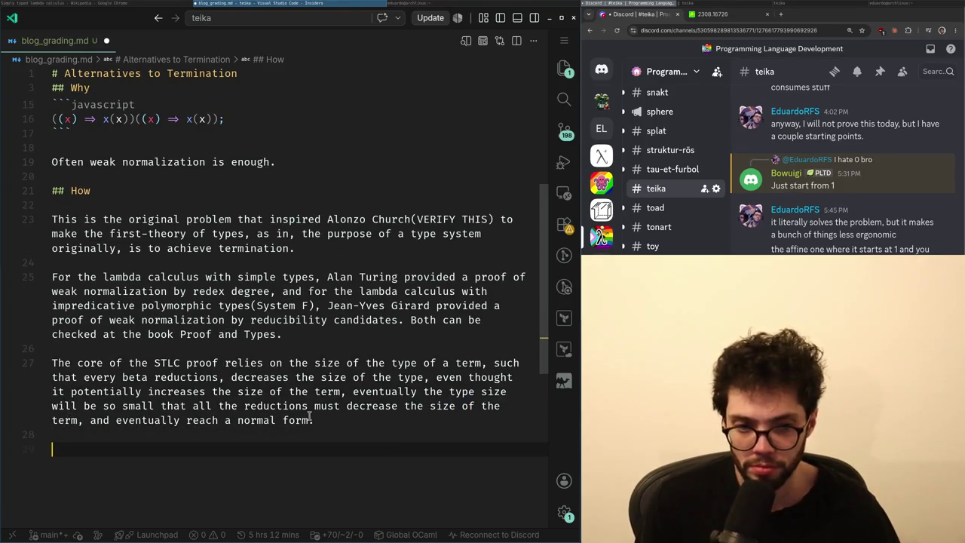
- Draft a paragraph calling this a type-based termination technique where finite types imply finite terms
text(Thi)
text( sense is a type-based)
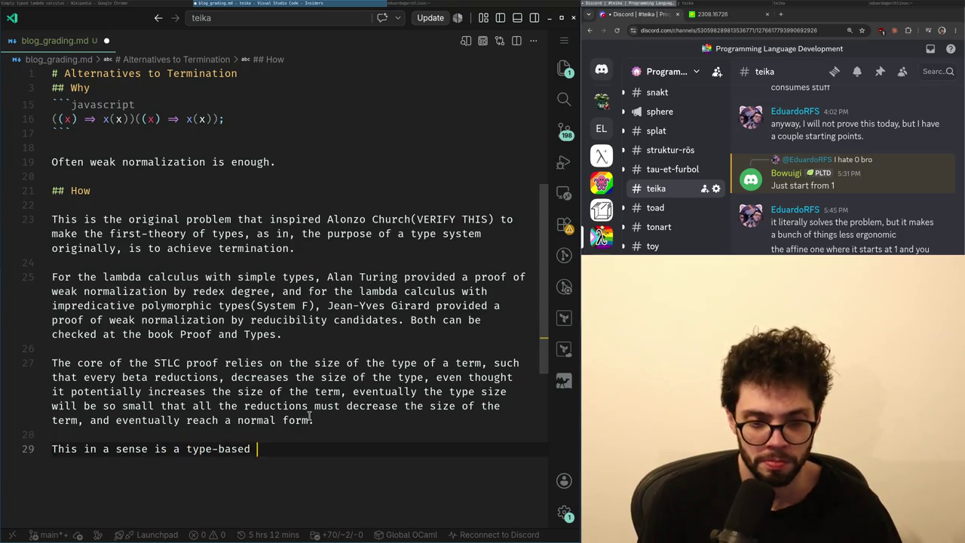
text(termination proof,)
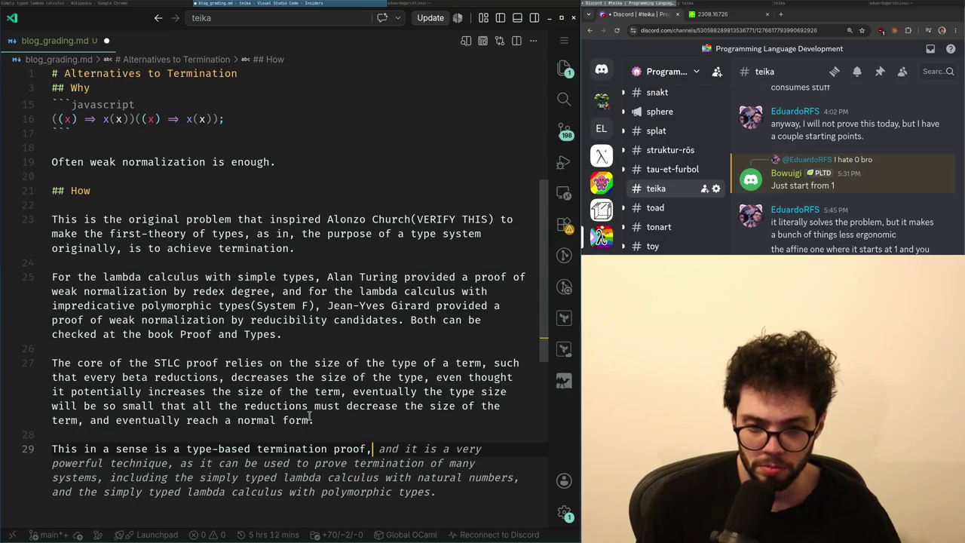
key(BackSpace)
key(BackSpace)
key(BackSpace)
key(BackSpace)
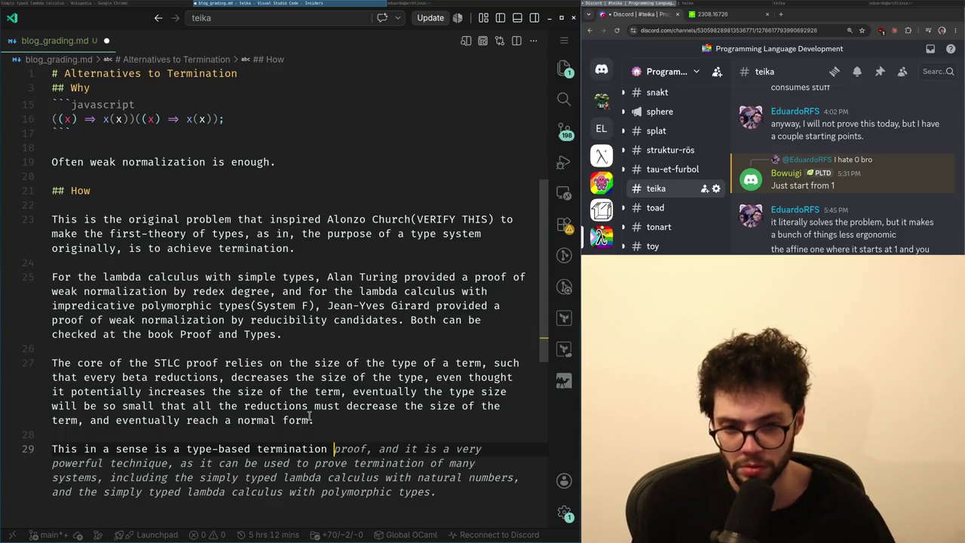
text(technique,)
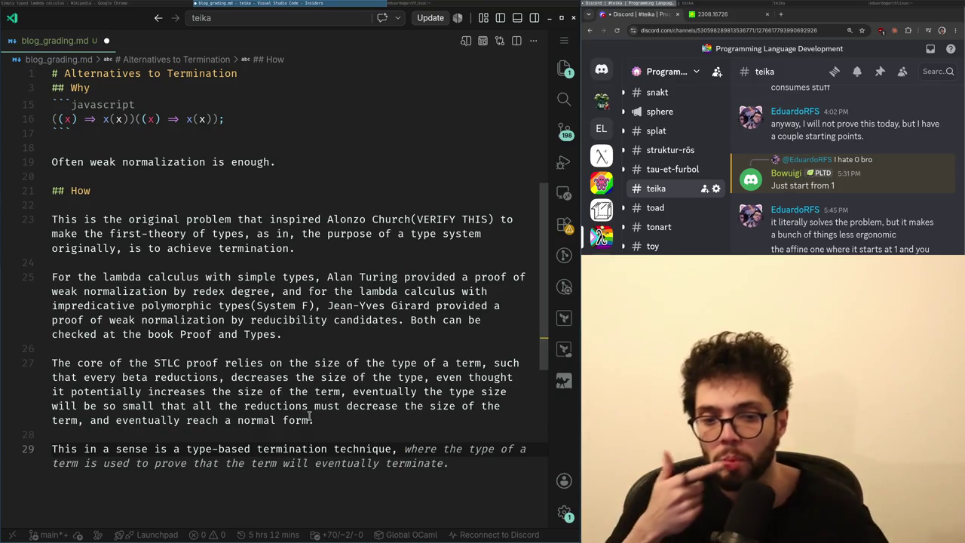
text(fin)
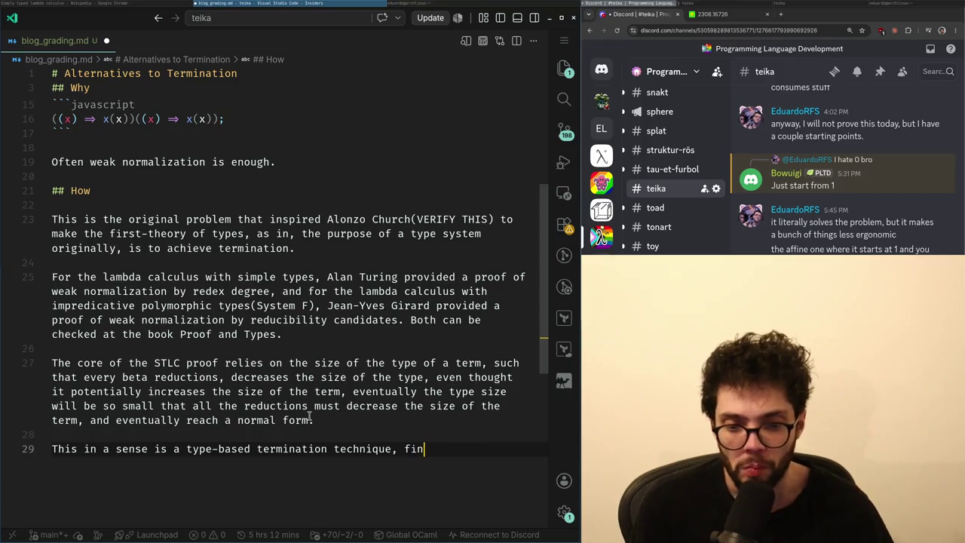
text(ite types, implies in fin)
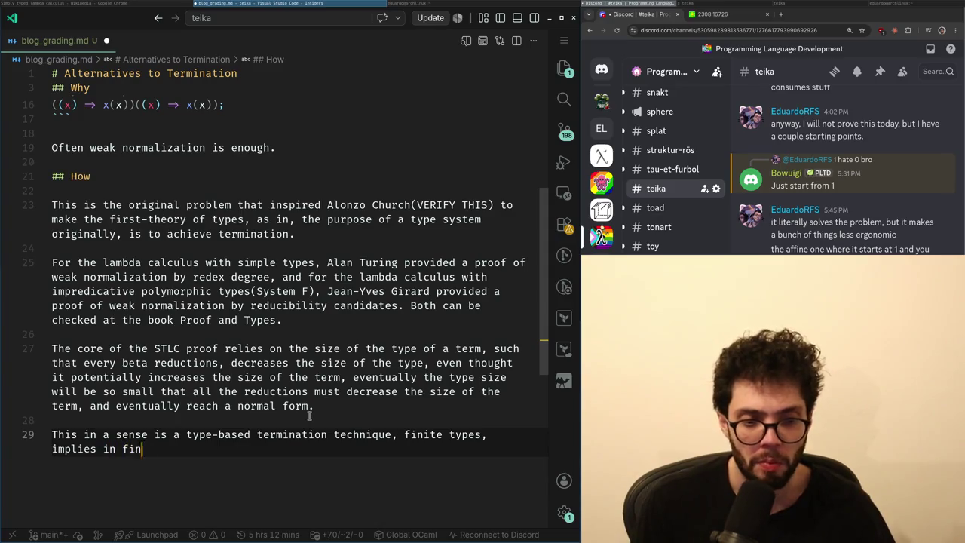
text(,)
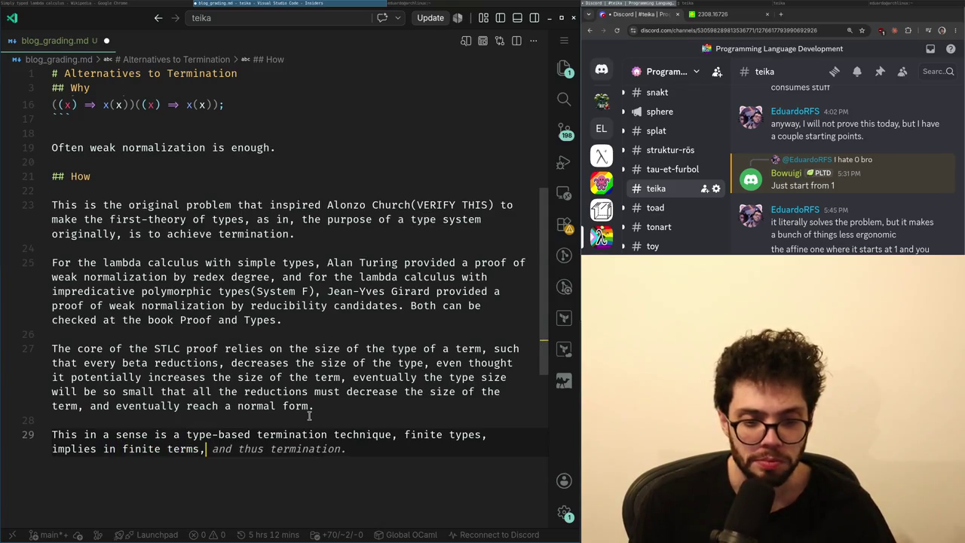
key(ctrl+Left)
key(ctrl+Left)
key(End)
text(as those in)
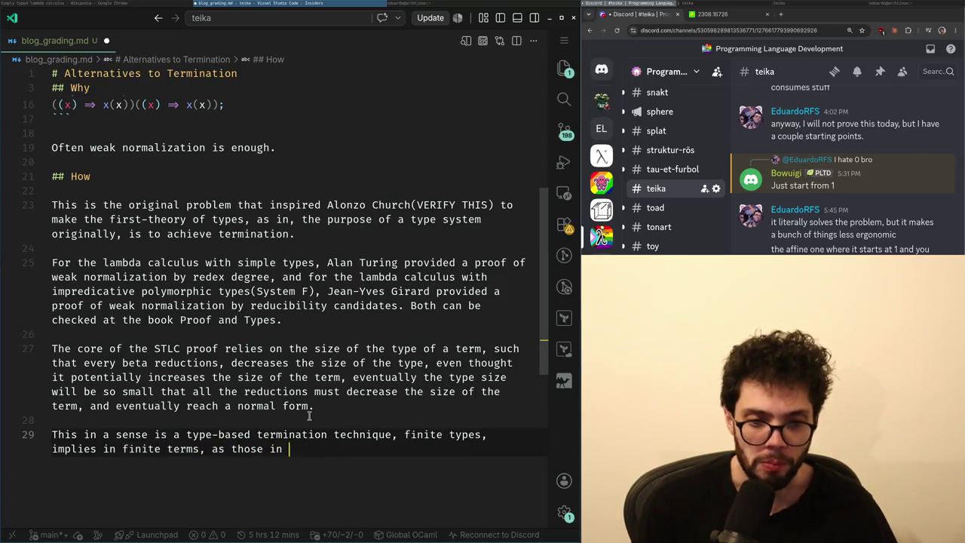
- Trim the trailing phrase, change 'implies' to 'implying', and end the sentence with a period
key(ctrl+shift+Left)
key(ctrl+shift+Left)
key(ctrl+shift+Left)
key(ctrl+shift+Left)
key(ctrl+shift+Left)
key(ctrl+shift+Left)
key(ctrl+shift+Left)
key(ctrl+shift+Right)
key(BackSpace)
key(ctrl+Left)
key(ctrl+Left)
key(ctrl+Left)
key(Left)
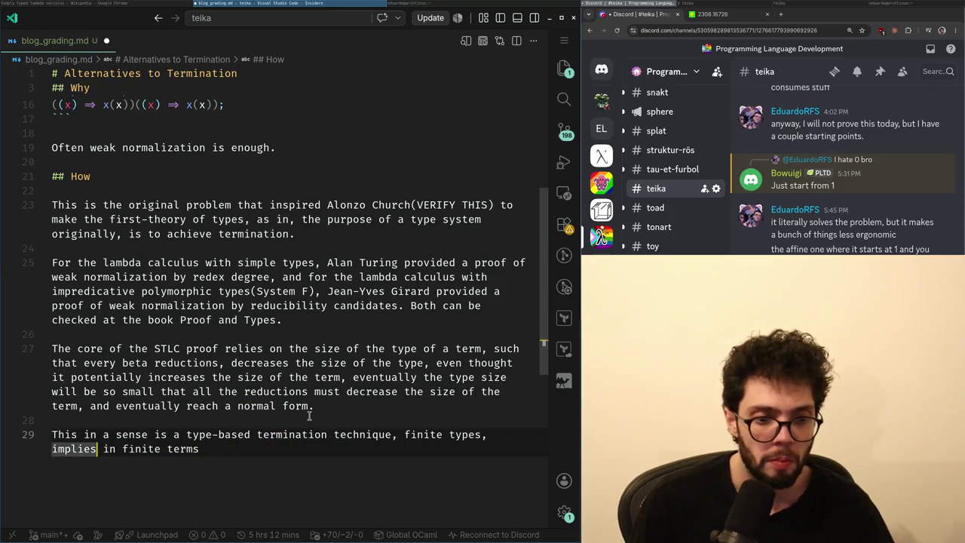
key(BackSpace)
key(BackSpace)
key(BackSpace)
text(ying)
key(End)
text(.)
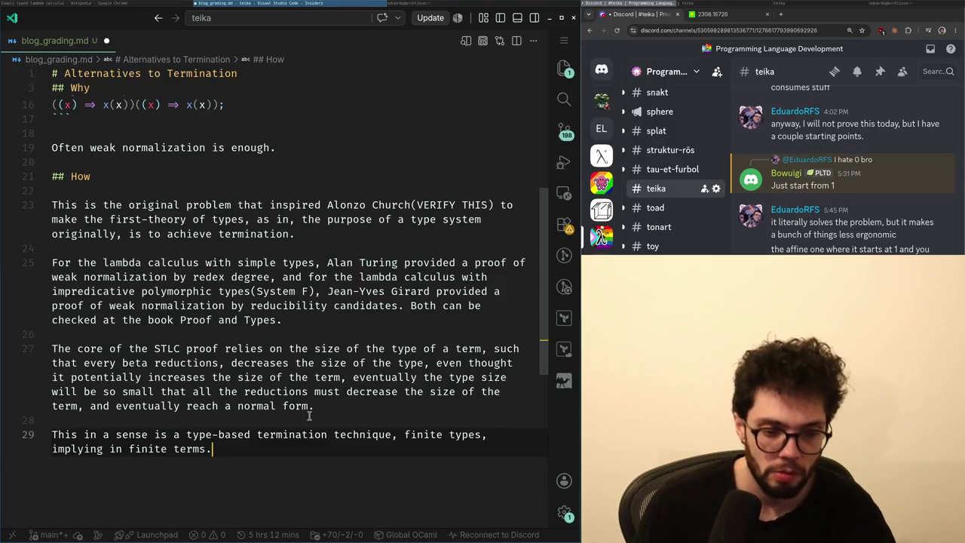
scroll(309, 416, down, 1)
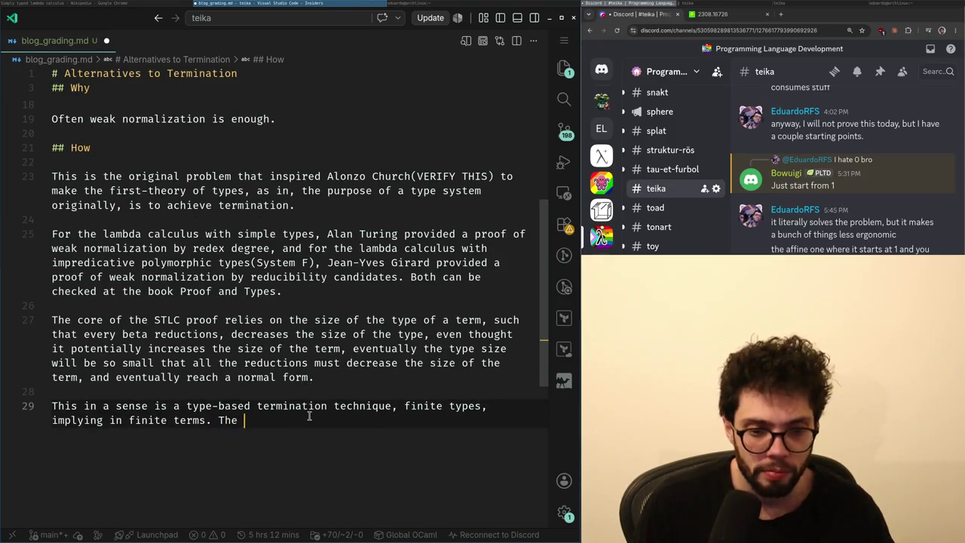
- Continue paragraph 29 about the predicative hierarchy of universes down to `Type(0)`
text(iterated approach is the predi)
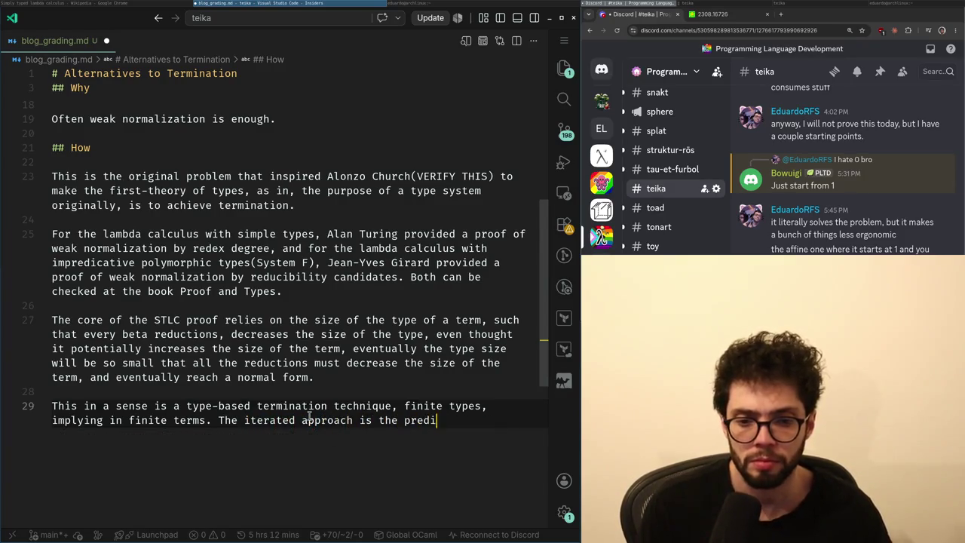
text(rchy of universes,)
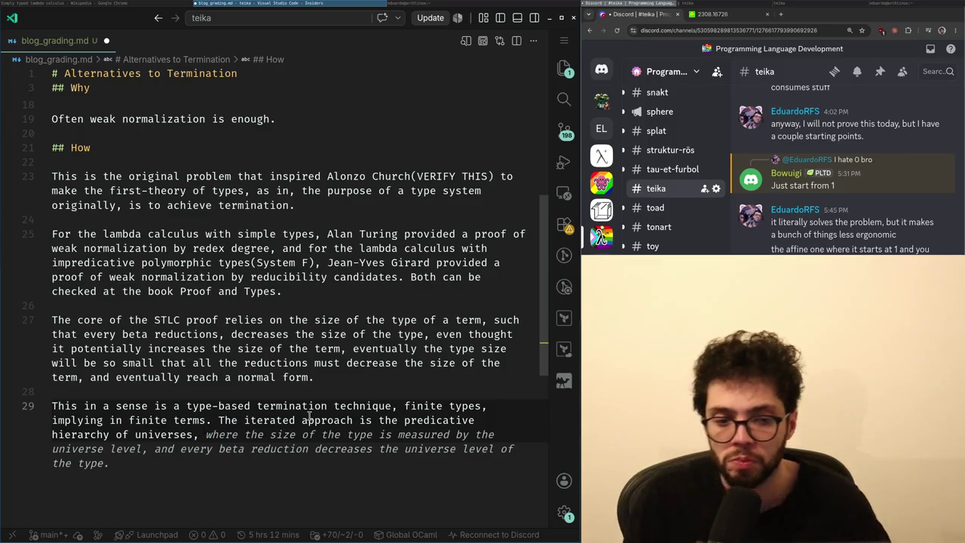
text(`Type(0)
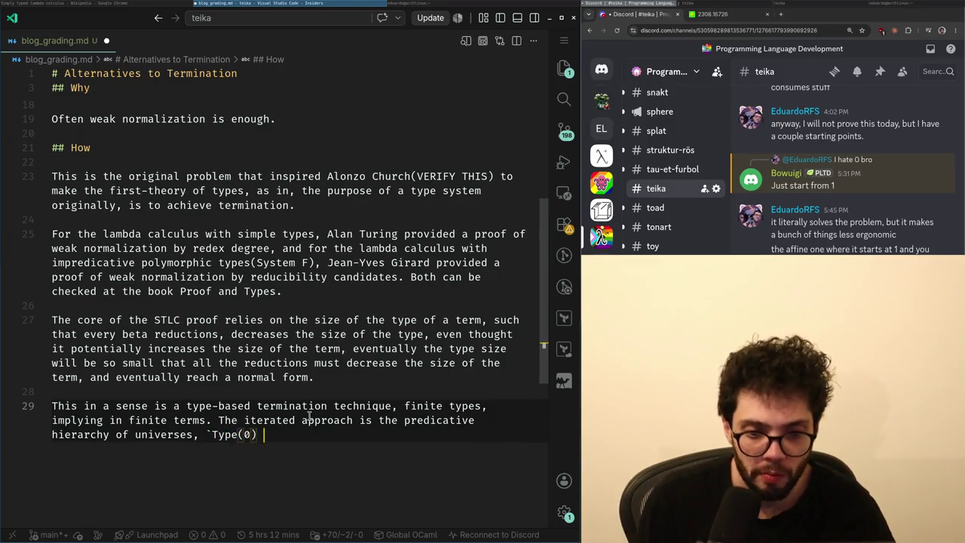
text())
key(Tab)
key(ctrl+z)
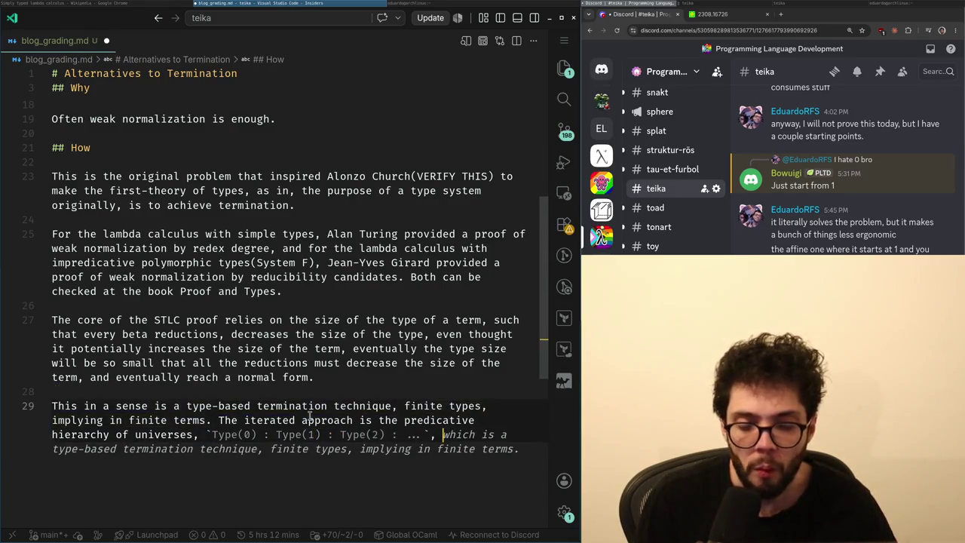
text(su)
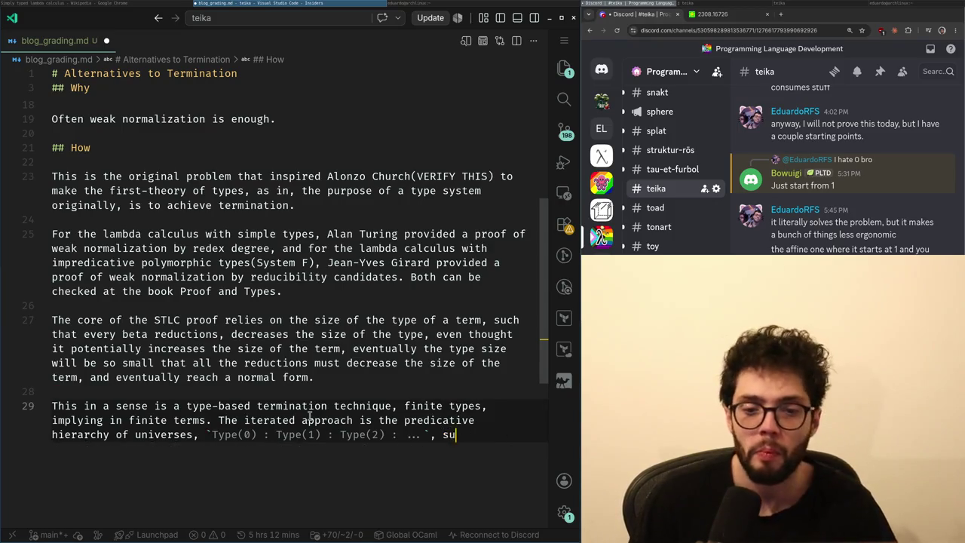
text(ffectivel)
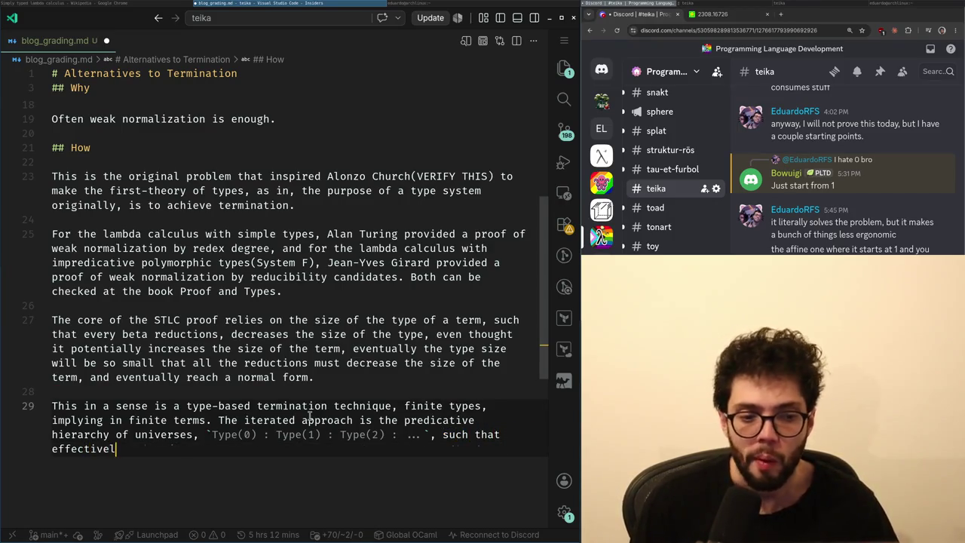
text(y t)
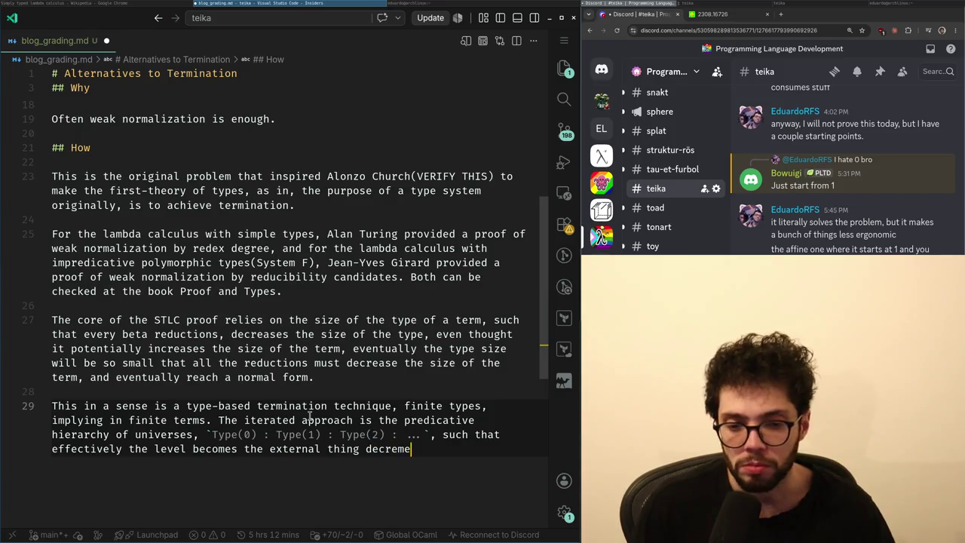
text(g, as in, sometimes the t)
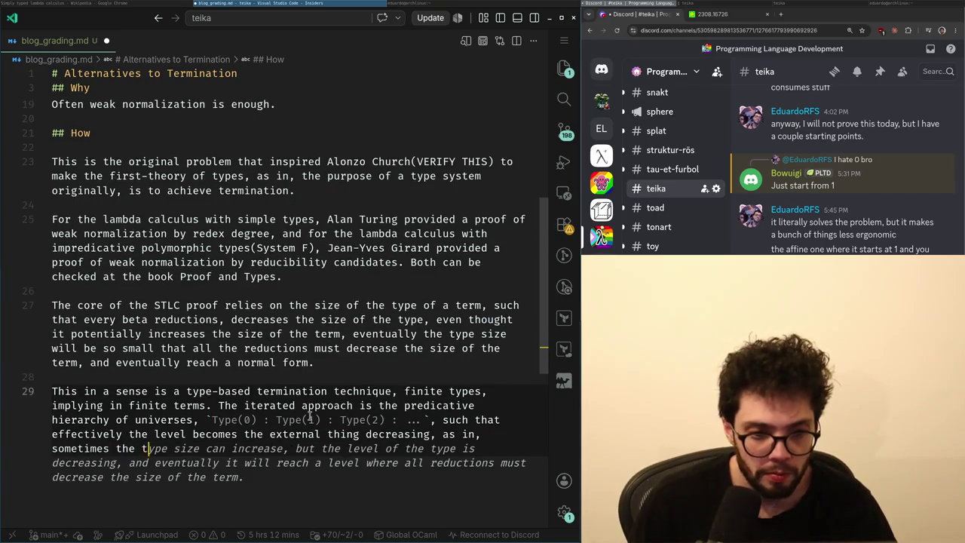
text(does inc)
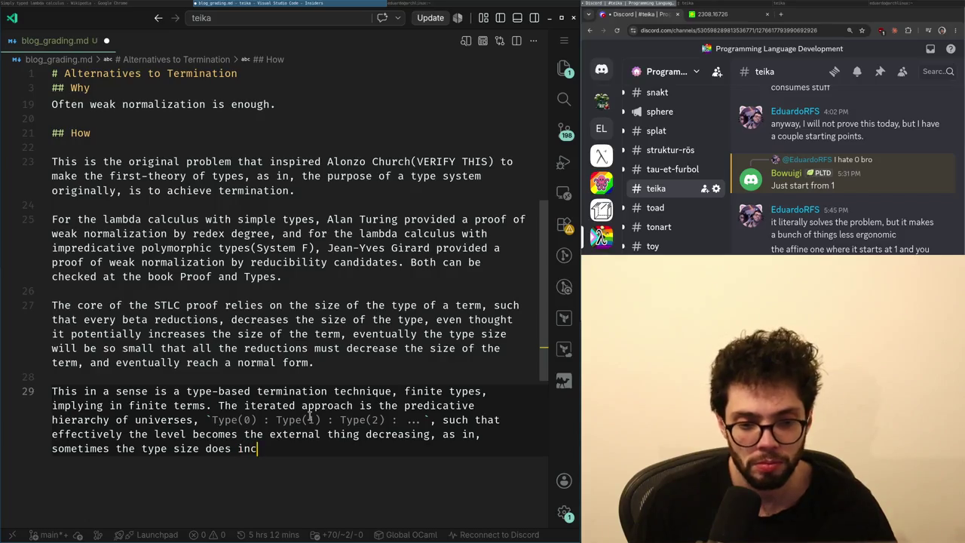
text(rease, but the level of the type)
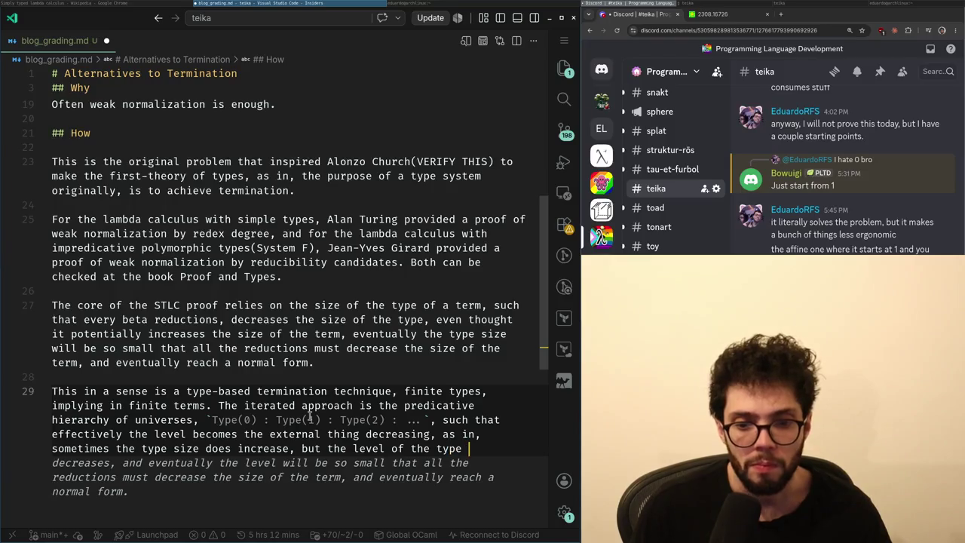
text(decre)
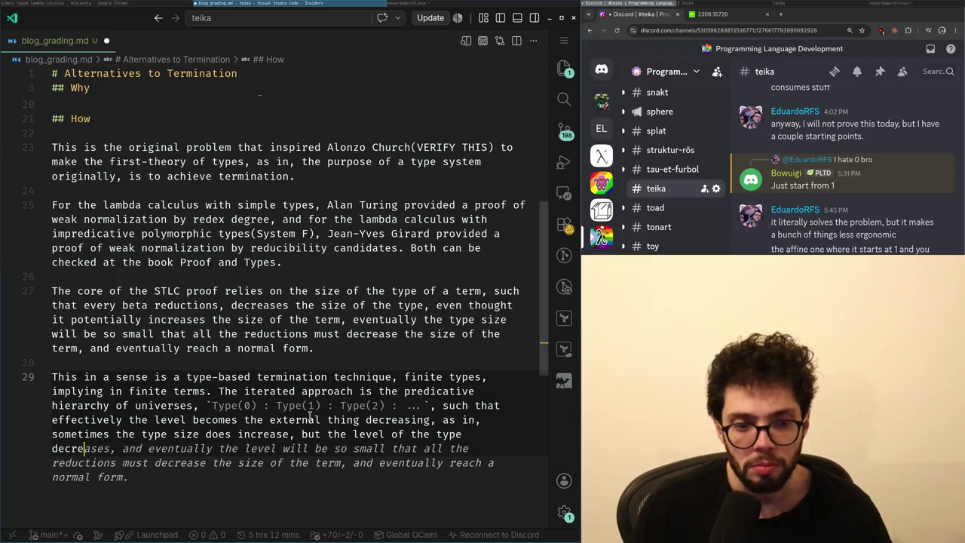
text(ases and at)
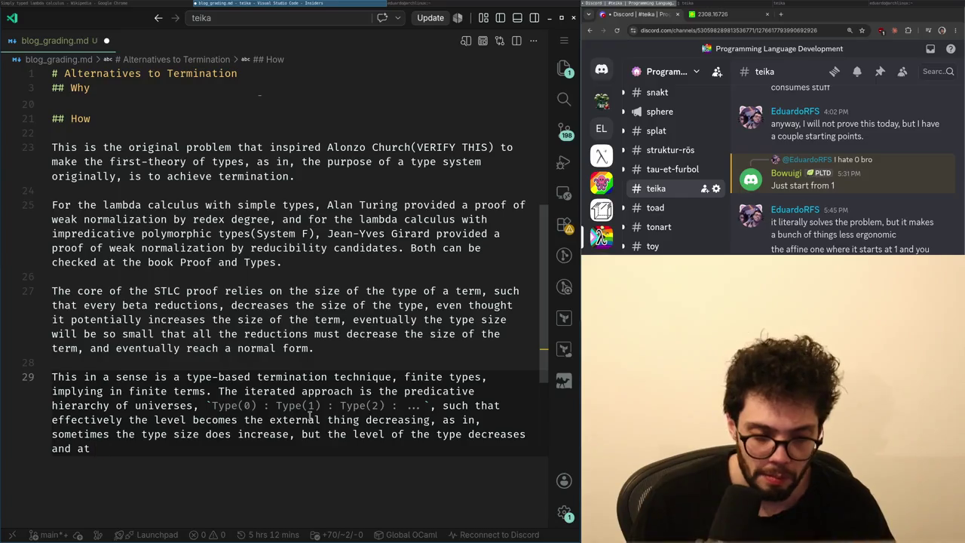
text(`)
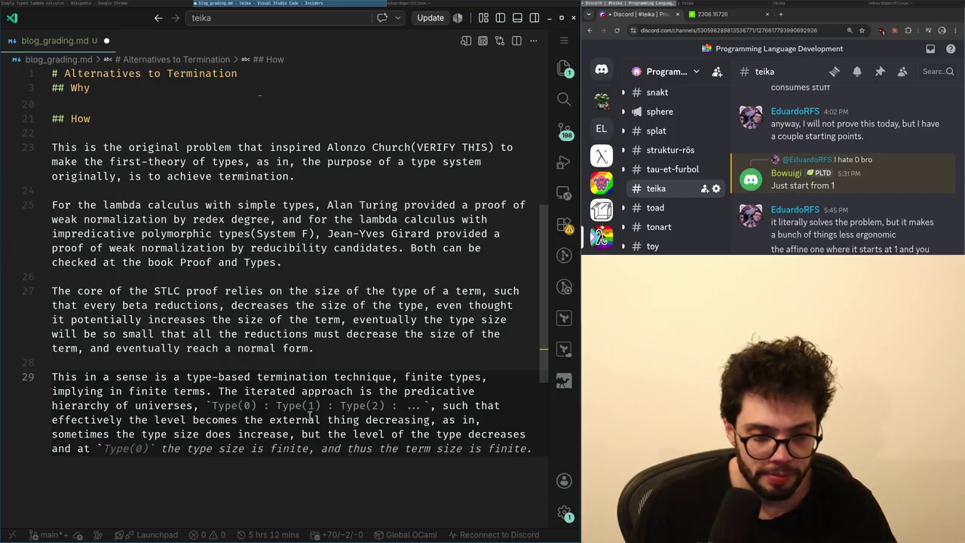
text(Type()
key(Tab)
- Replace 'size is finite' with 'is an STLC type' and start a new paragraph below
key(Home)
key(ctrl+Right)
key(ctrl+Right)
key(ctrl+Right)
key(ctrl+Right)
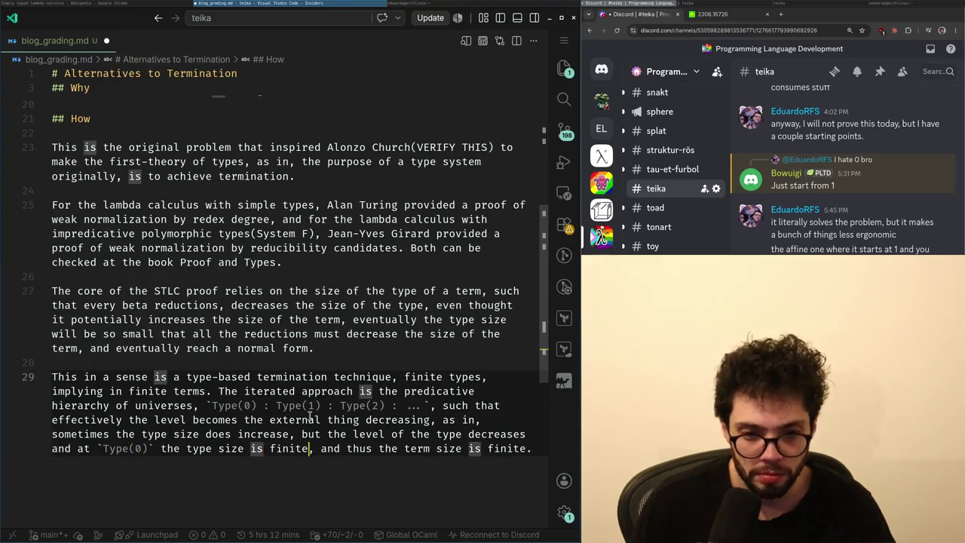
key(ctrl+shift+Right)
key(BackSpace)
key(ctrl+BackSpace)
key(ctrl+BackSpace)
text(is an STLC type)
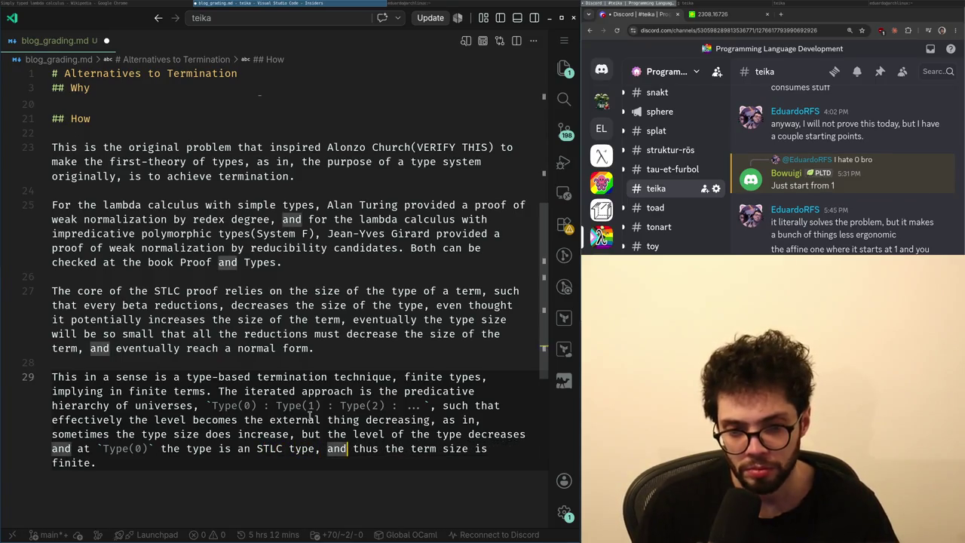
key(ctrl+End)
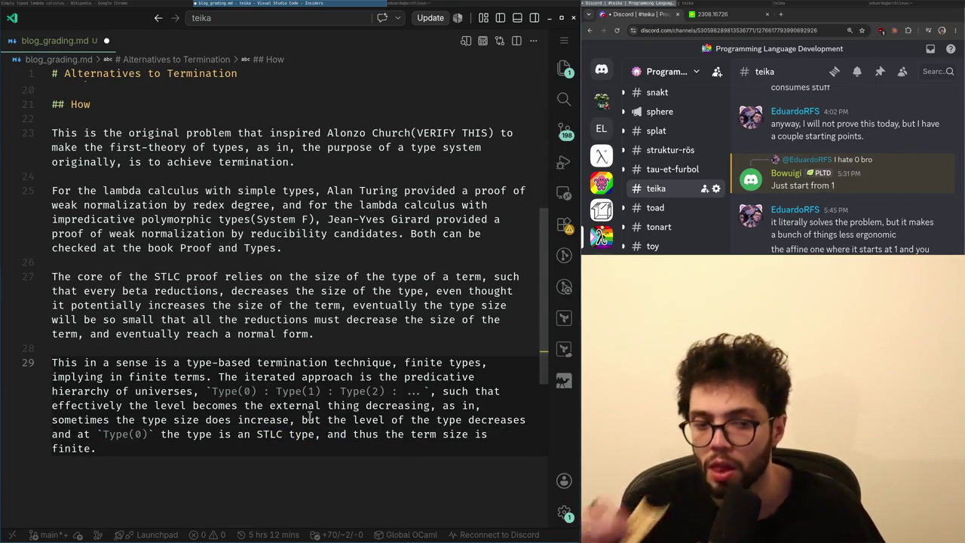
key(ctrl+Left)
key(ctrl+Left)
key(ctrl+Left)
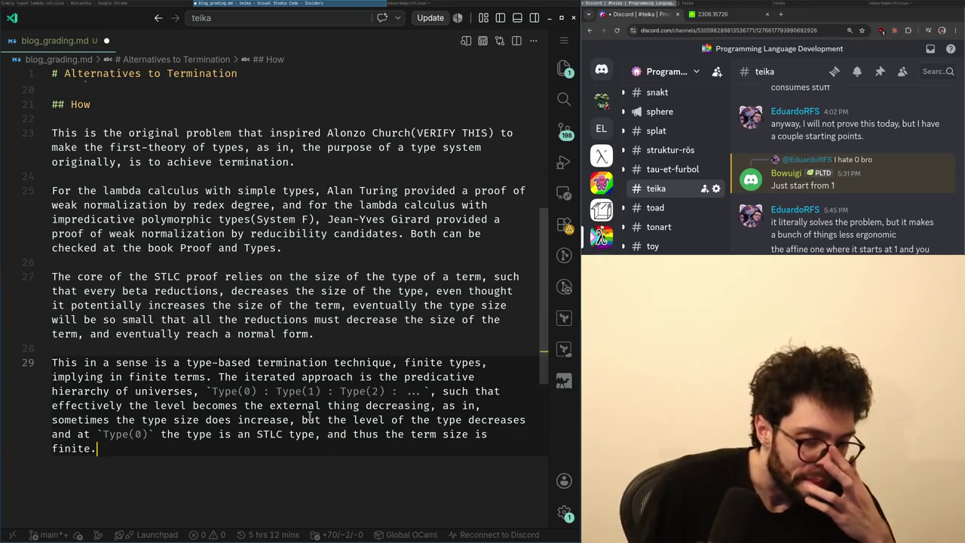
key(Return)
key(Return)
- Swap the 'But there' line for 'There are some alternatives' after checking the STLC article
text(But t)
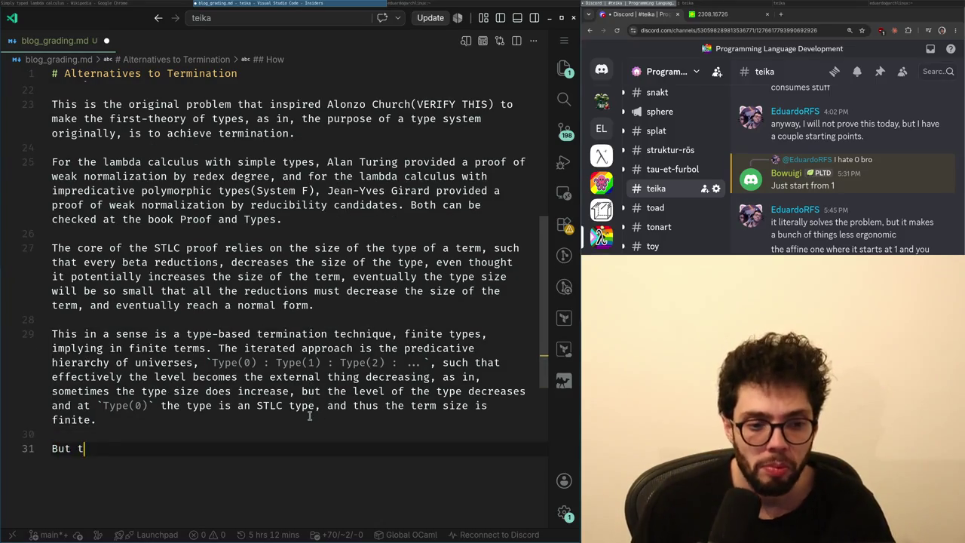
key(shift+Home)
key(BackSpace)
key(BackSpace)
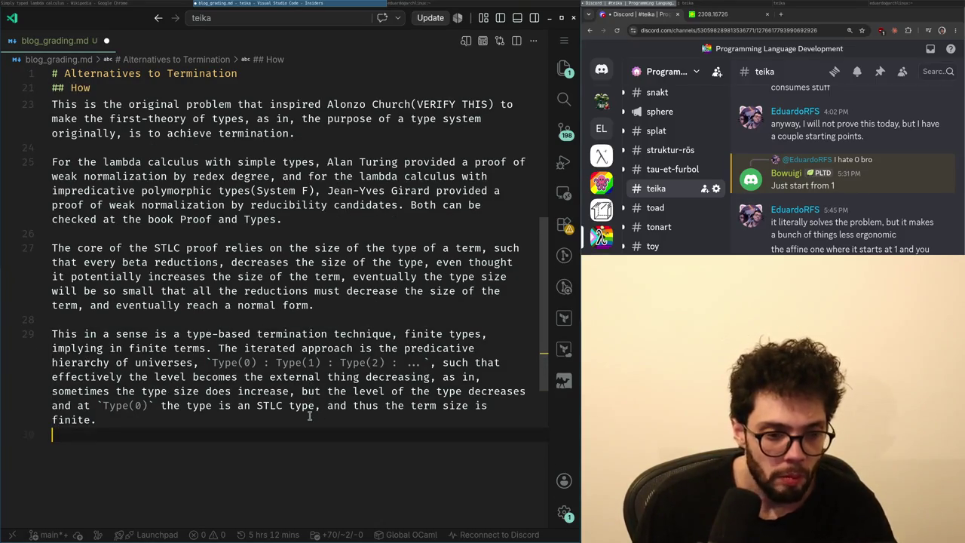
key(alt+Tab)
scroll(293, 279, up, 5)
scroll(294, 279, up, 10)
scroll(293, 280, up, 2)
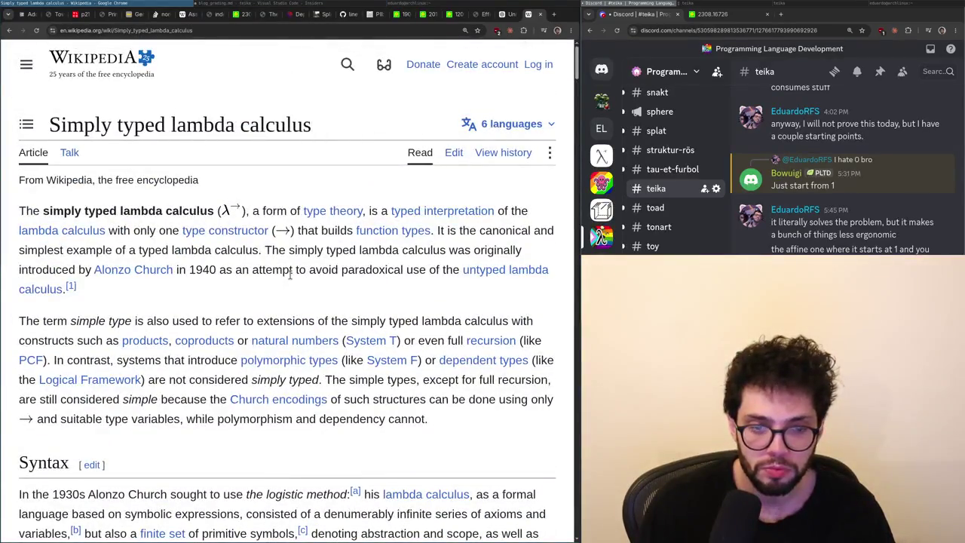
key(alt+Tab)
key(Return)
text(There are so)
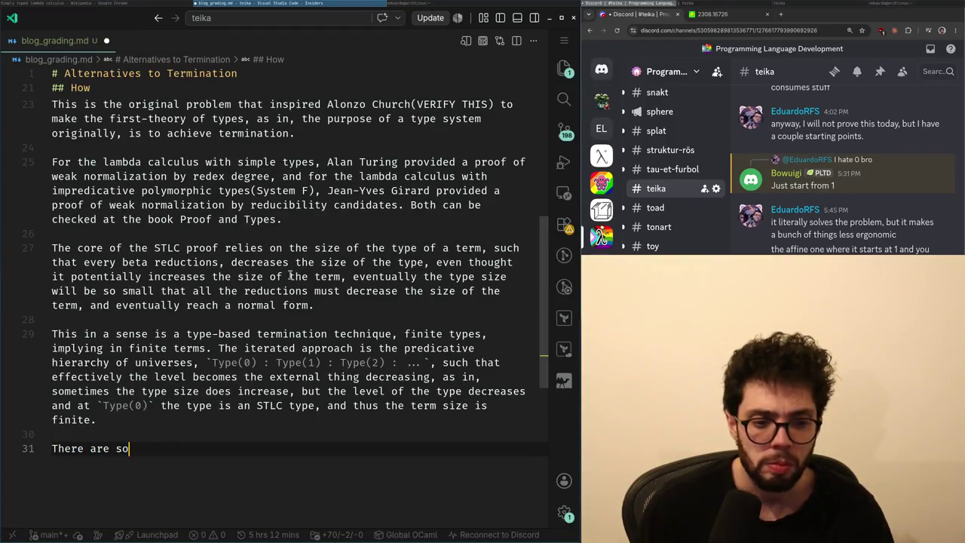
text(ves)
key(Escape)
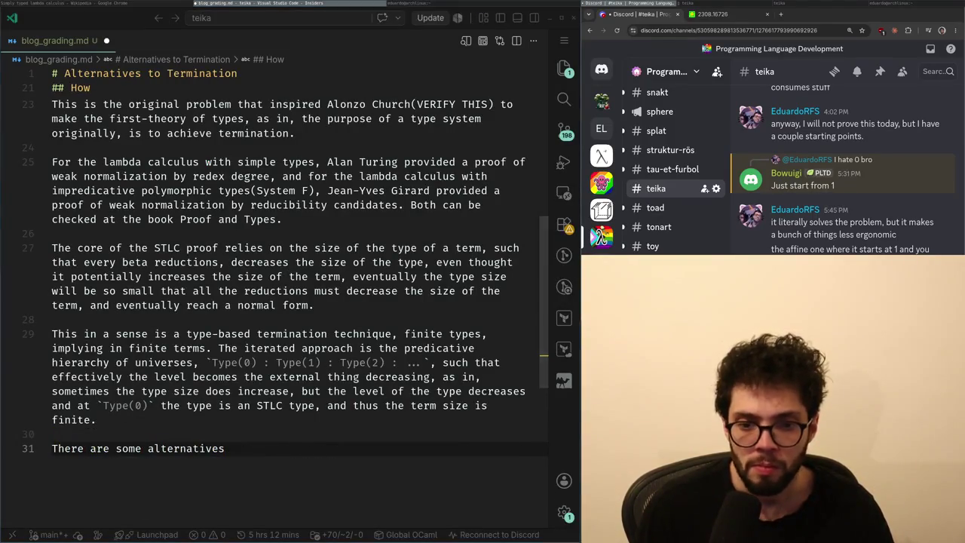
- Enter 'intersection types' into a new Chrome tab
key(alt+Tab)
key(ctrl+t)
text(intersection types)
- Search 'intersection types', skim the Wikipedia Intersection type article, and return to the draft
key(Return)
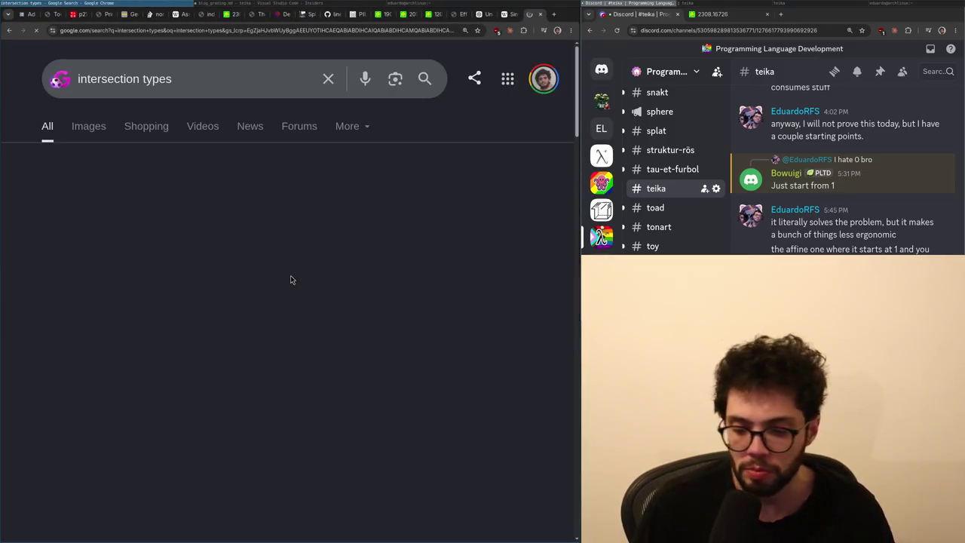
scroll(265, 290, down, 3)
scroll(265, 290, down, 5)
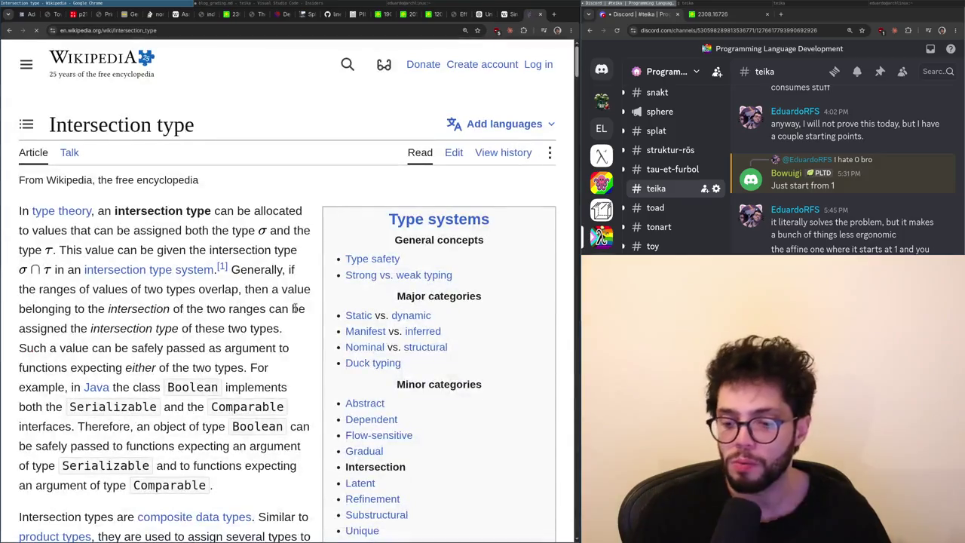
scroll(171, 362, down, 3)
scroll(170, 362, down, 2)
scroll(171, 362, down, 5)
scroll(170, 362, up, 10)
key(alt+Tab)
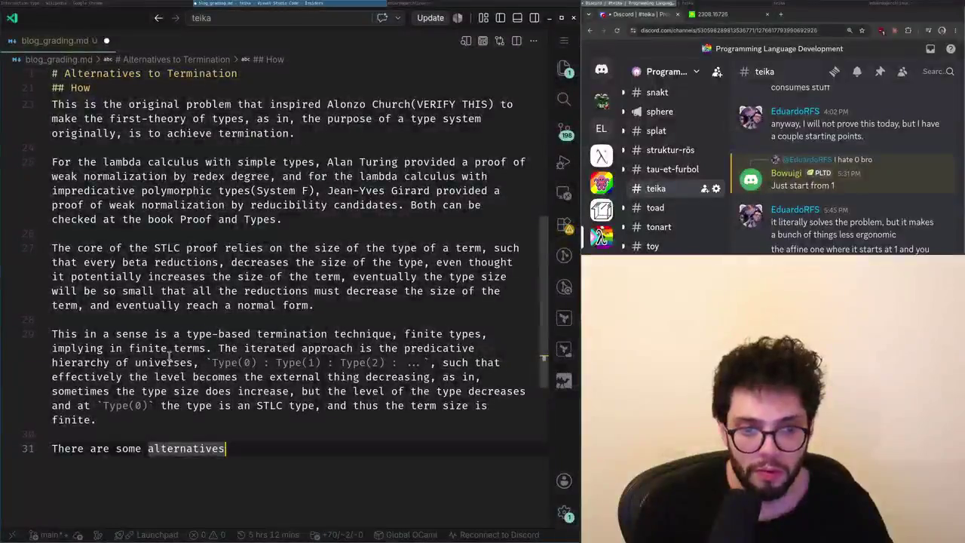
- Reword line 31 from 'some alternatives' toward a sentence about extensions to this
key(Home)
key(Up)
key(Up)
key(Up)
key(Up)
key(Up)
key(Up)
key(Down)
key(Down)
key(Down)
key(ctrl+End)
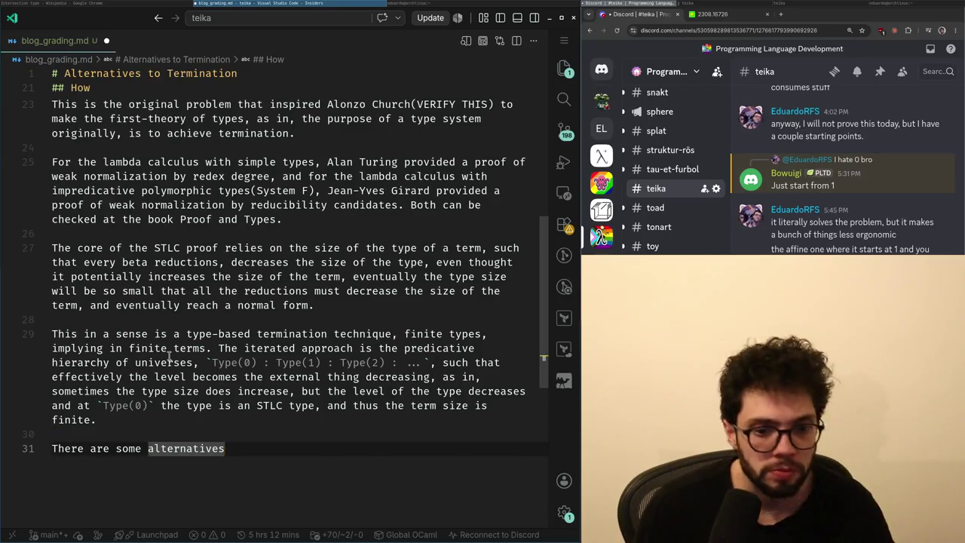
key(alt+Tab)
key(alt+Tab)
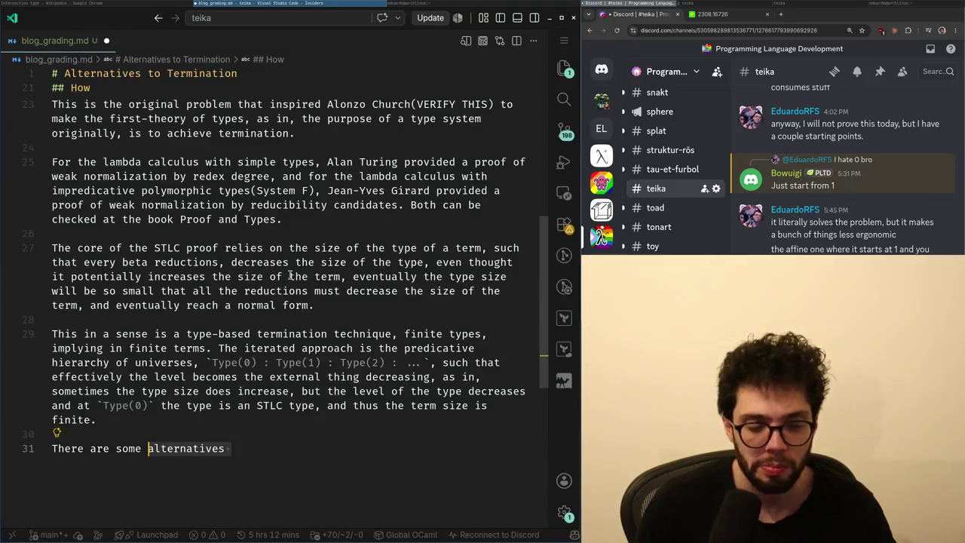
key(ctrl+BackSpace)
key(ctrl+BackSpace)
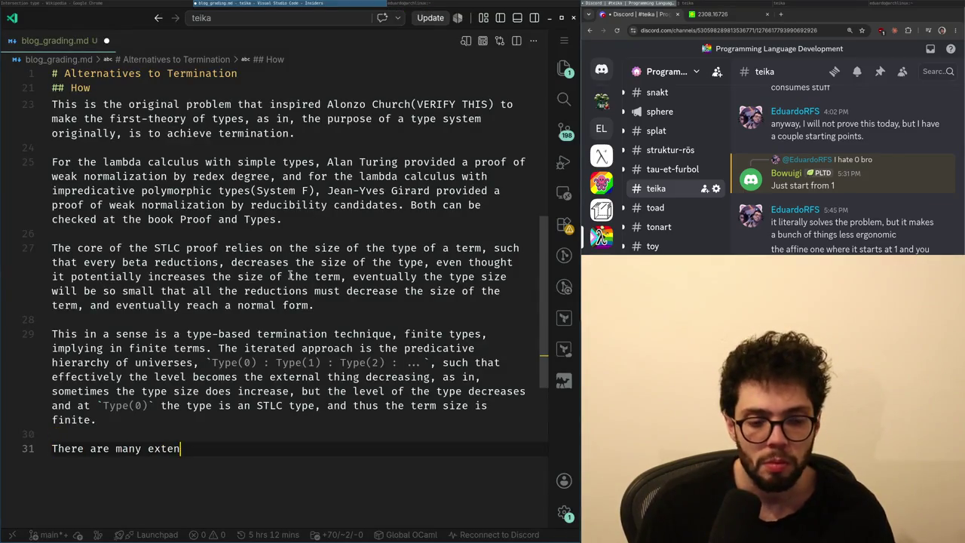
text(s to this,)
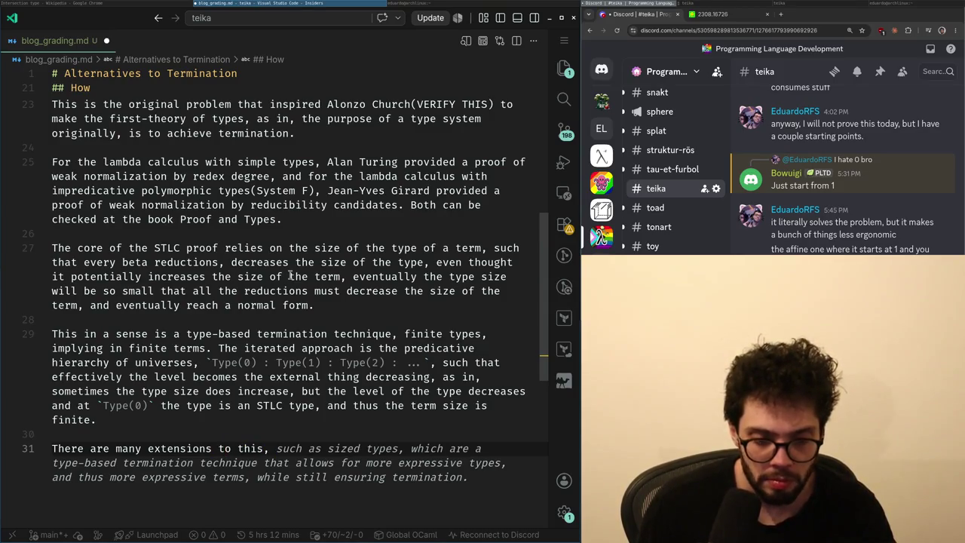
key(BackSpace)
- Rewrite line 31 about termination, calling the technique "mostly" type-based and dropping the trailing which clause
key(ctrl+shift+k)
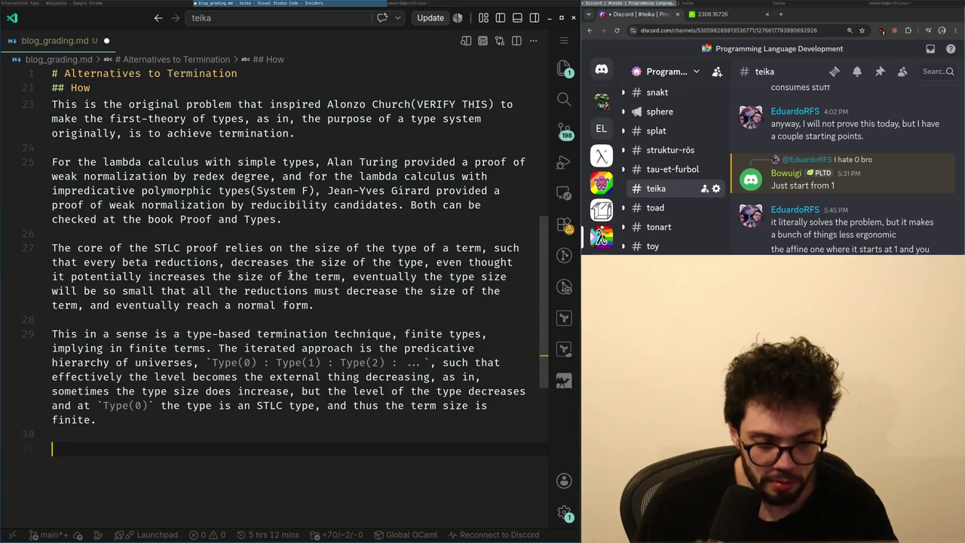
key(Up)
key(Down)
key(Up)
key(Down)
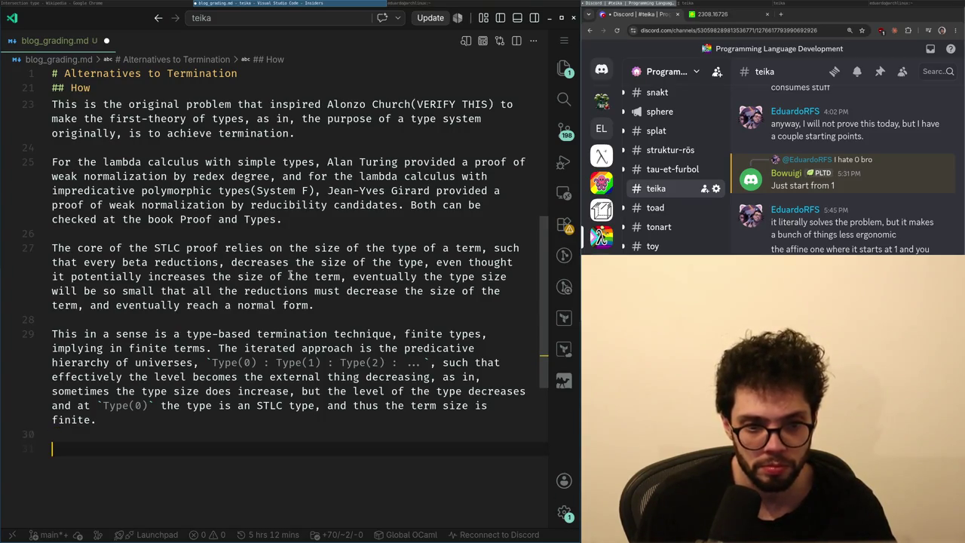
key(BackSpace)
key(BackSpace)
text(not)
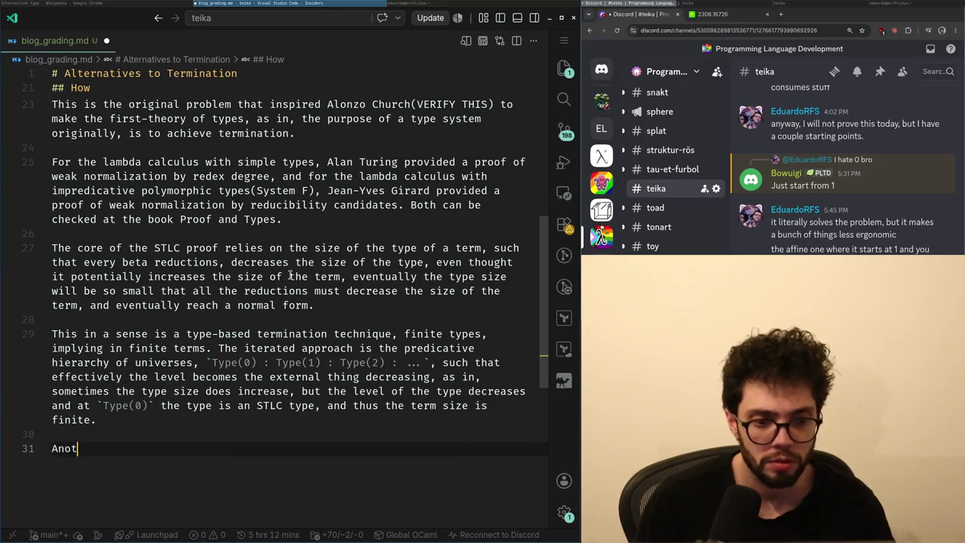
text(her form of typ)
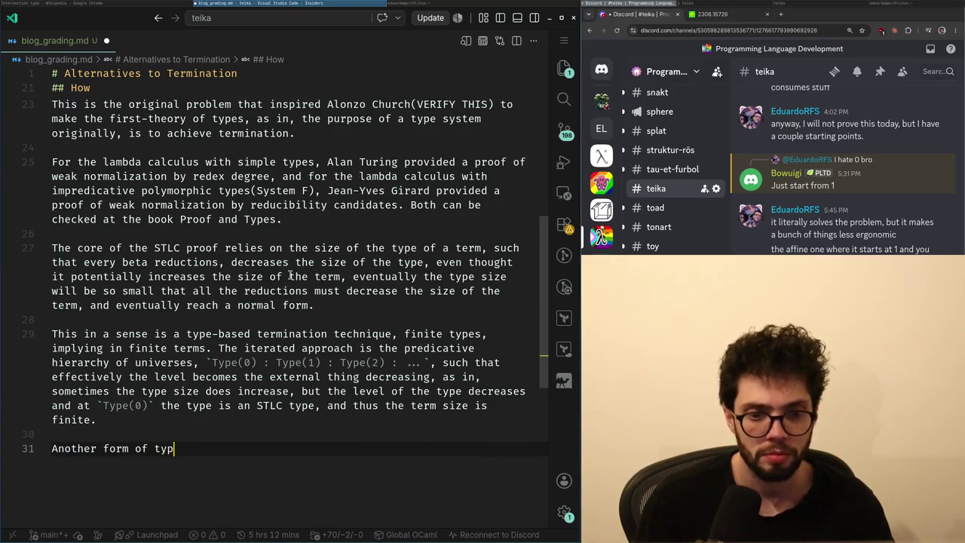
text(nation, w)
key(ctrl+Left)
key(ctrl+Left)
key(ctrl+Left)
key(ctrl+Left)
key(ctrl+Left)
text("mostly")
key(End)
key(ctrl+BackSpace)
key(BackSpace)
key(BackSpace)
- Add that the difficulty is the impredicativity of System F, trimming the extra suggested tail
text(is the impredicativit)
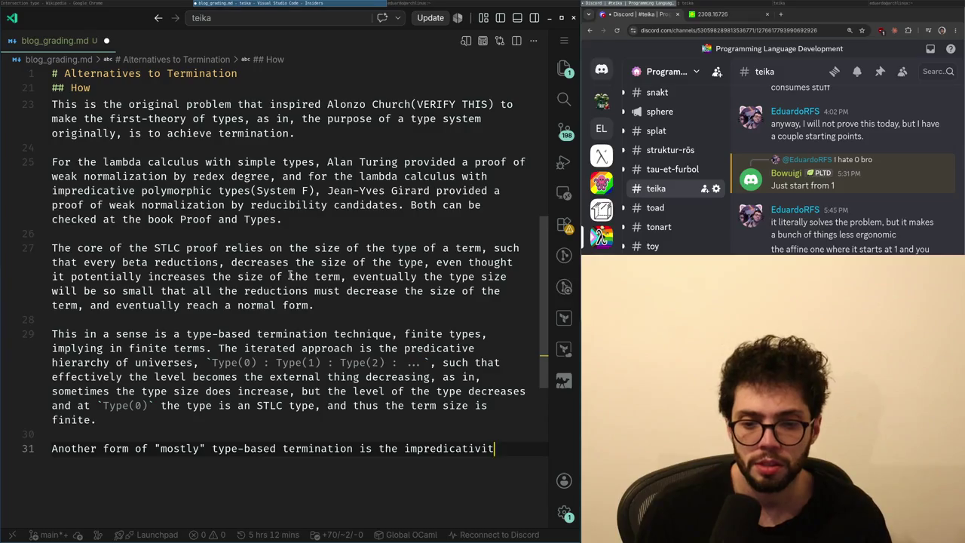
text(y o)
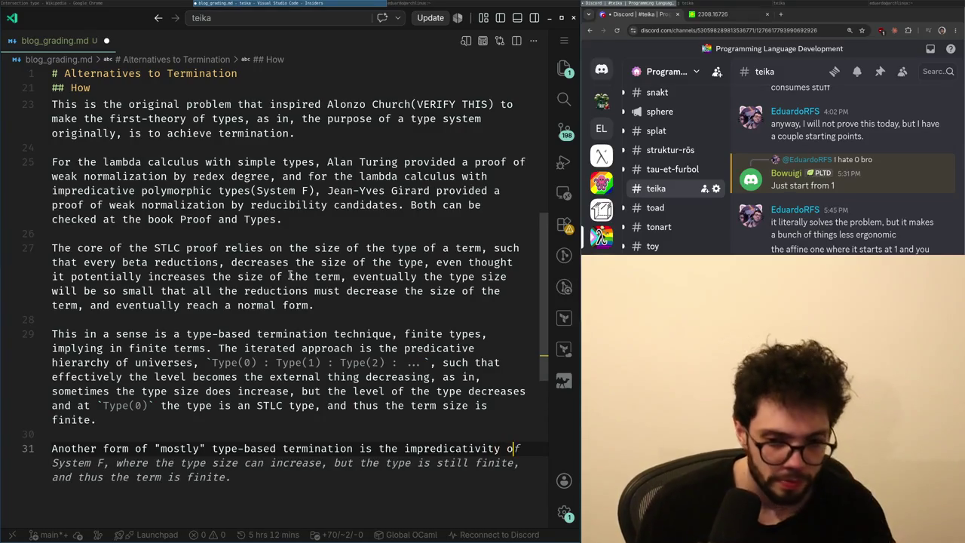
text(f S)
key(Tab)
key(shift+Up)
key(shift+ctrl+Right)
key(shift+ctrl+Right)
key(shift+ctrl+Right)
key(shift+ctrl+Right)
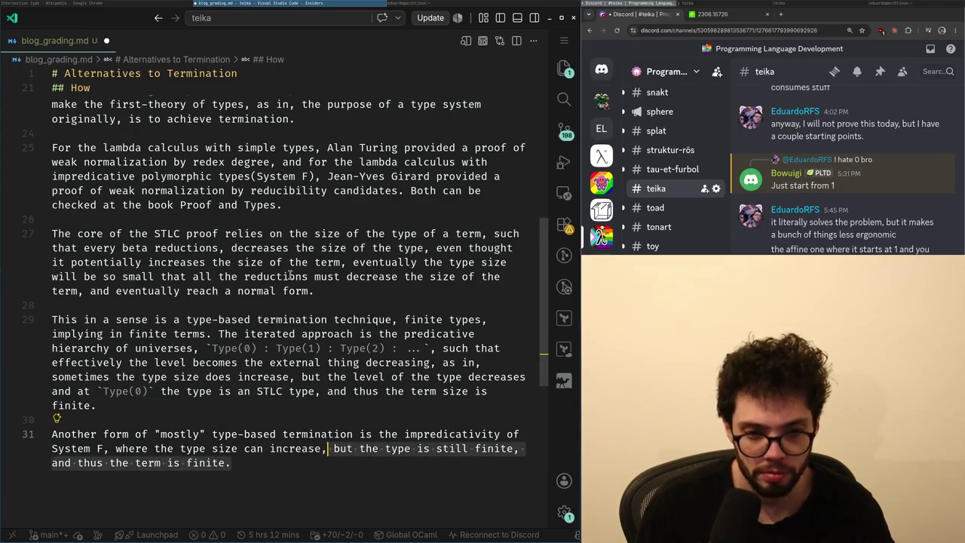
key(BackSpace)
- Continue that System F termination is often proven by reducibility candidates
text(but somehow(seriously we don)
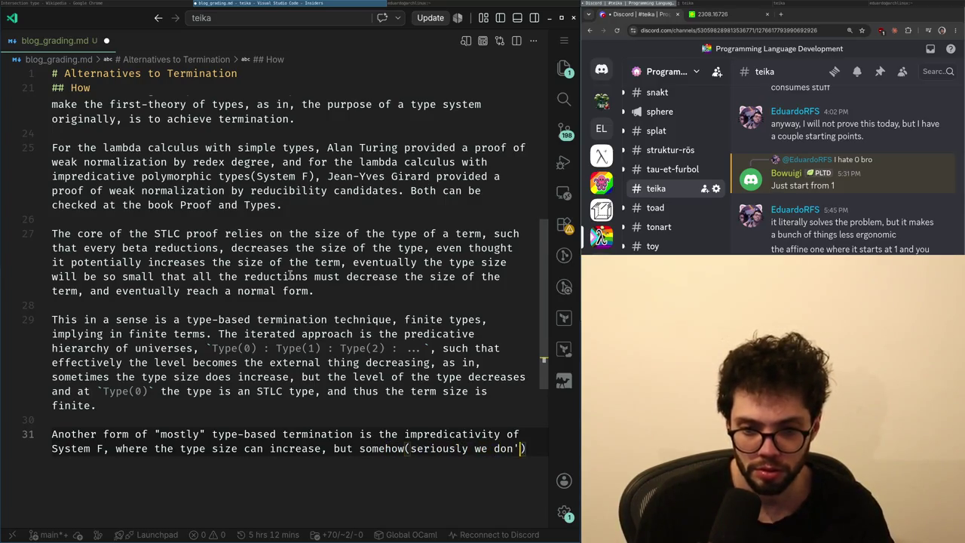
text('t know how), )
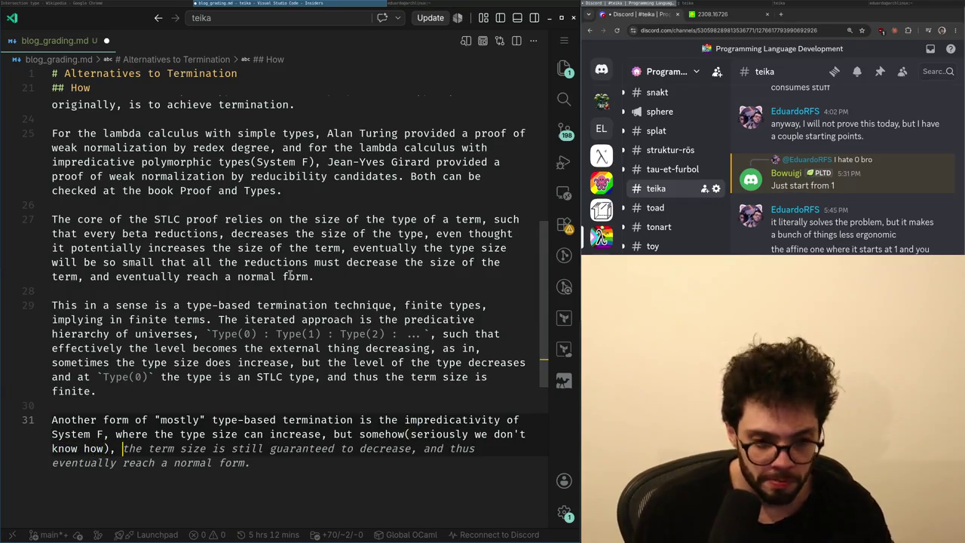
text(it only)
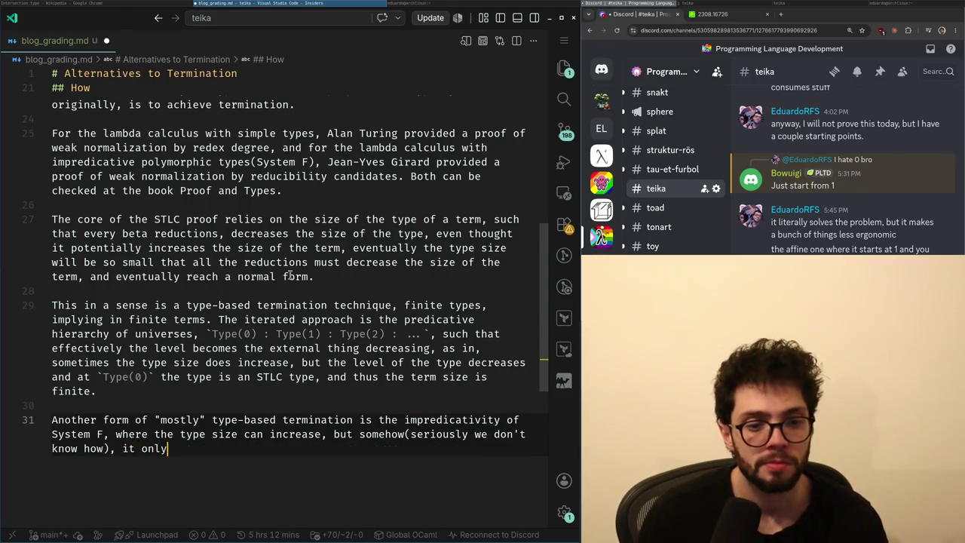
text( a way that eventually it goes down)
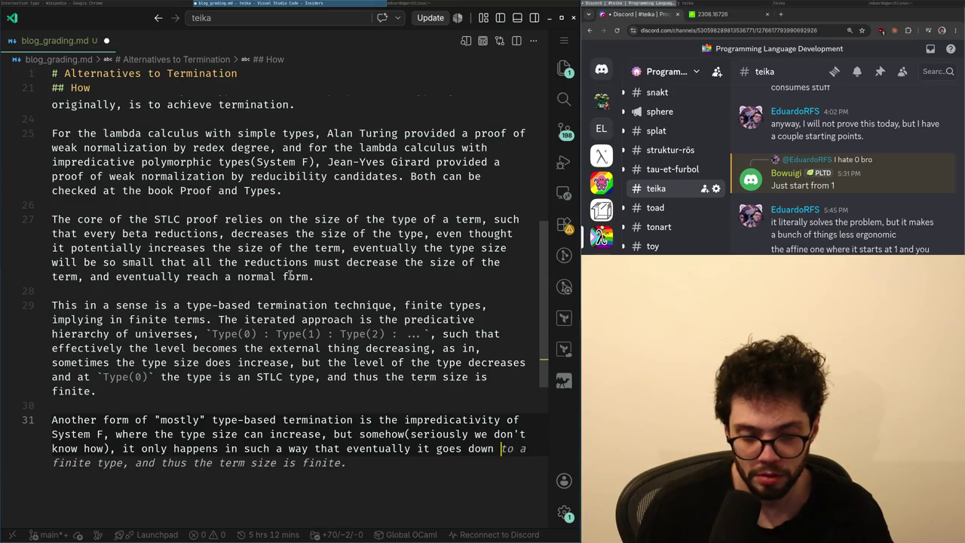
text( and)
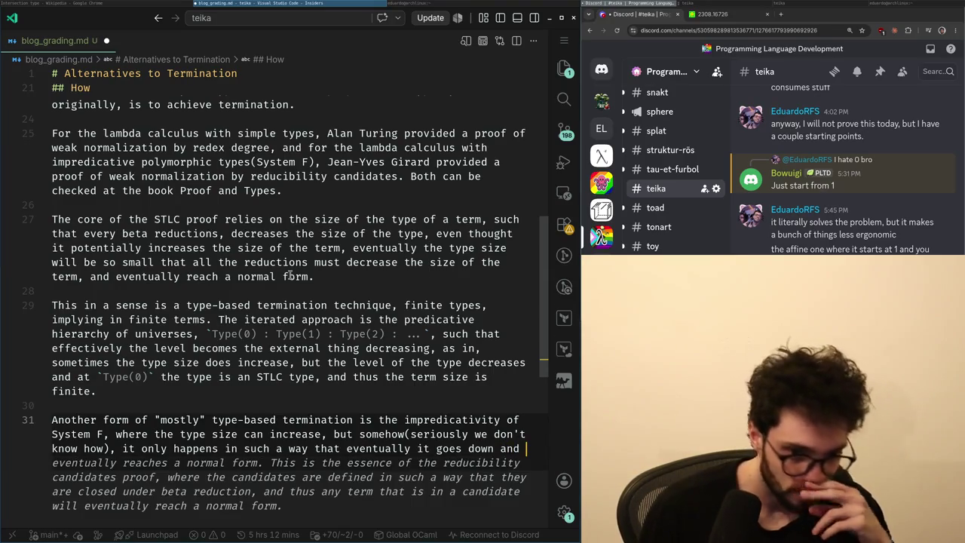
key(Escape)
text(there is no more reduct)
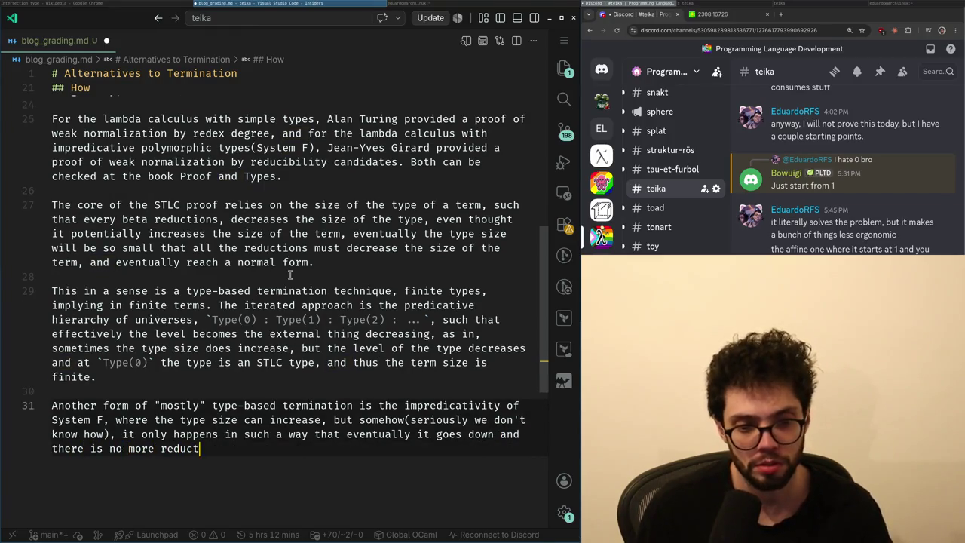
text( often proven by a)
key(BackSpace)
key(BackSpace)
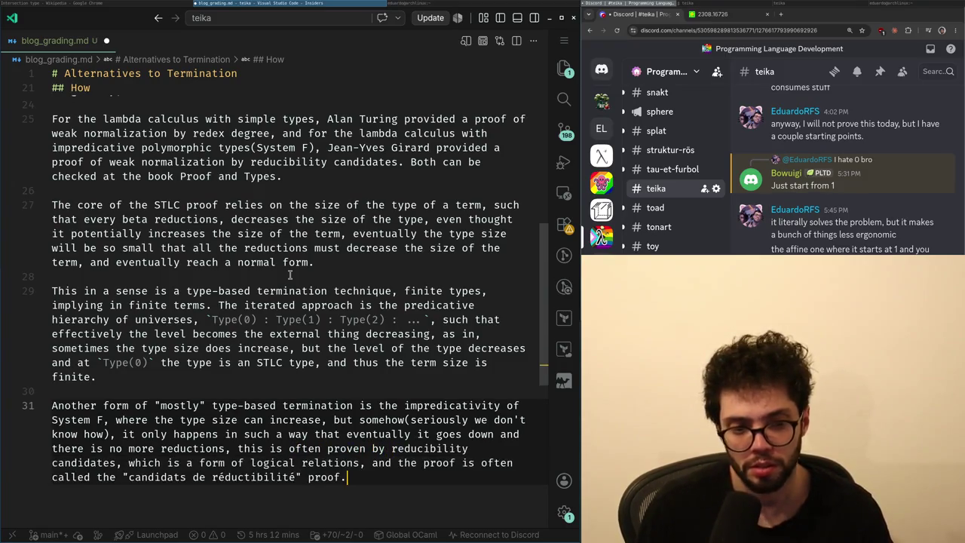
key(Tab)
text(candidates, w)
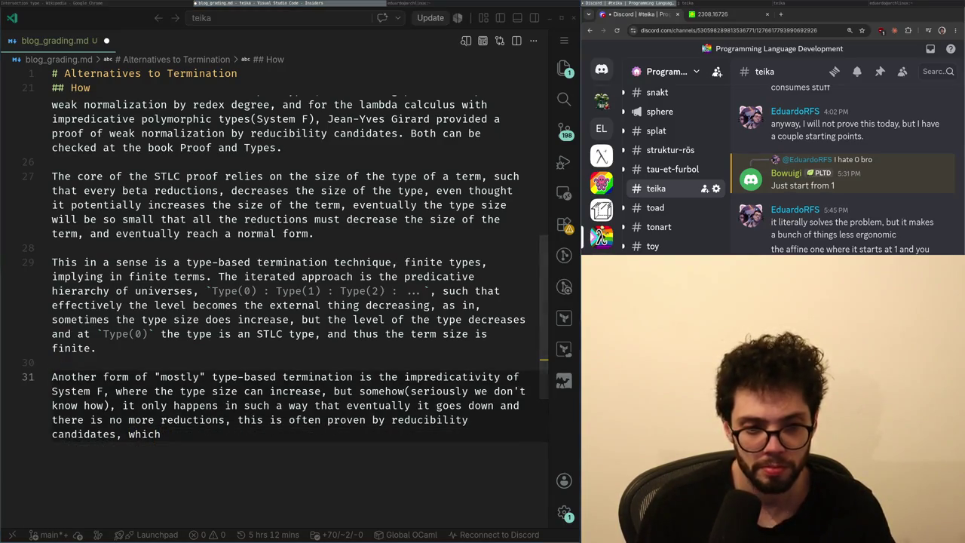
key(Tab)
key(ctrl+z)
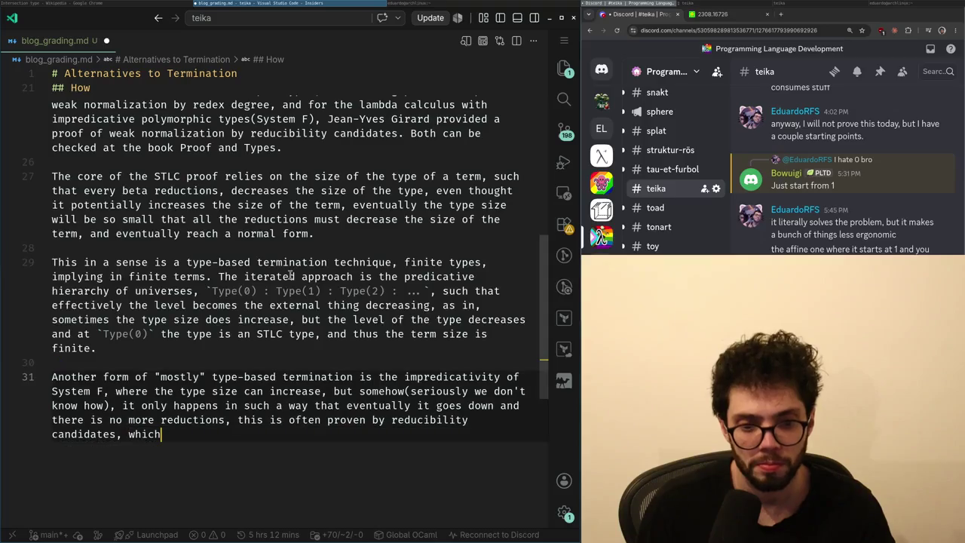
key(Escape)
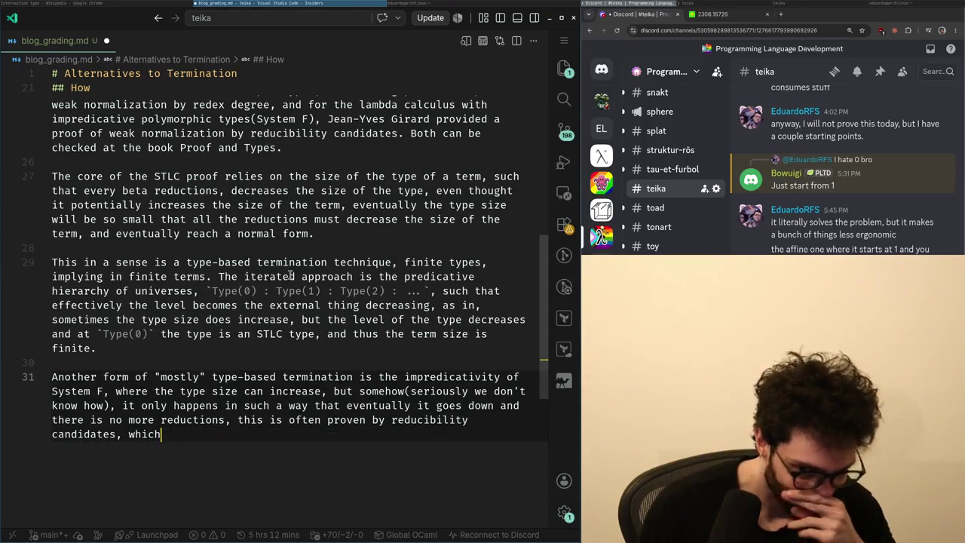
- Finish with 'doesn't provide a great intuition on why it terminates, but it does.' and begin a 'Usually' paragraph
text( doesn't reveal that)
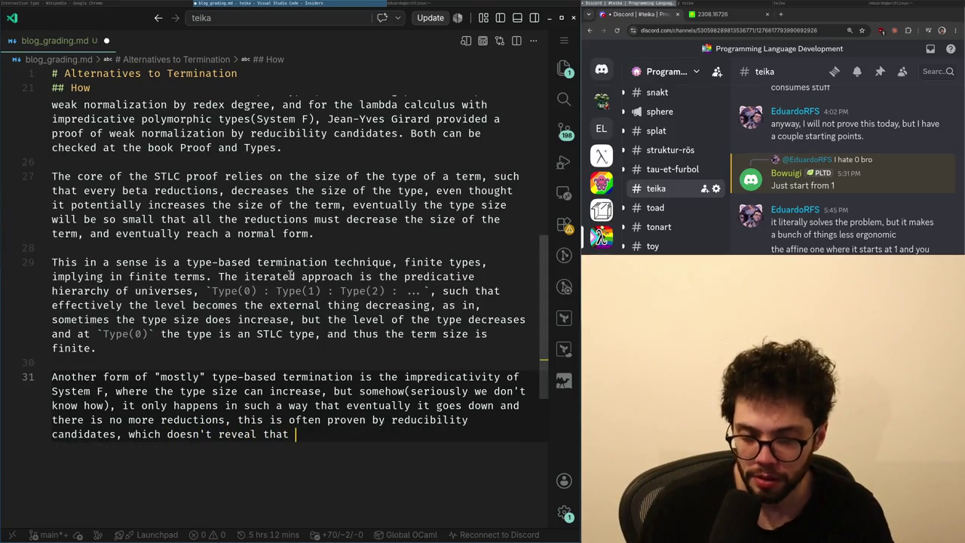
text(provide)
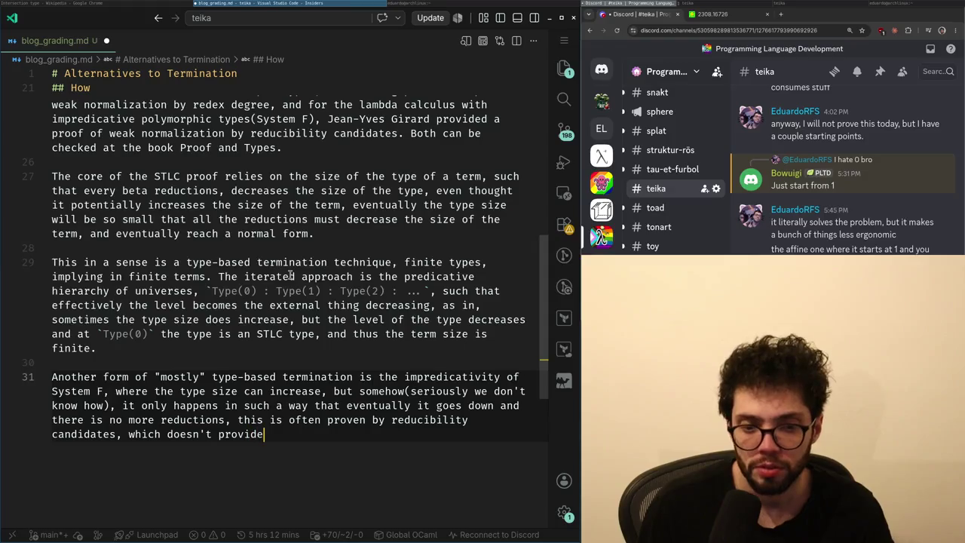
text( a great intuition on why it terminate)
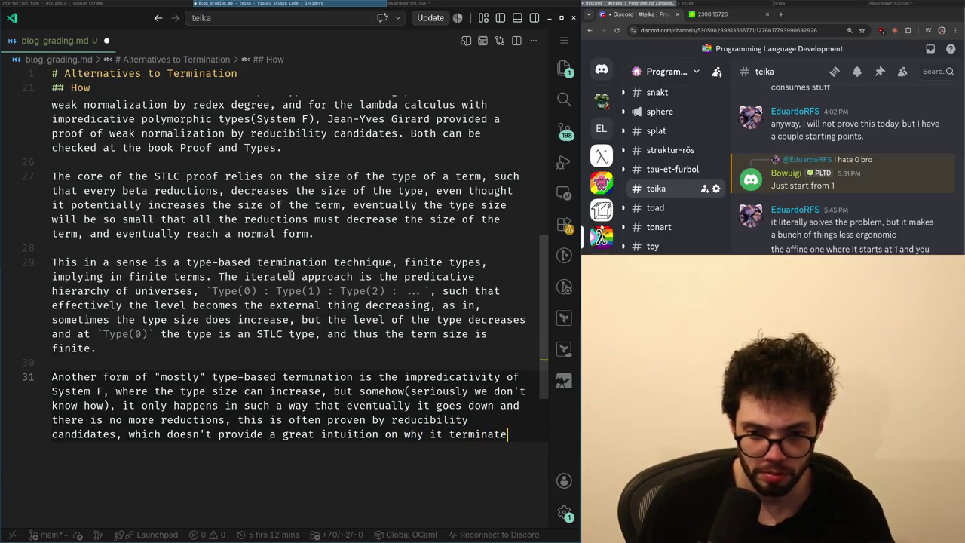
text(s, but it does.)
key(Return)
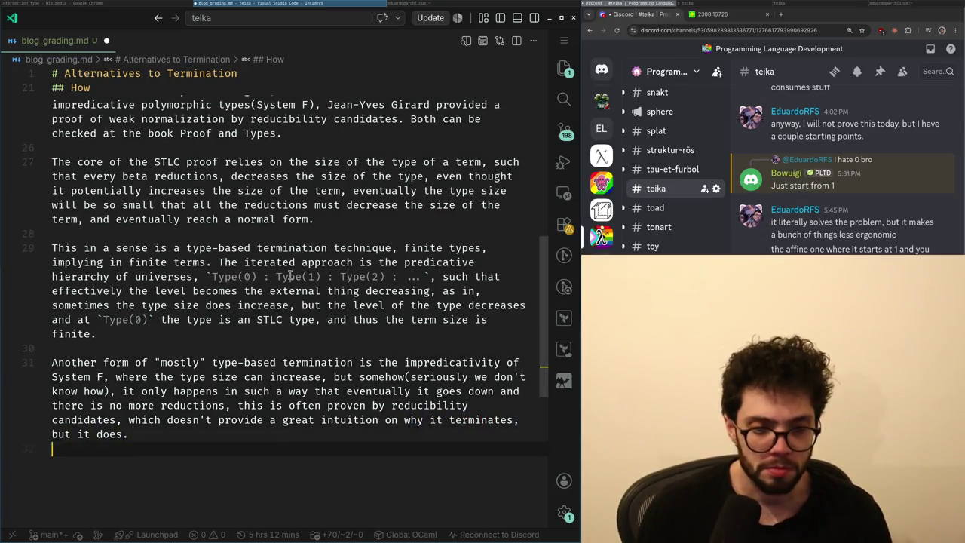
key(Return)
text(U)
text(t)
key(Up)
key(Up)
key(Up)
key(Up)
key(Up)
- Insert ', System Fω and the Calculus of Constructions' after System F on line 31
key(Home)
key(ctrl+Right)
key(ctrl+Right)
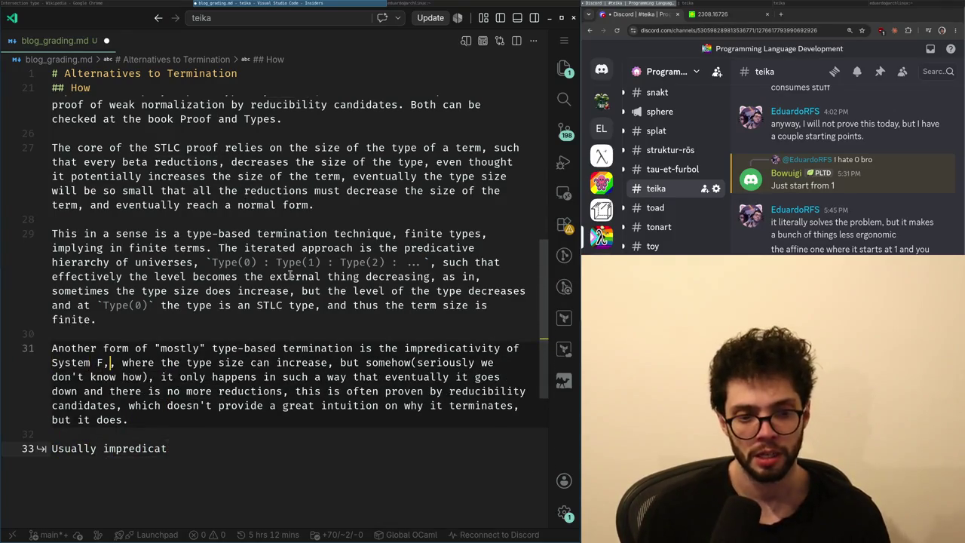
key(BackSpace)
key(Delete)
text(, System F\omega)
key(Tab)
text(and the Calculus of c)
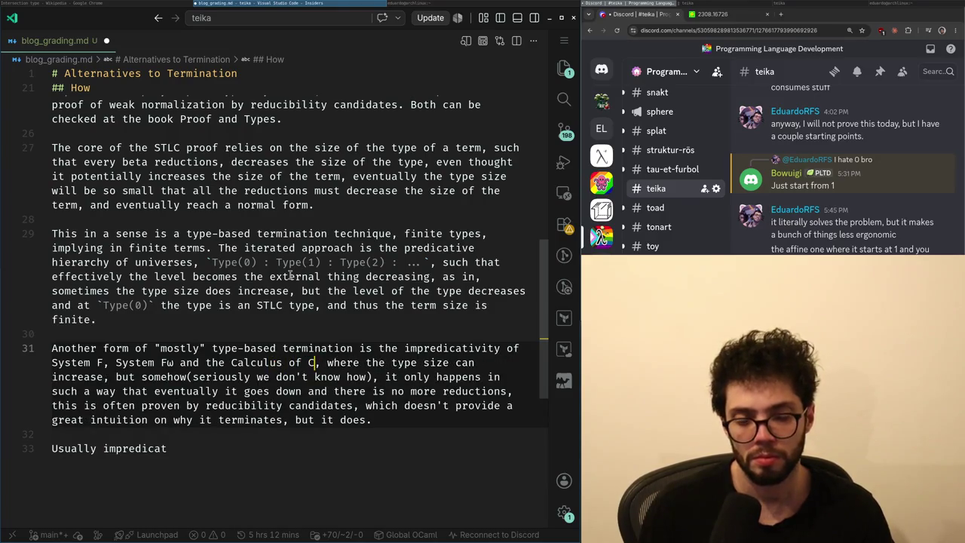
text(onstruc)
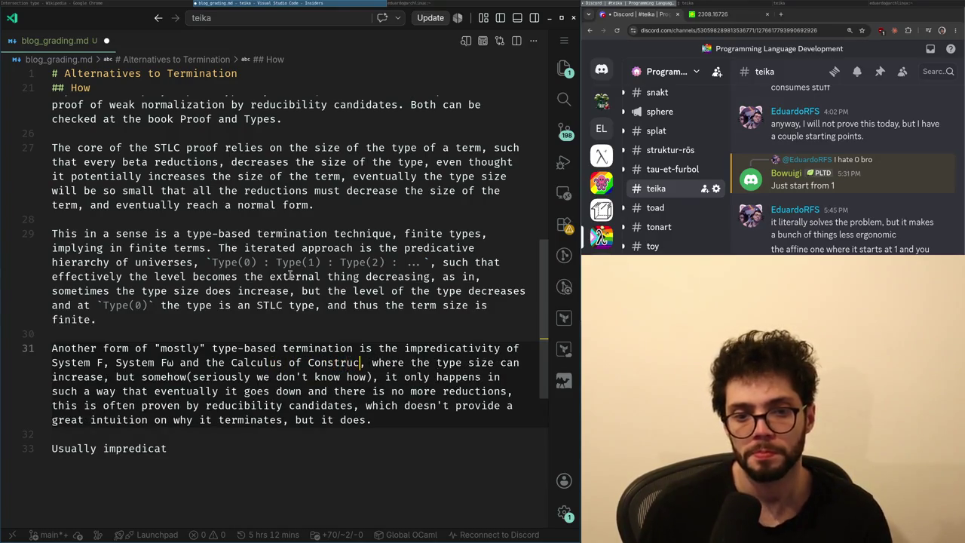
text(tions)
key(Down)
key(Down)
key(Down)
key(Down)
key(Down)
key(Down)
- Rewrite line 33: predicativity is better behaved, extending STLC to a hierarchy was a "small" proof change
key(ctrl+Left)
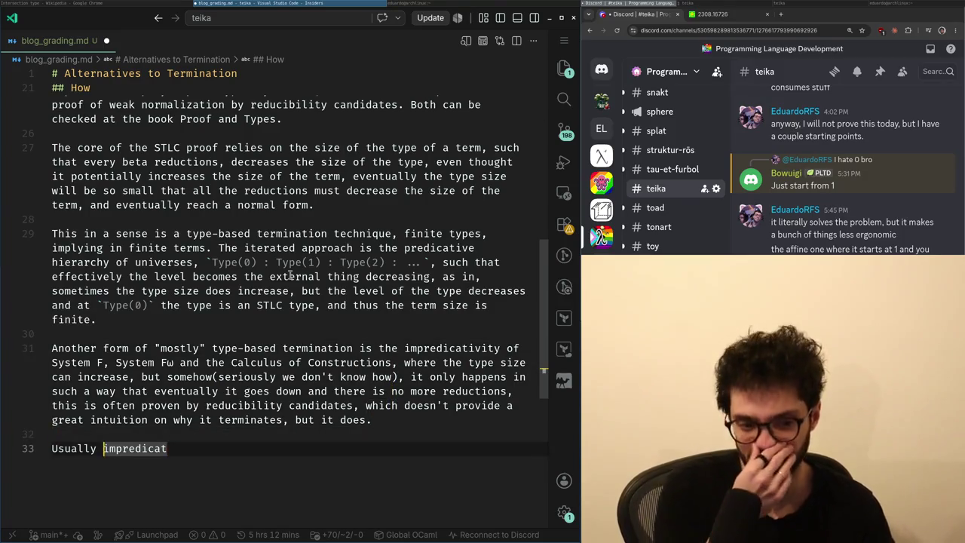
key(End)
text(ivity)
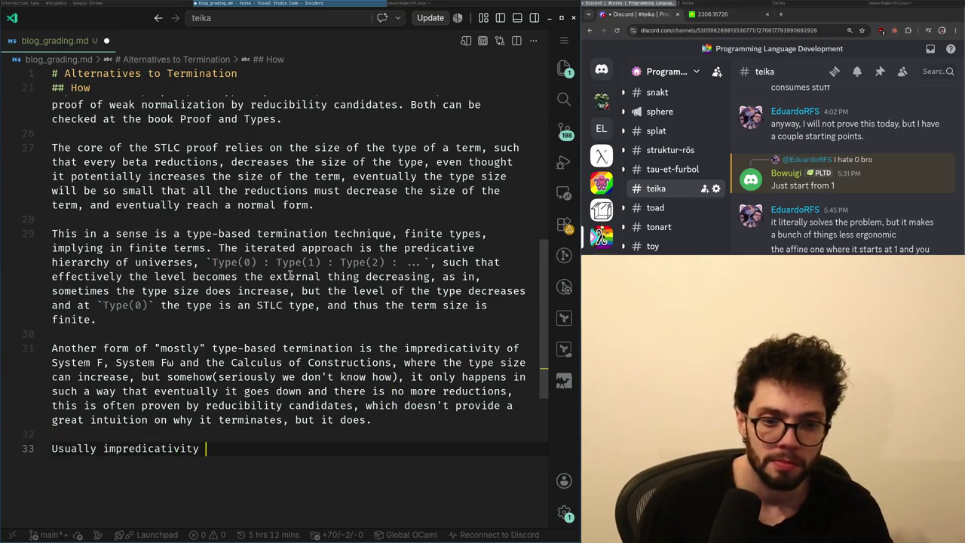
key(ctrl+shift+Left)
text(pre)
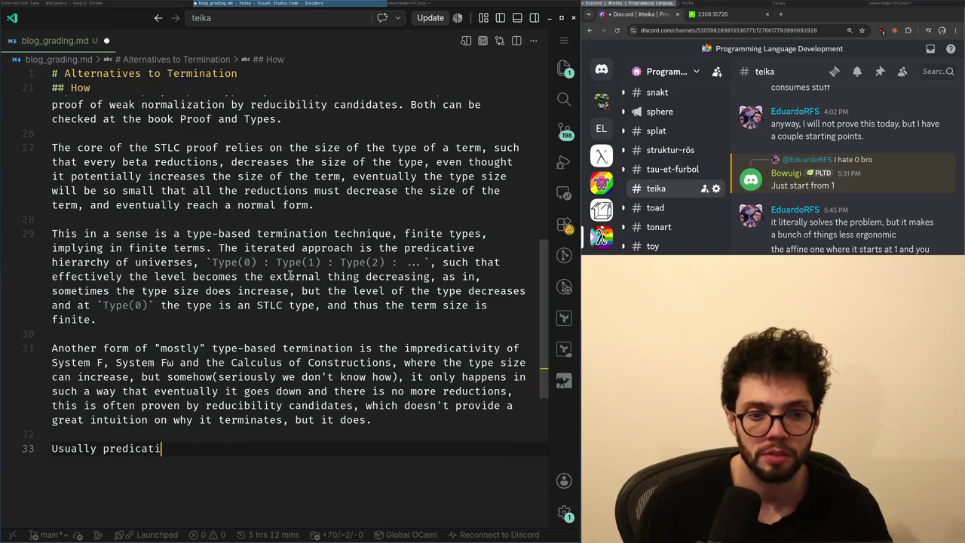
text(is bet)
text(d, y)
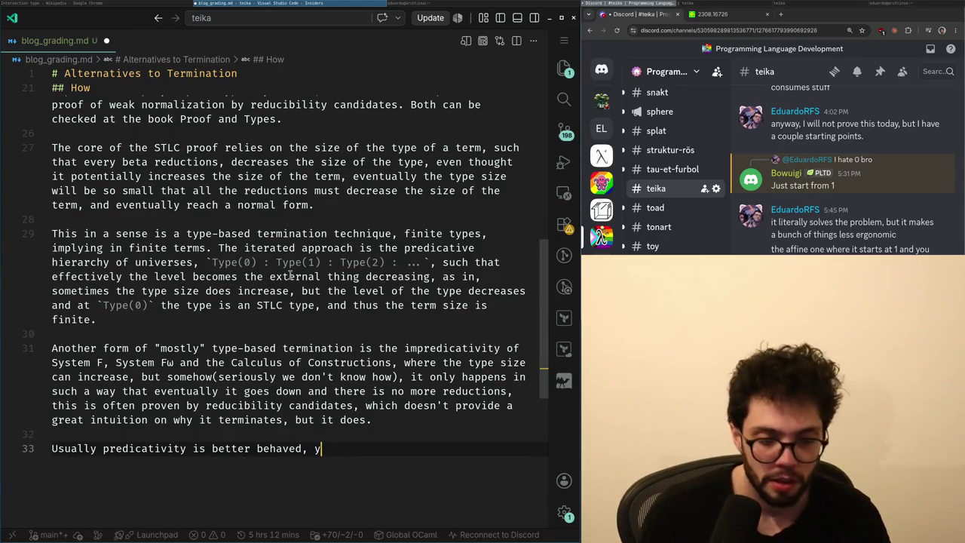
text(xtending the STLC to )
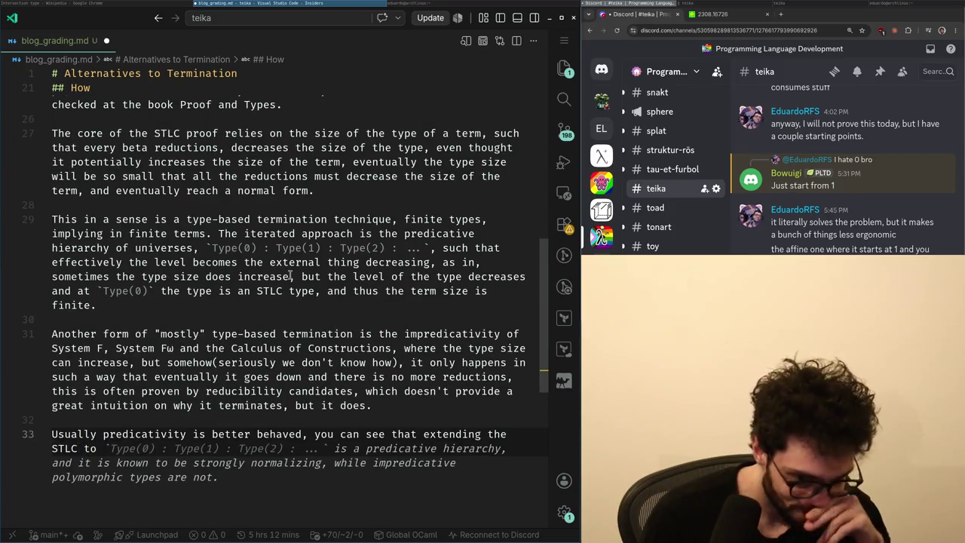
text(typ)
key(BackSpace)
key(BackSpace)
key(BackSpace)
text(a hierarchy )
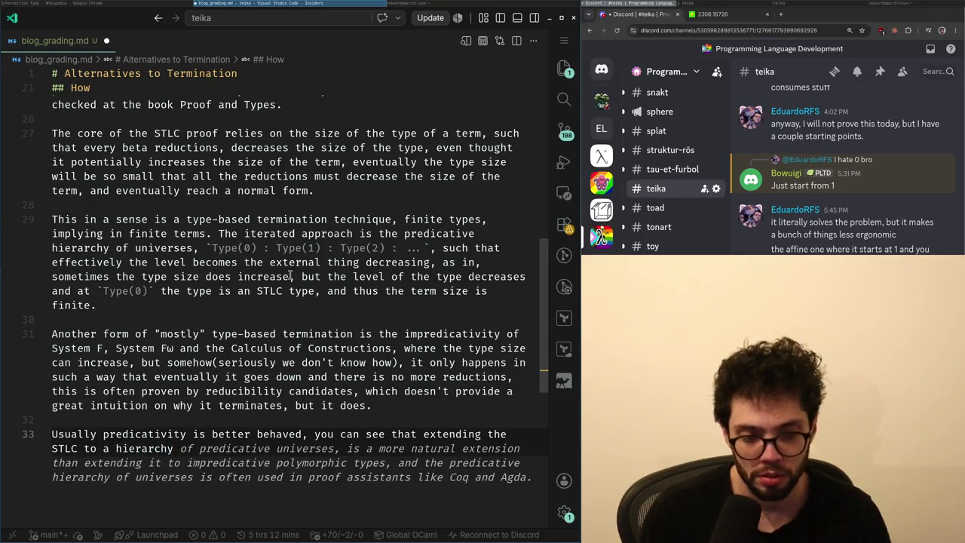
text(was a "sma)
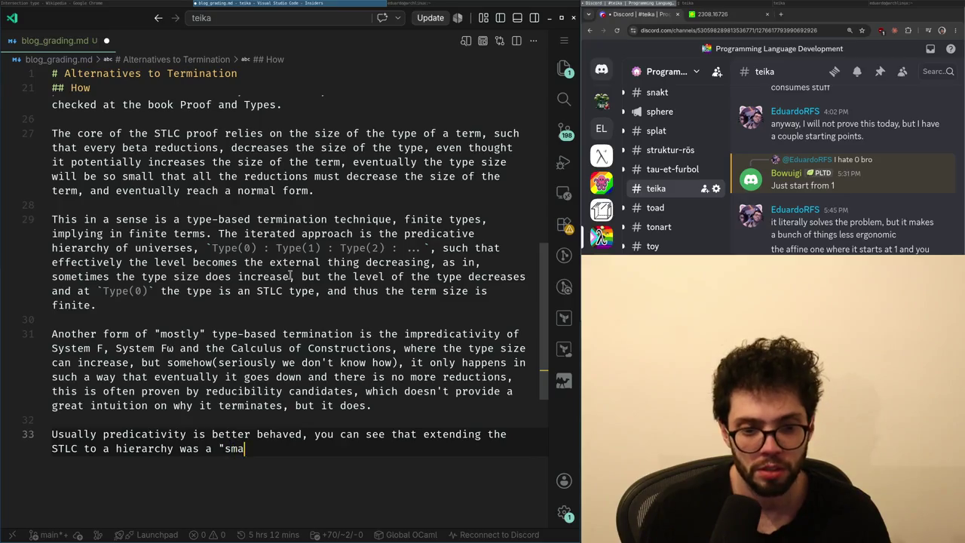
text(ll" change to the proof)
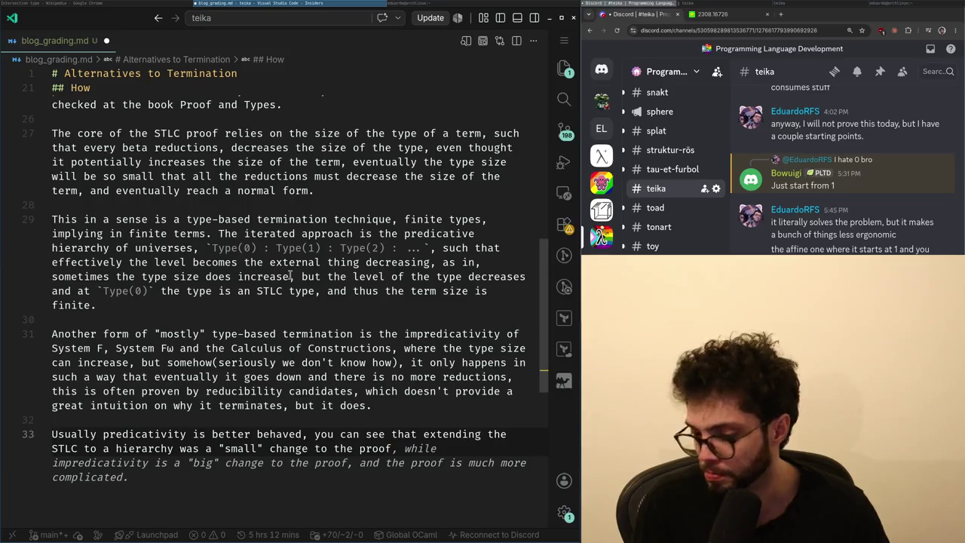
text(.)
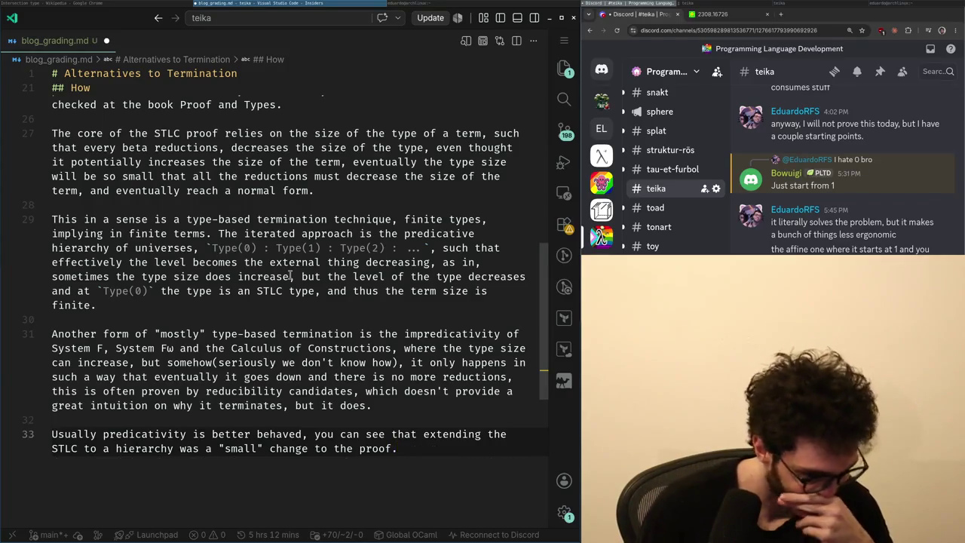
key(alt+Tab)
key(alt+Tab)
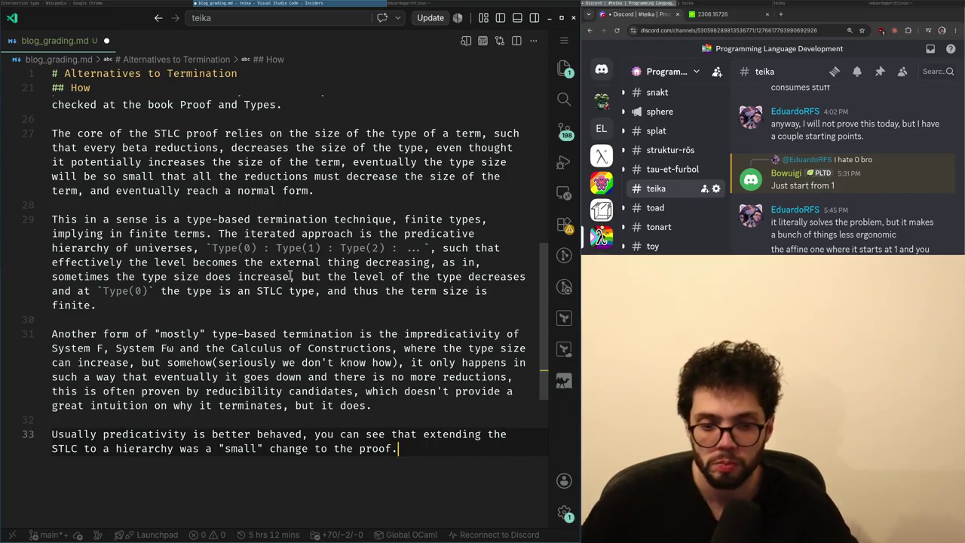
key(BackSpace)
text(, this is al)
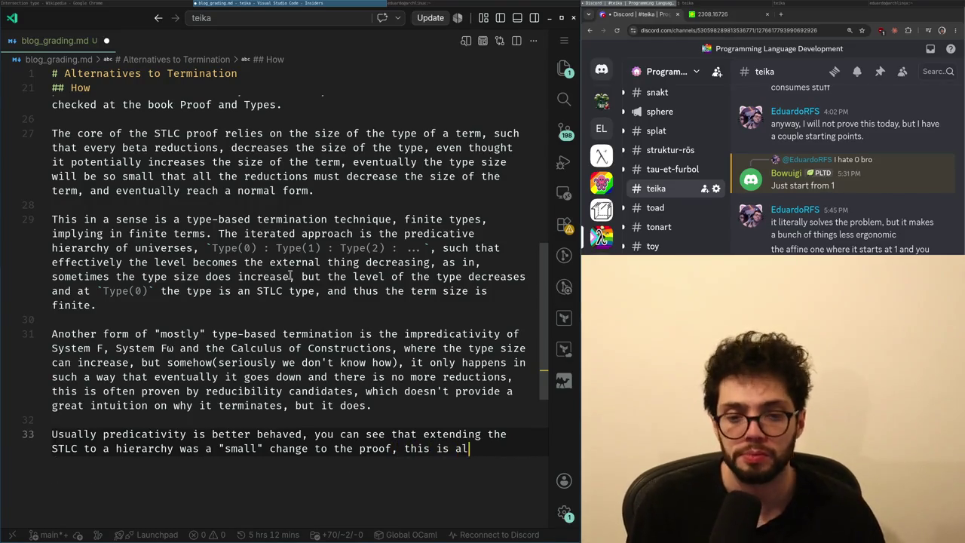
text(so true for)
- Reword the sentence so that typing with subtyping reads as 'stronger', checking the Intersection type Wikipedia page
key(BackSpace)
key(BackSpace)
key(BackSpace)
key(BackSpace)
key(BackSpace)
text(most common features that you may want to introduce, like decidable sub)
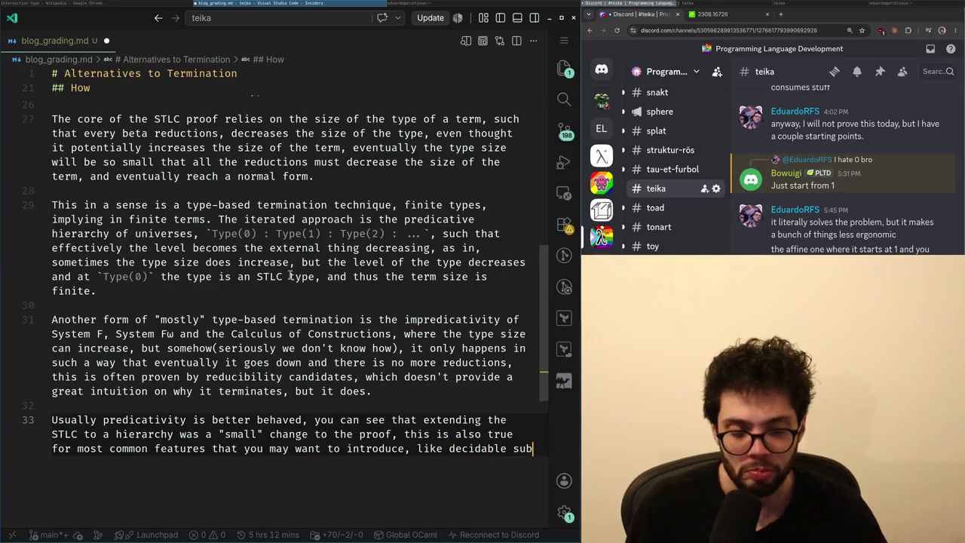
text(typi)
key(alt+Tab)
key(alt+Tab)
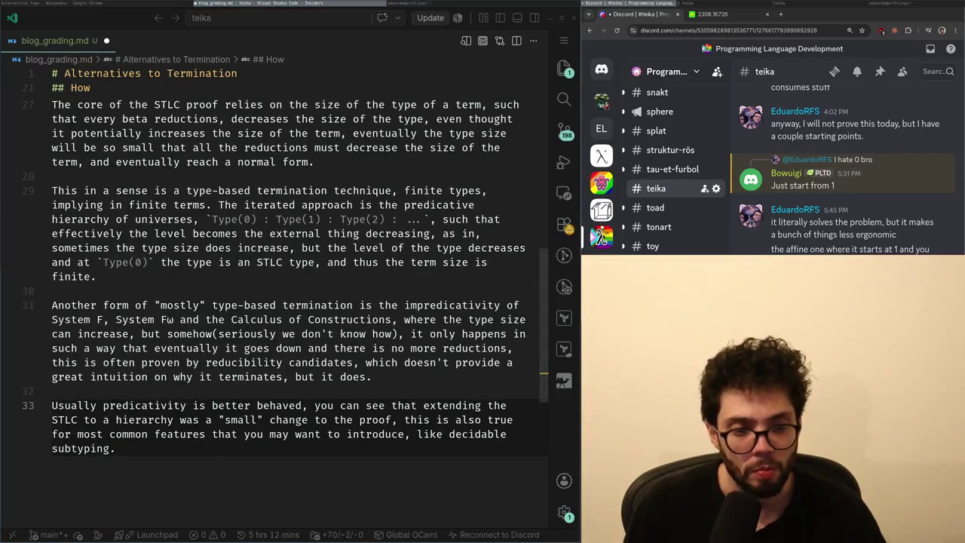
key(alt+Tab)
key(alt+Tab)
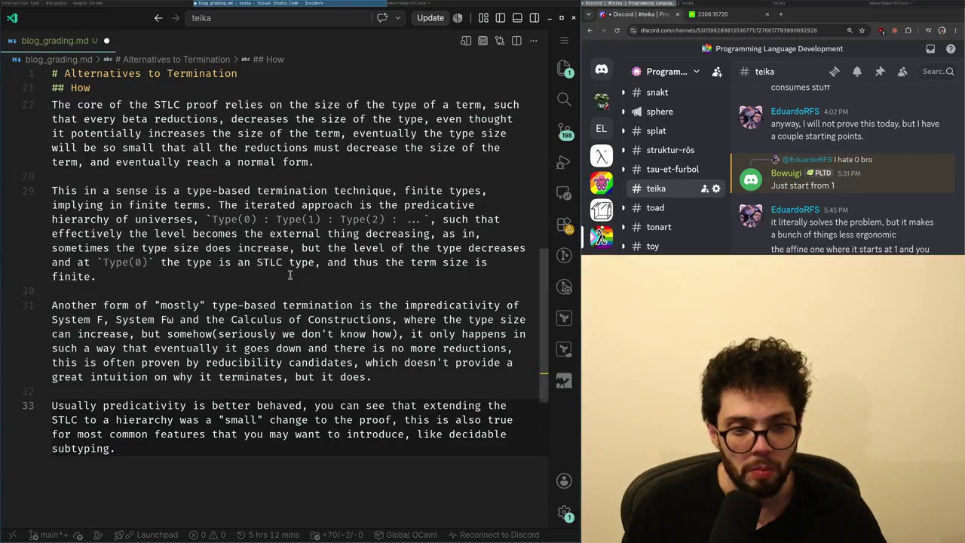
key(alt+Tab)
key(alt+Tab)
key(BackSpace)
key(BackSpace)
key(BackSpace)
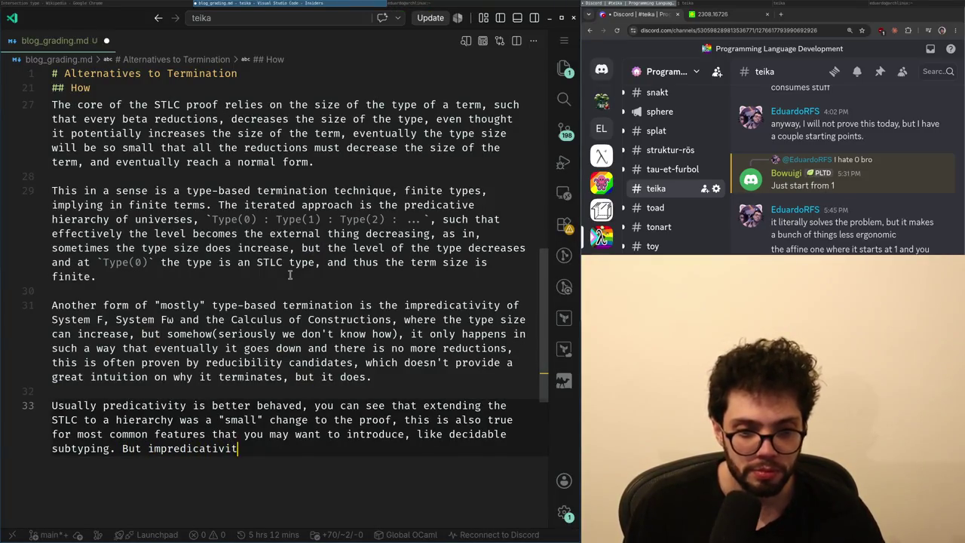
text(tronger)
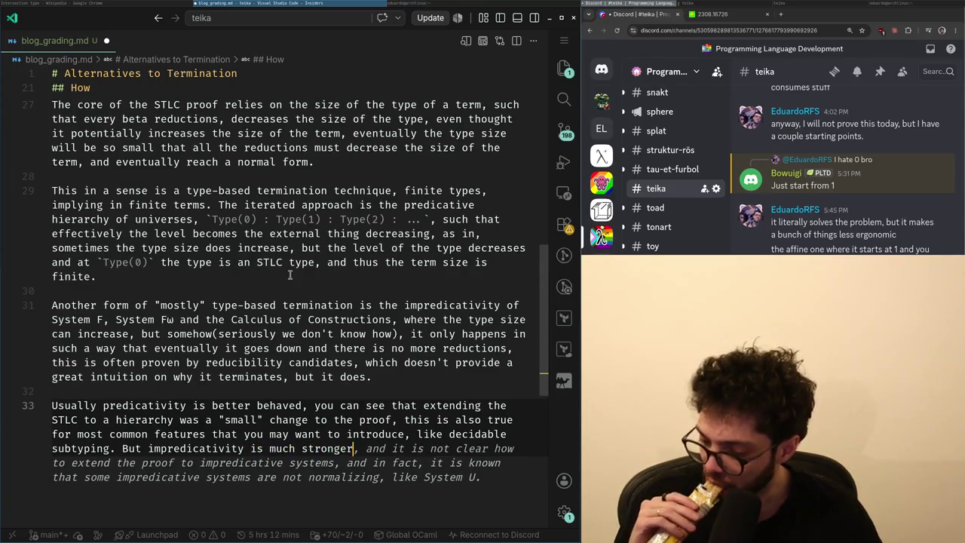
key(ctrl+Left)
key(ctrl+Left)
key(ctrl+Left)
key(End)
- Continue the sentence and rework its 'going to be' phrasing
text(and )
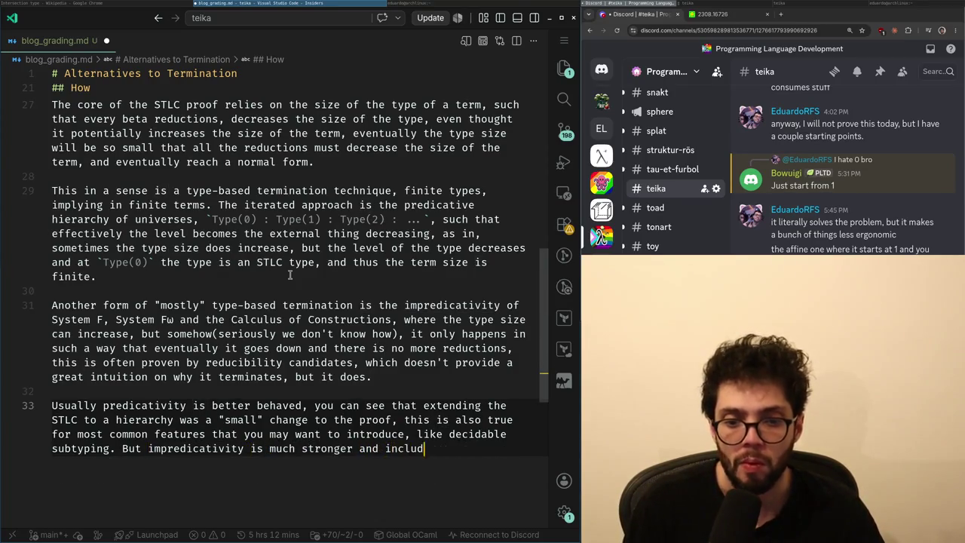
text(ms that are)
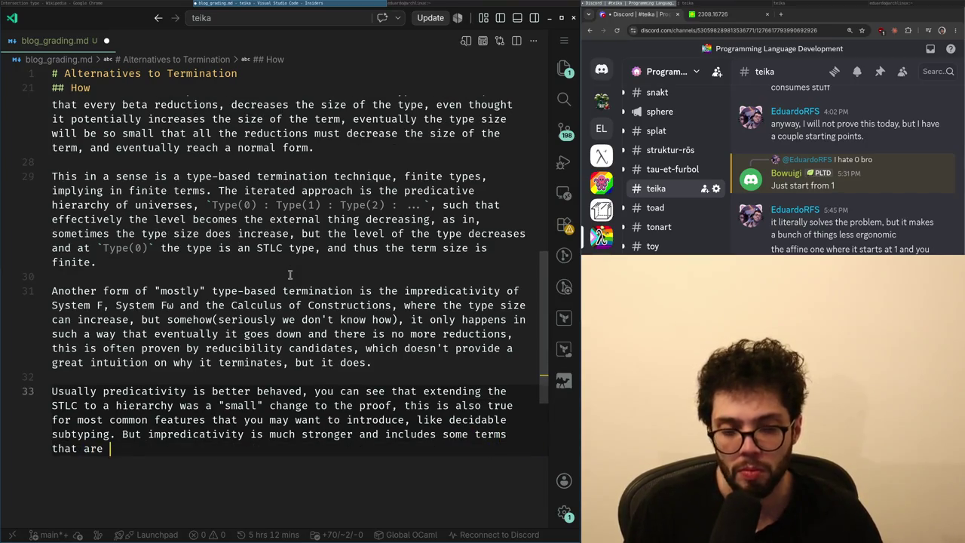
text(ly never going to be typed)
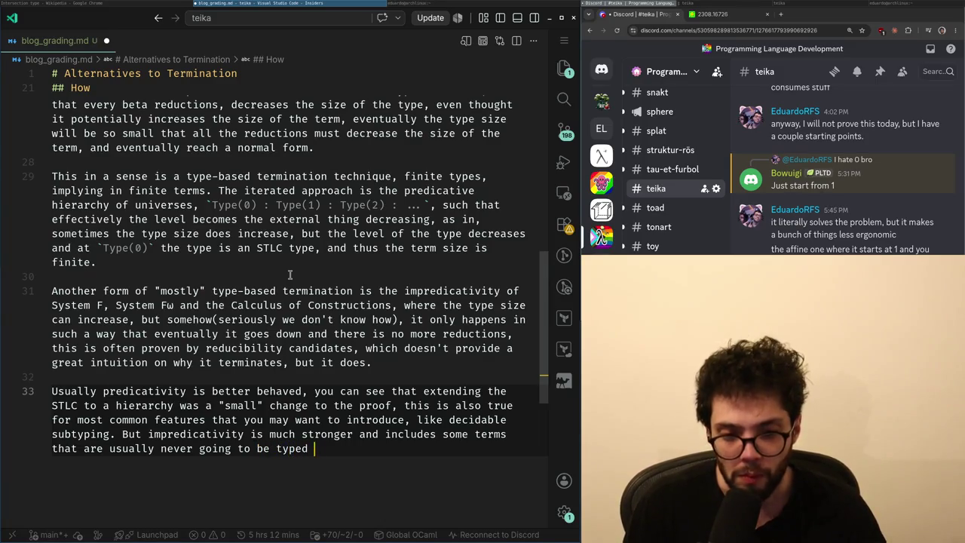
key(ctrl+shift+Left)
key(ctrl+shift+Left)
key(ctrl+shift+Left)
key(ctrl+shift+Left)
key(ctrl+shift+Right)
key(ctrl+shift+Right)
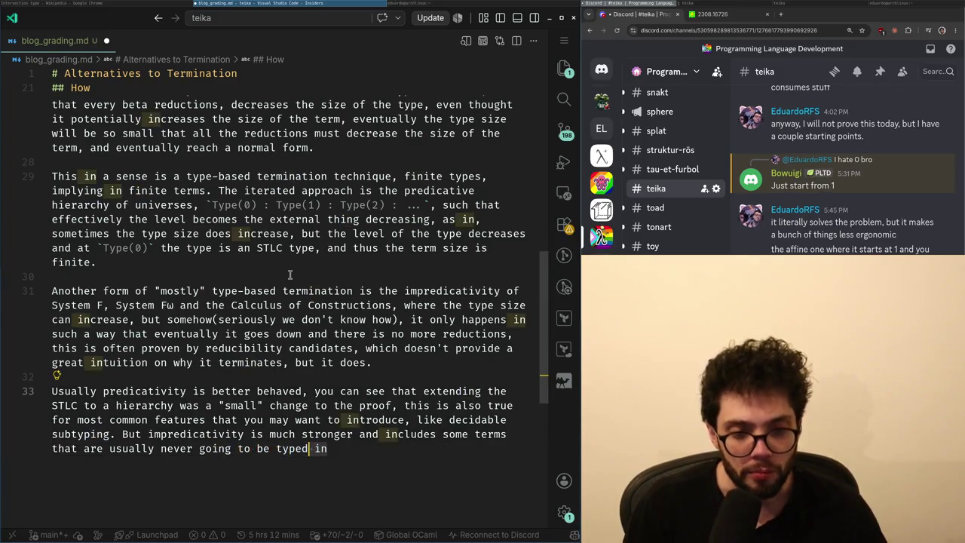
key(ctrl+shift+Left)
key(ctrl+shift+Left)
key(ctrl+shift+Left)
key(ctrl+shift+Left)
key(ctrl+shift+Left)
key(ctrl+shift+Left)
key(Right)
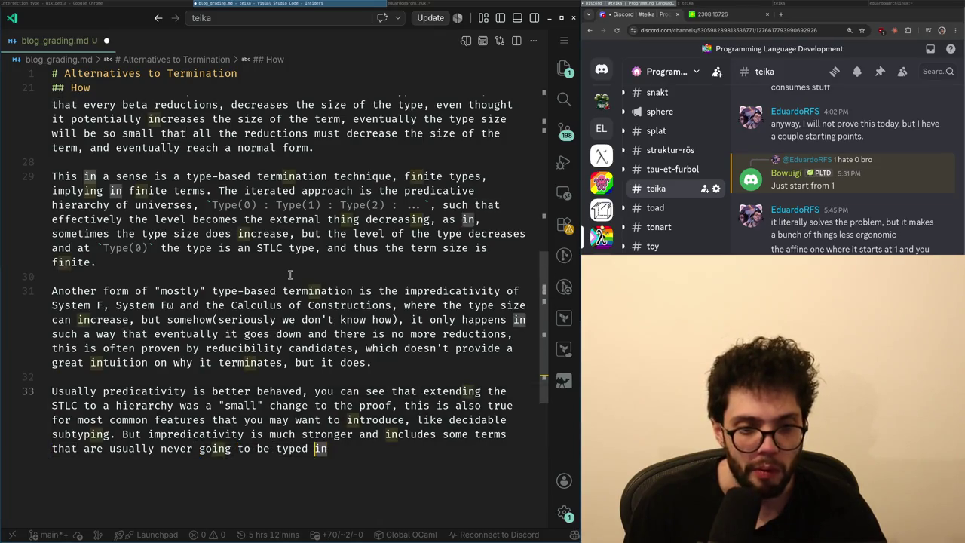
key(ctrl+Left)
key(ctrl+Left)
key(ctrl+Left)
key(ctrl+shift+Left)
key(ctrl+shift+Left)
key(shift+End)
text(going to have a good type)
key(ctrl+BackSpace)
key(ctrl+BackSpace)
key(BackSpace)
key(BackSpace)
- Contrast with the impredicative setting, citing `id(#typeof(id))(id)` as allowed only there
text("th)
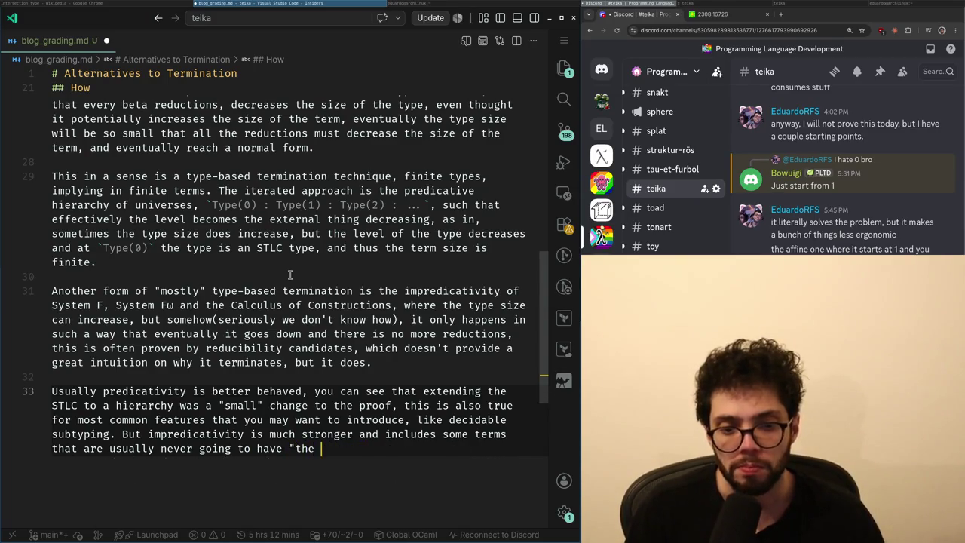
text(proper type)
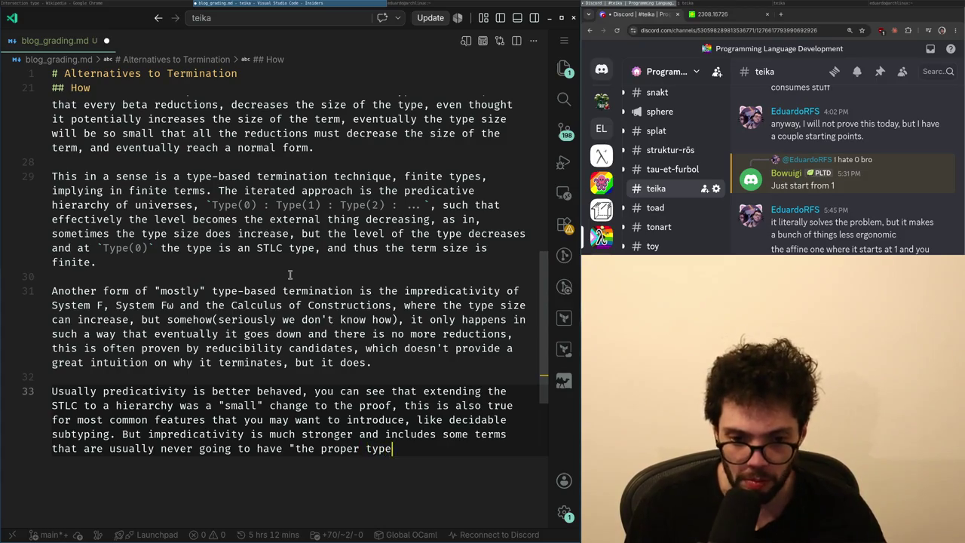
text(" in)
text( a predicative setting, as an example the)
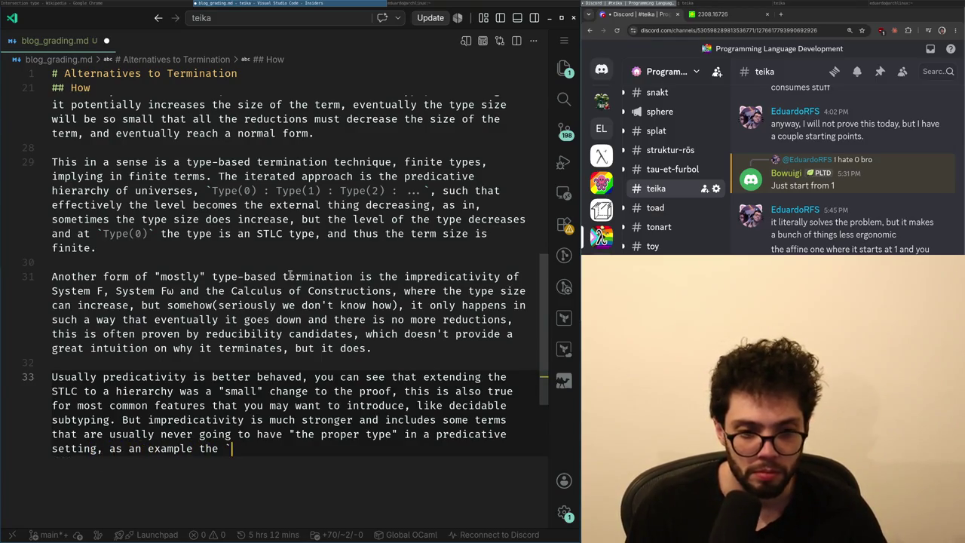
text(`id` fu)
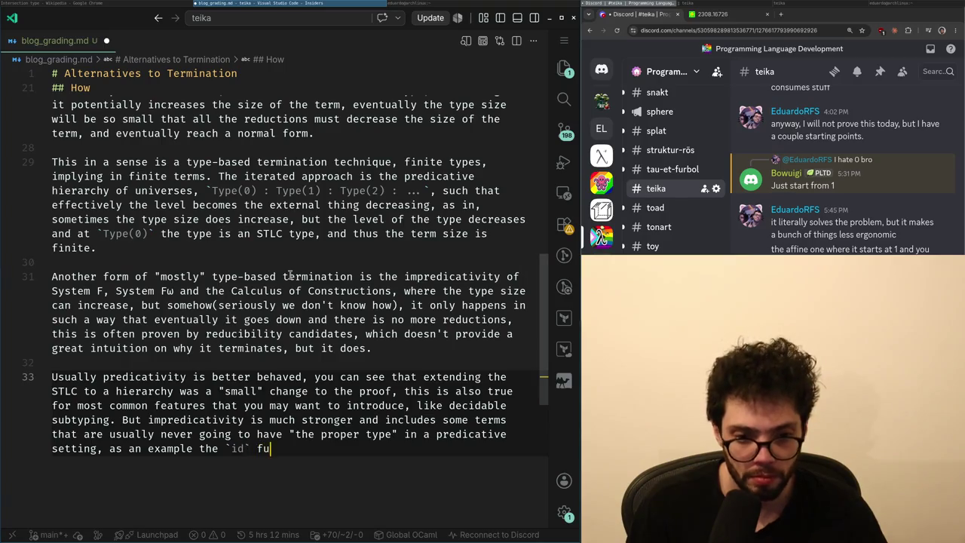
text(nction `id : )
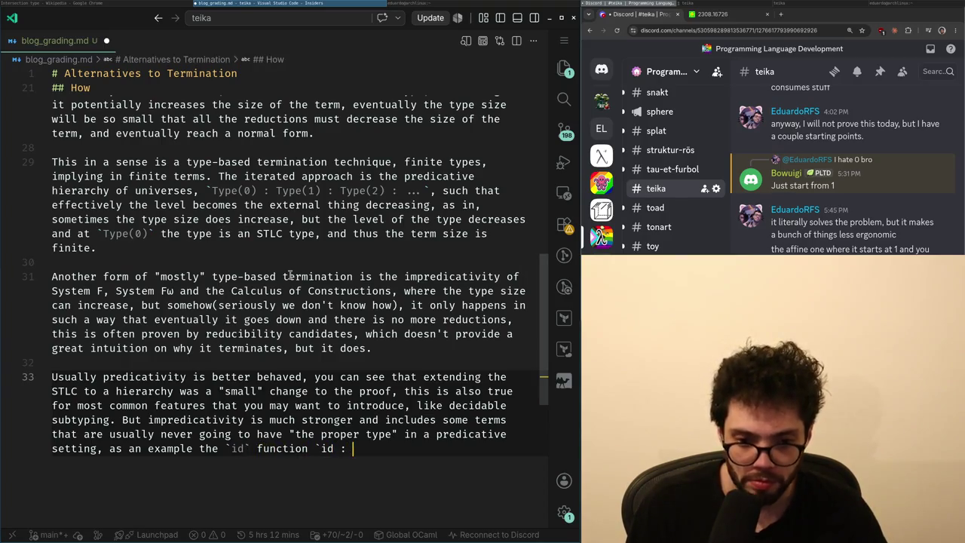
text( -> (a : A) -> A)
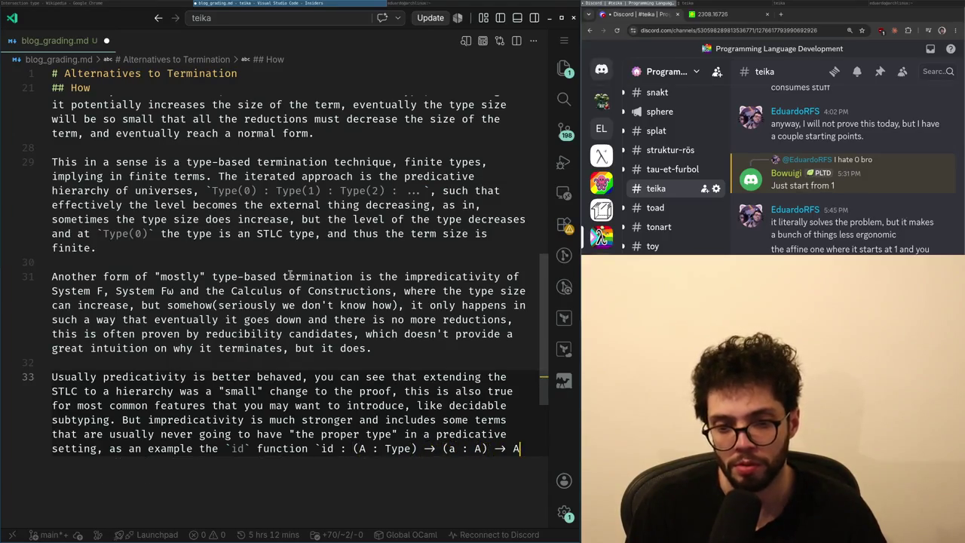
text(` in an impredicative setting the )
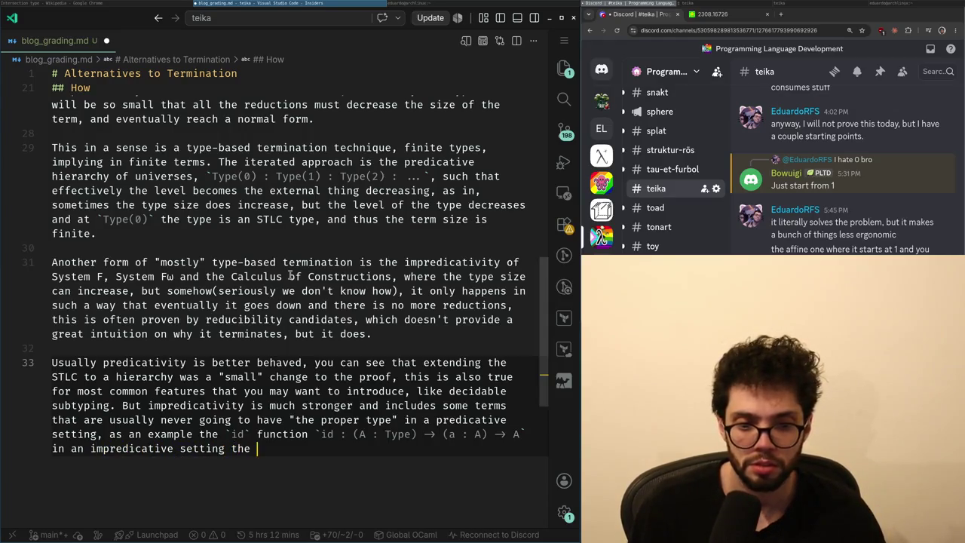
key(BackSpace)
key(BackSpace)
text(is w)
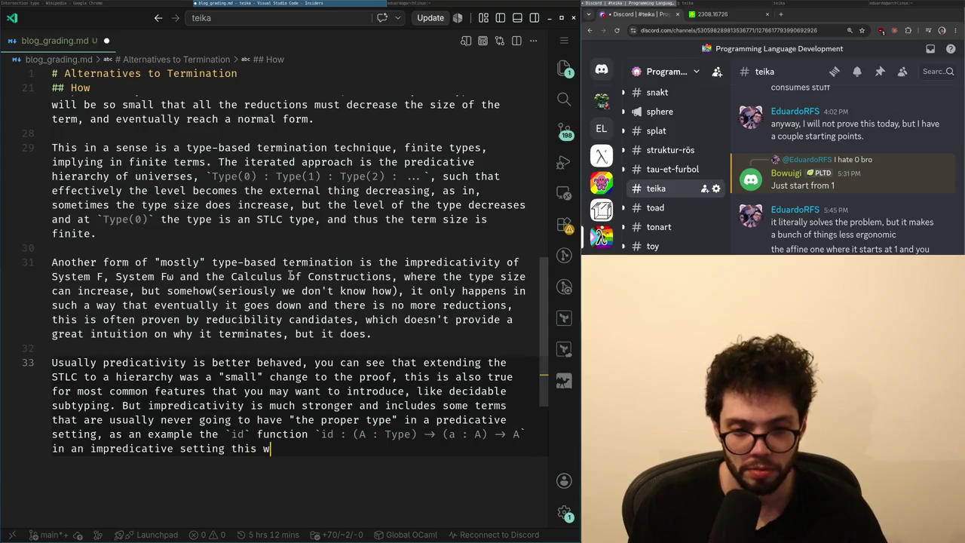
key(Up)
key(Right)
key(Right)
key(Right)
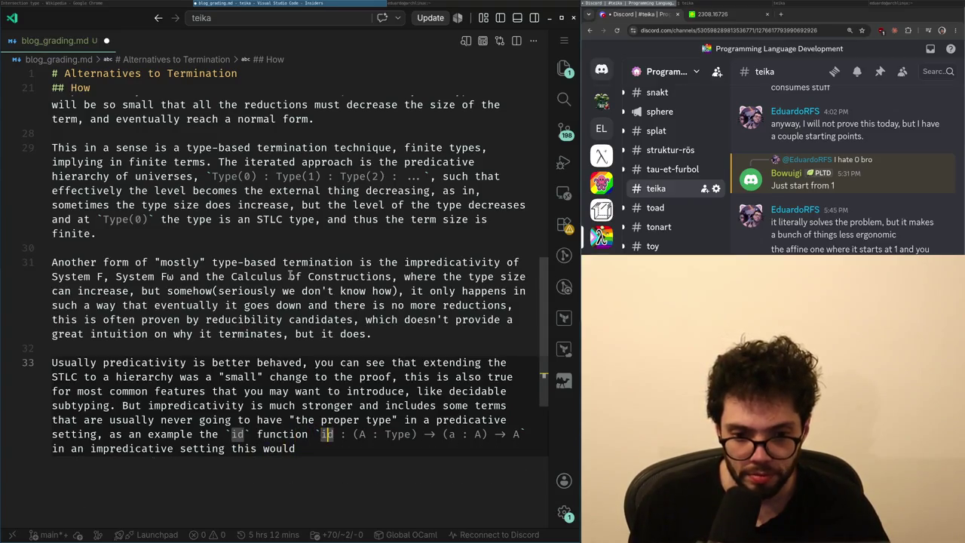
key(Down)
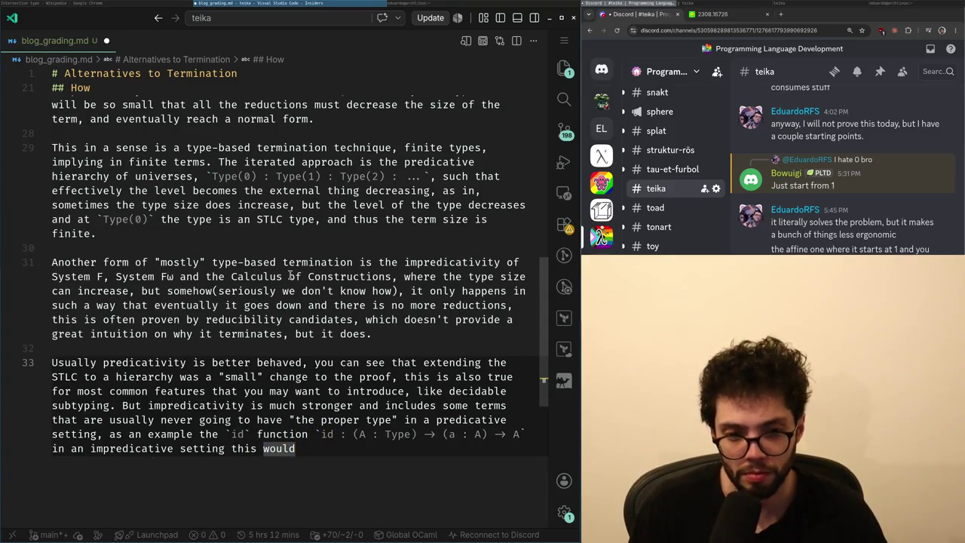
text( be allowed `id)
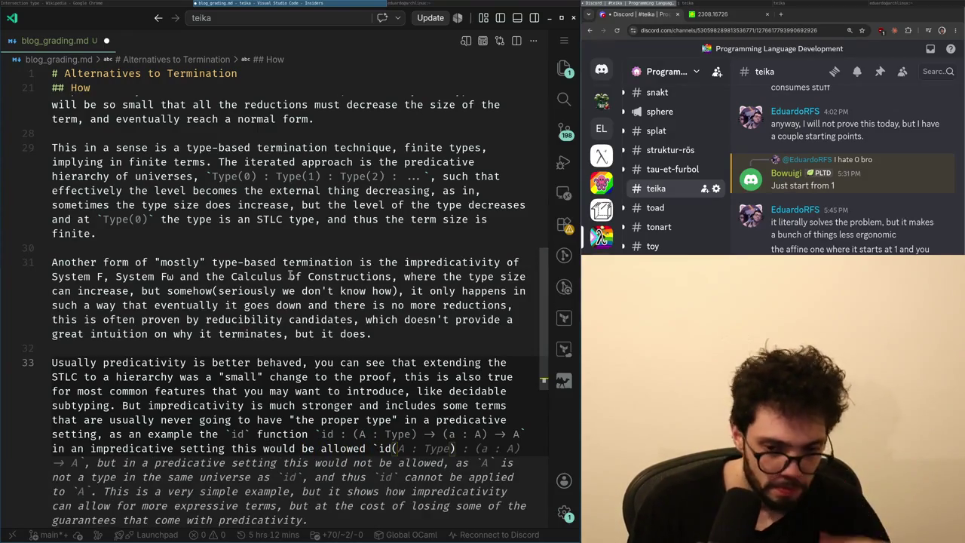
text(((A)
key(BackSpace)
key(BackSpace)
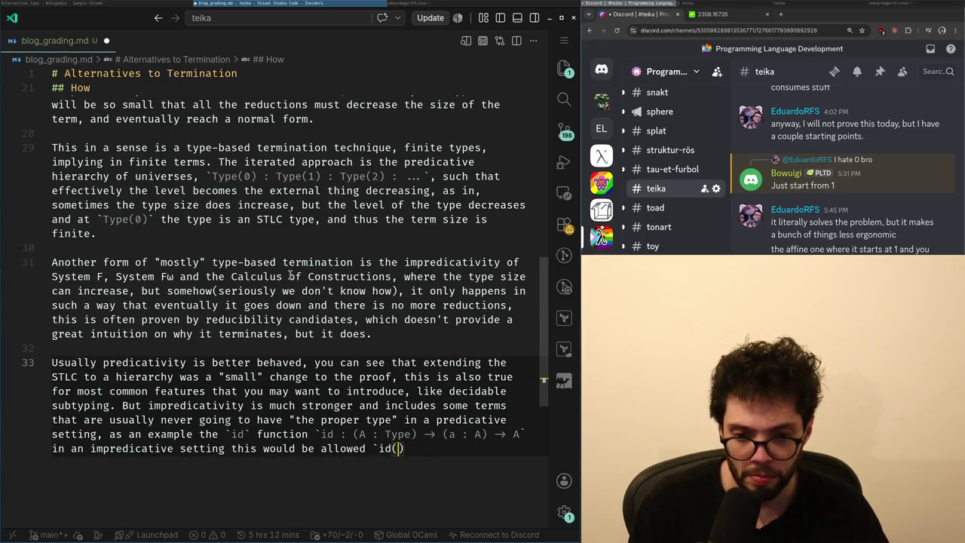
key(ctrl+BackSpace)
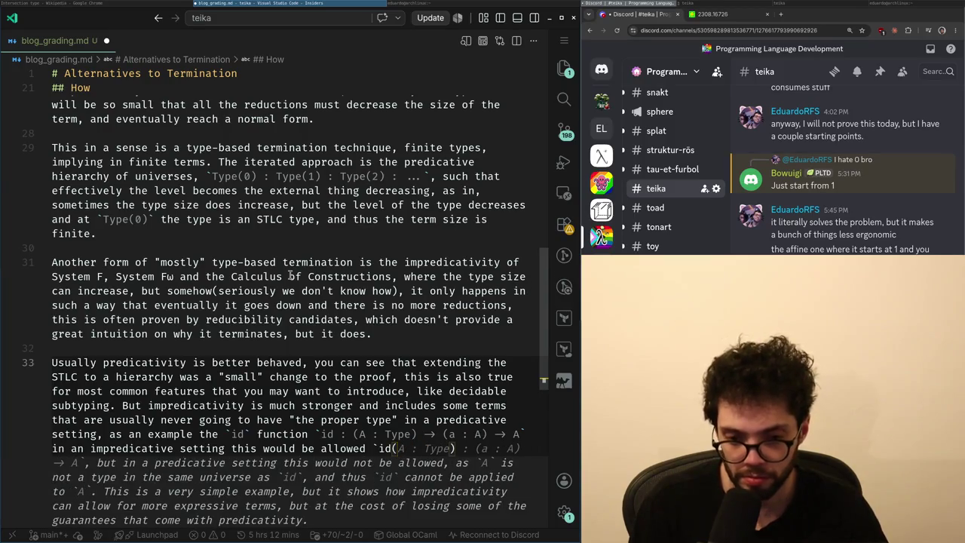
text(#t)
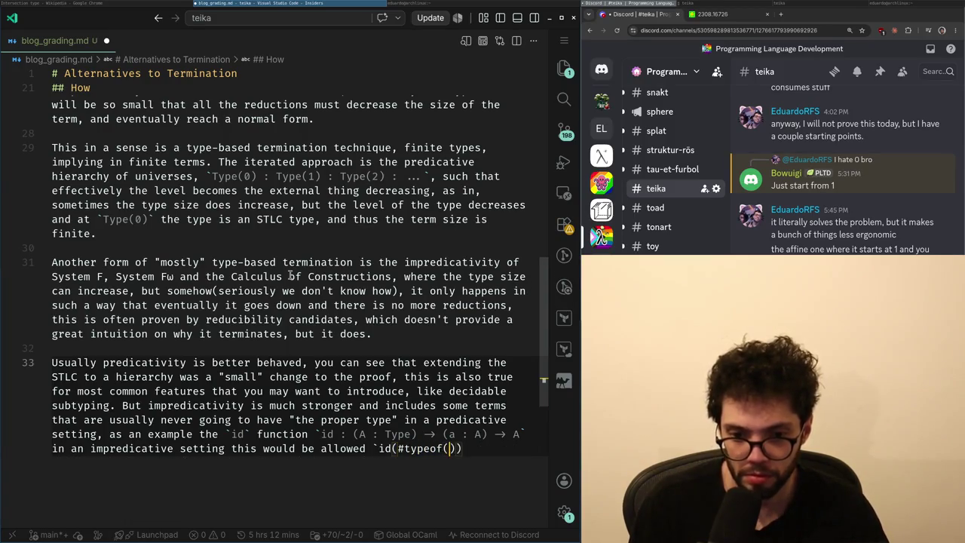
text(d) :)
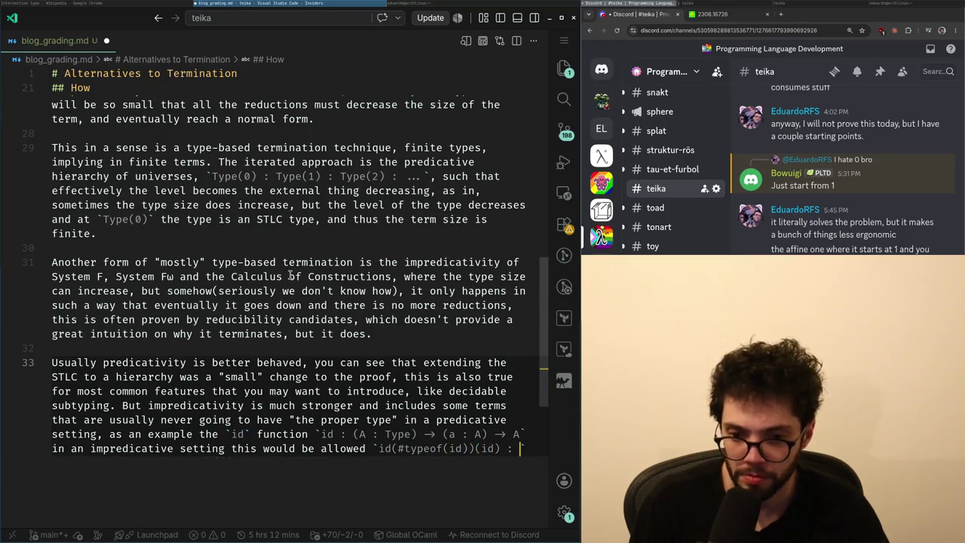
scroll(290, 277, down, 1)
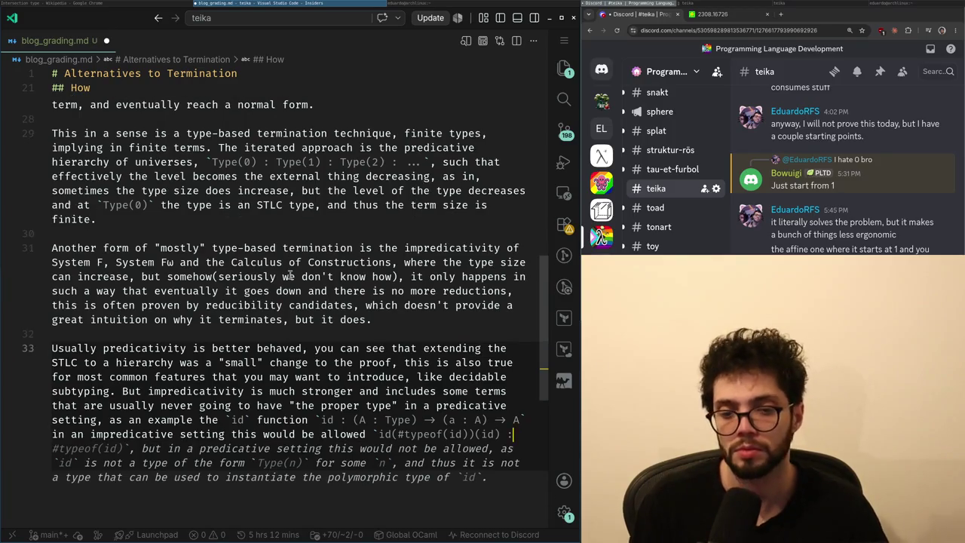
text(`.)
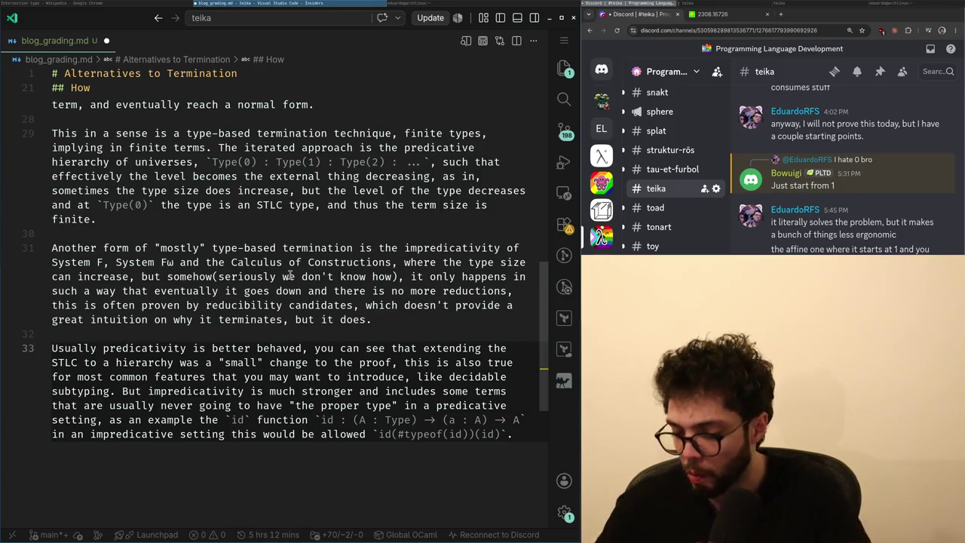
key(Return)
key(Return)
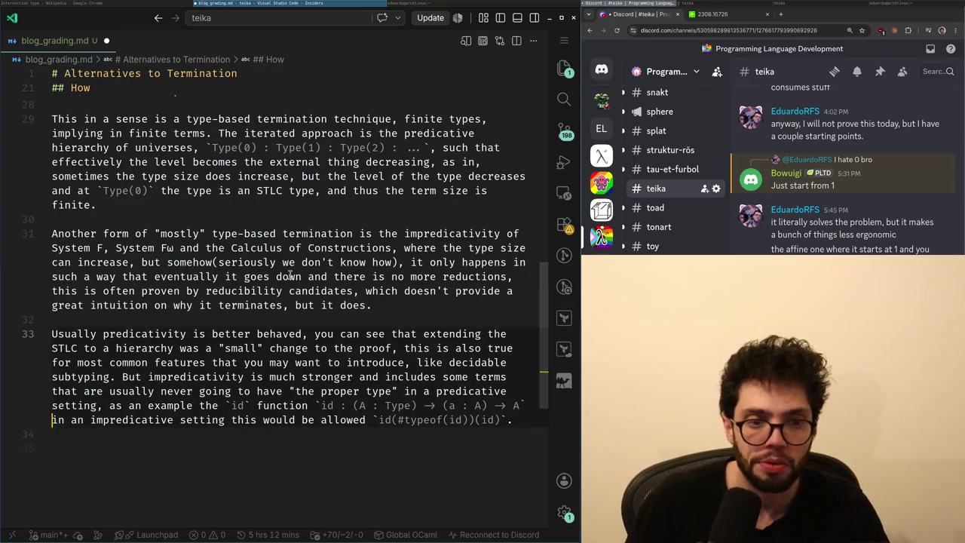
key(Up)
key(Up)
key(Up)
key(Up)
key(Up)
key(Up)
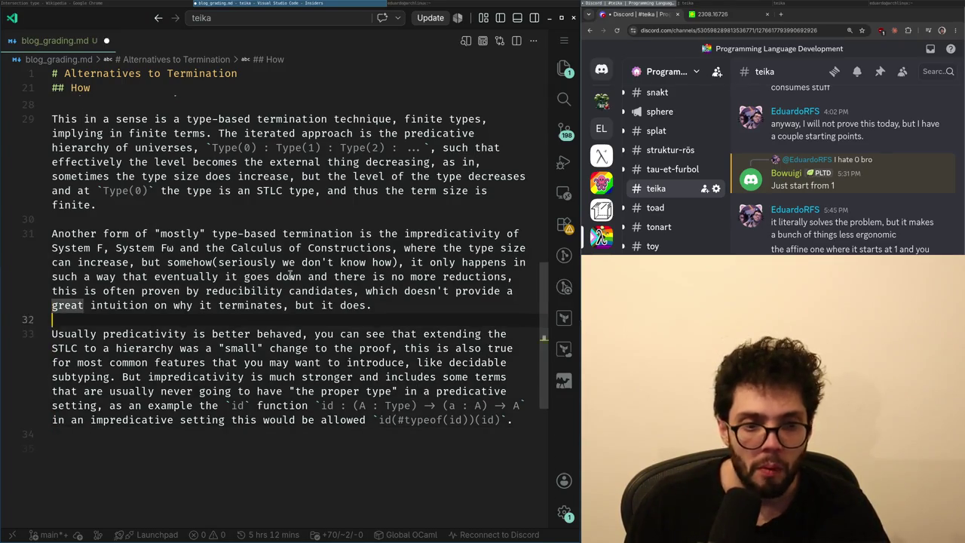
- Adjust the blank lines around the predicativity paragraph
key(Down)
key(Return)
scroll(195, 338, up, 1)
key(BackSpace)
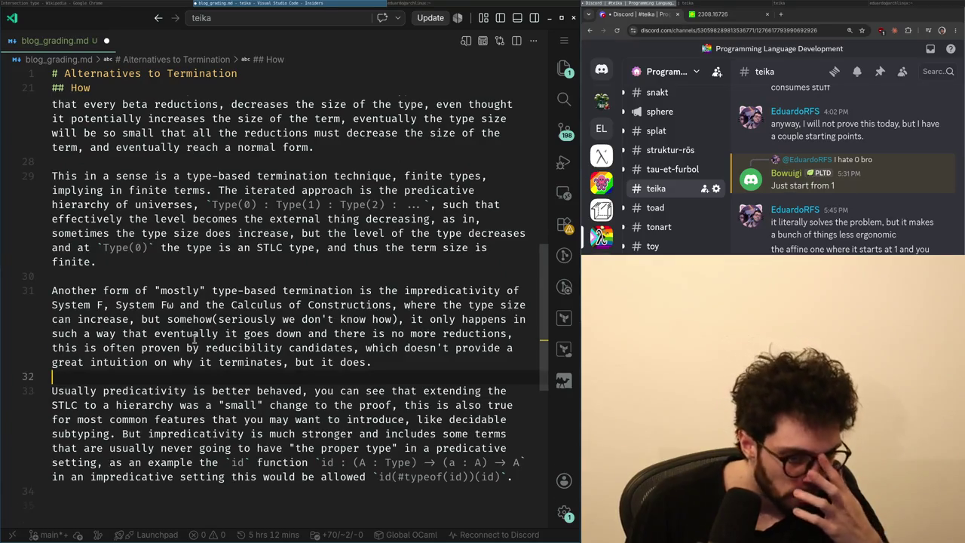
key(Down)
key(Down)
key(Down)
key(Down)
scroll(195, 339, down, 1)
key(Up)
key(Up)
key(Down)
key(Down)
key(Down)
key(Down)
scroll(194, 339, down, 1)
key(Return)
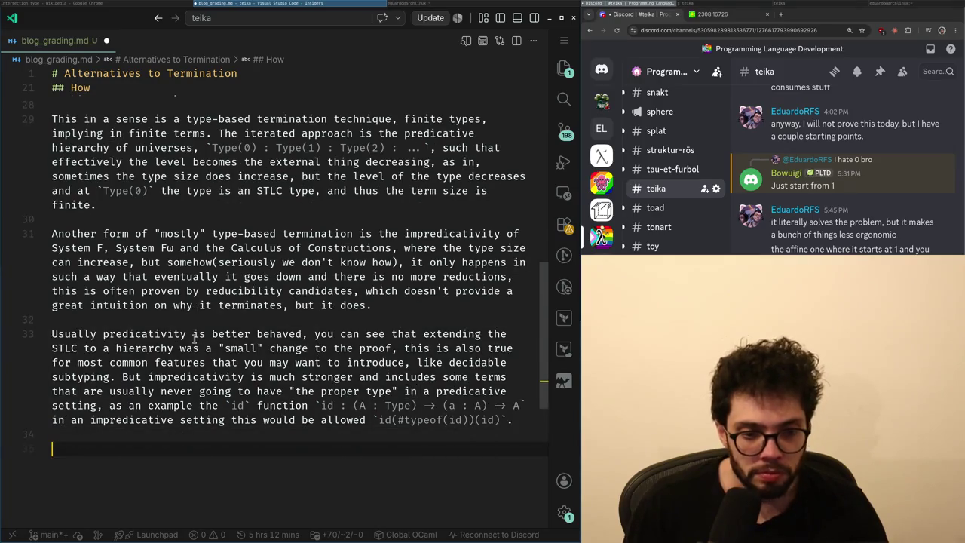
key(Up)
- Add a '## The problems' heading above the paragraph and save the file
key(Up)
key(Up)
key(Up)
key(Up)
key(Up)
key(Up)
key(Down)
key(Return)
key(Return)
key(Up)
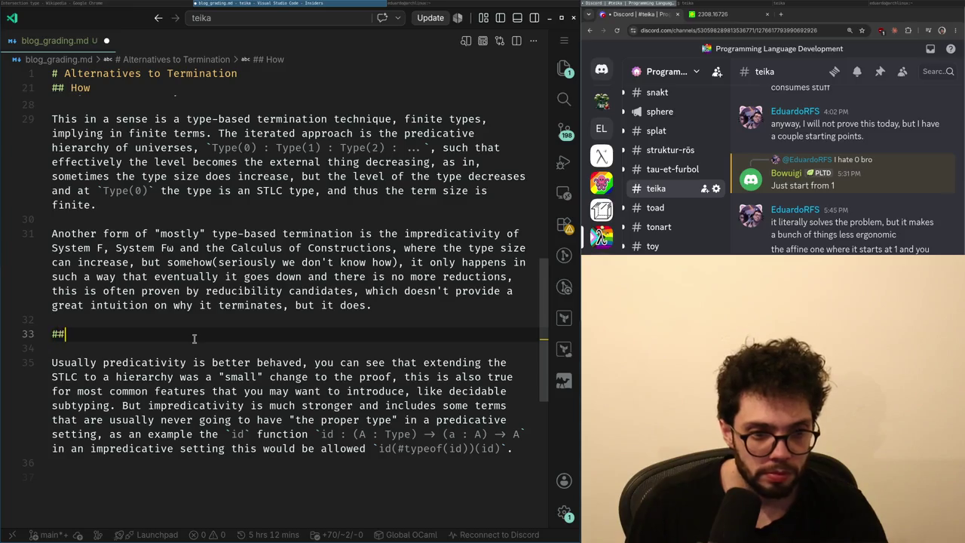
text( The problems)
key(ctrl+s)
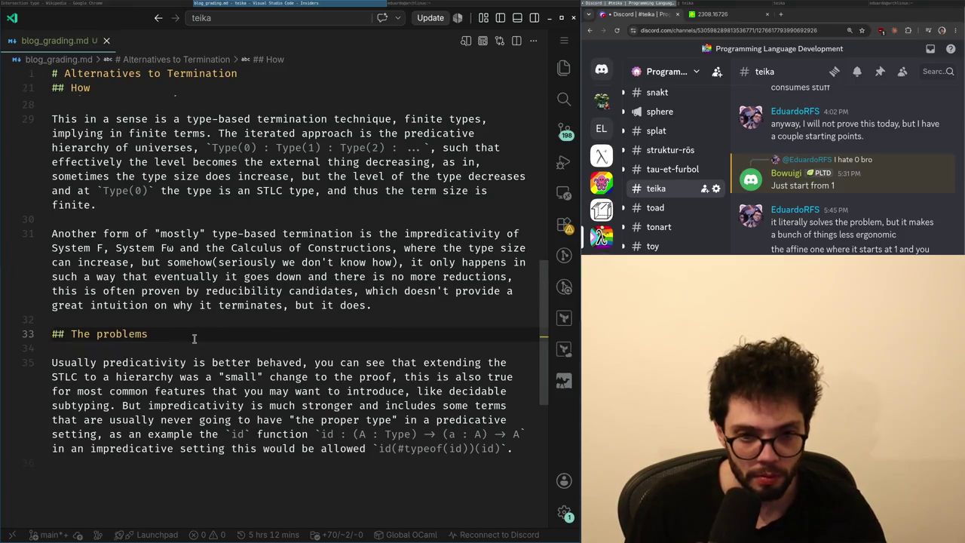
- Copy the paragraph's opening sentences, up to 'subtyping.', above the heading
key(Return)
key(Return)
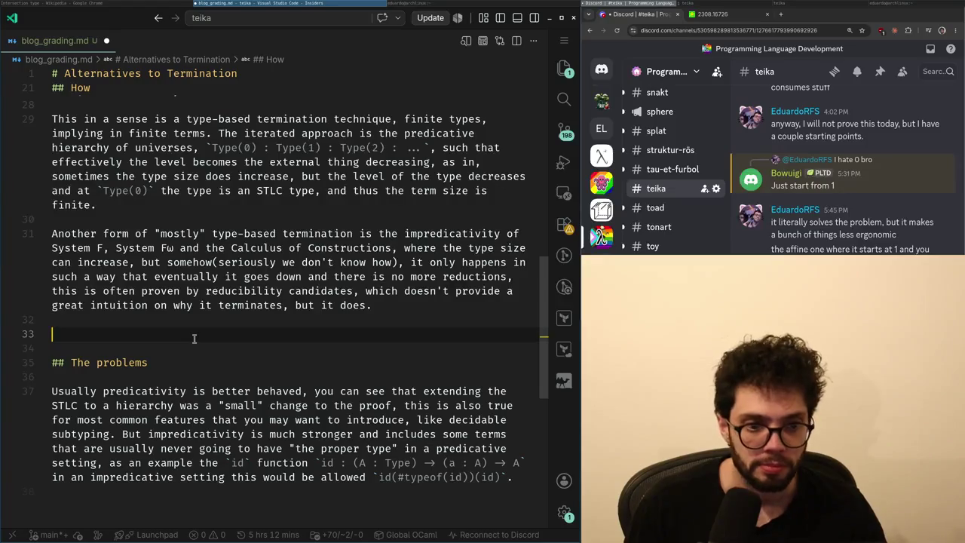
text(Alter)
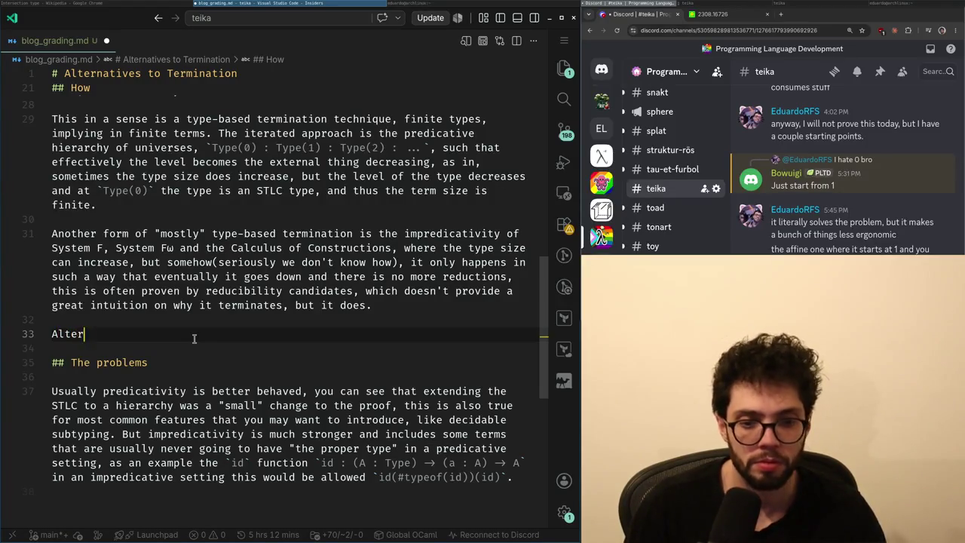
text(ly)
key(Down)
key(Down)
key(Down)
key(Home)
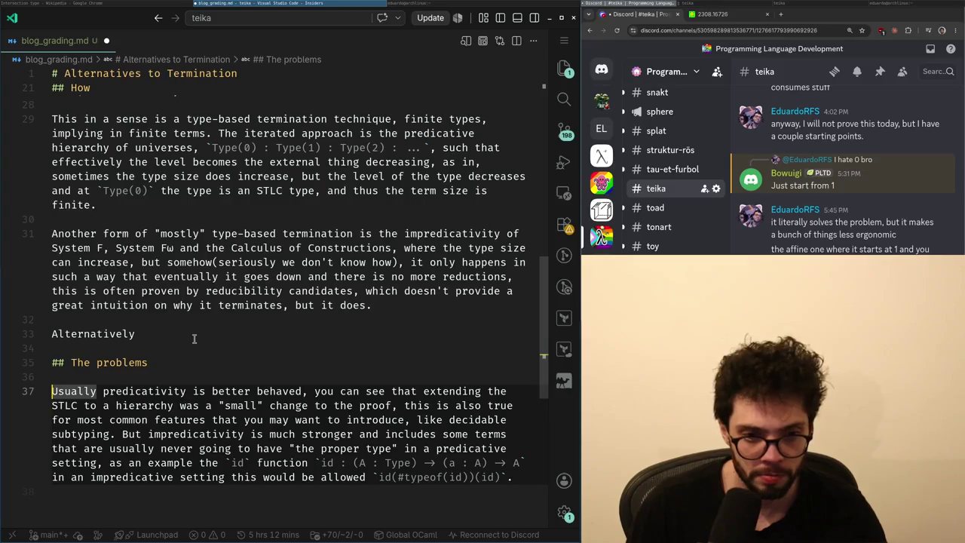
key(shift+Down)
key(shift+Down)
key(shift+Down)
key(ctrl+shift+Right)
key(ctrl+c)
key(Up)
key(Up)
key(Up)
key(Up)
key(Up)
key(Up)
key(shift+Home)
key(ctrl+v)
key(Return)
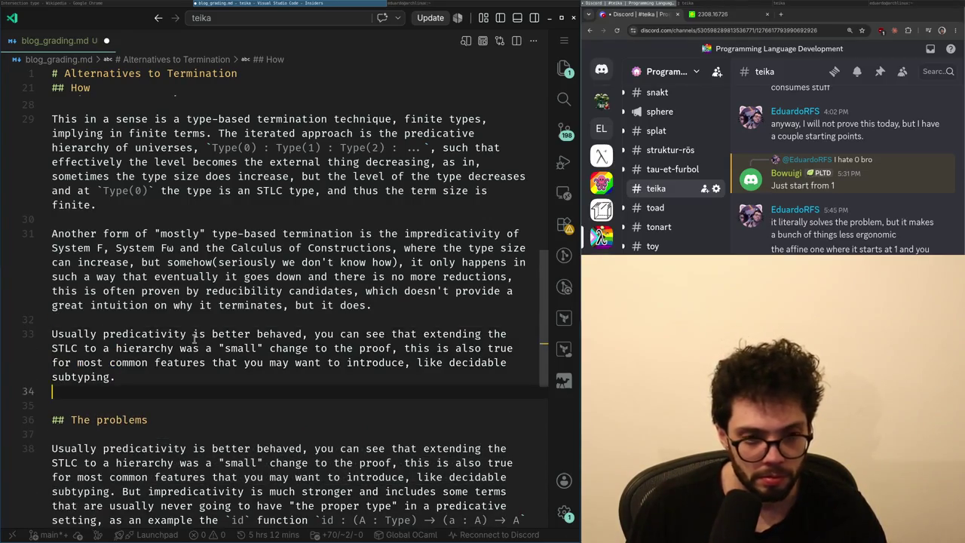
- Start a paragraph introducing term-based / context-based termination as a fundamental alternative
key(Return)
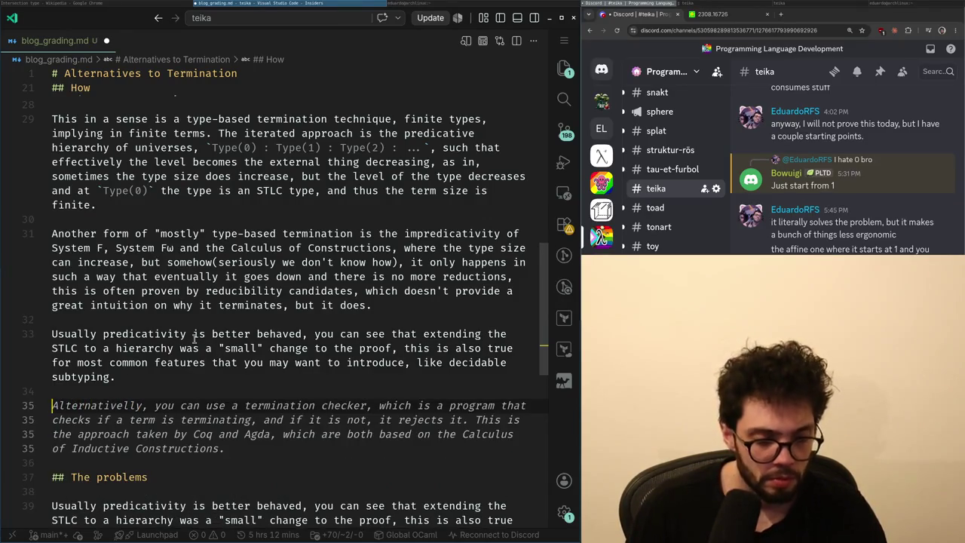
text(A fundamental alter)
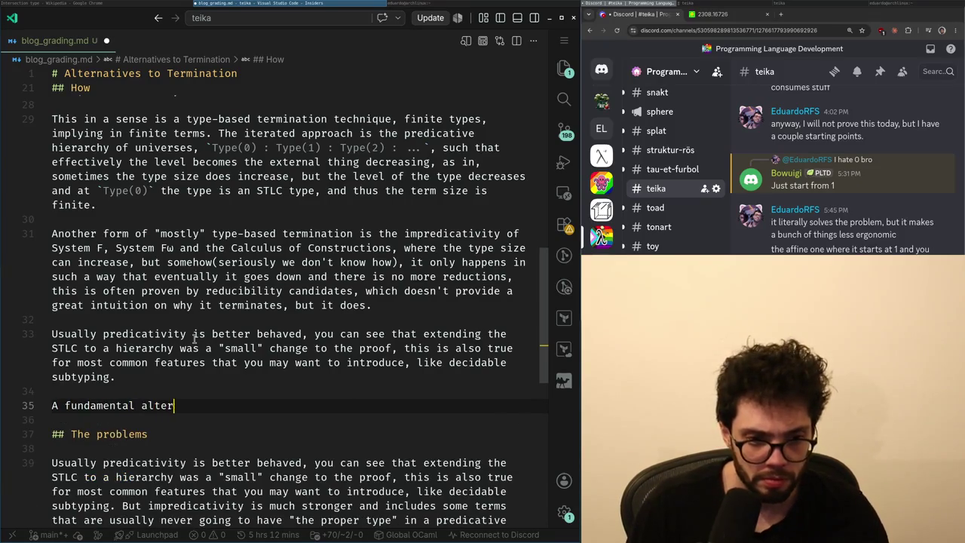
text(native to this, is term-ba)
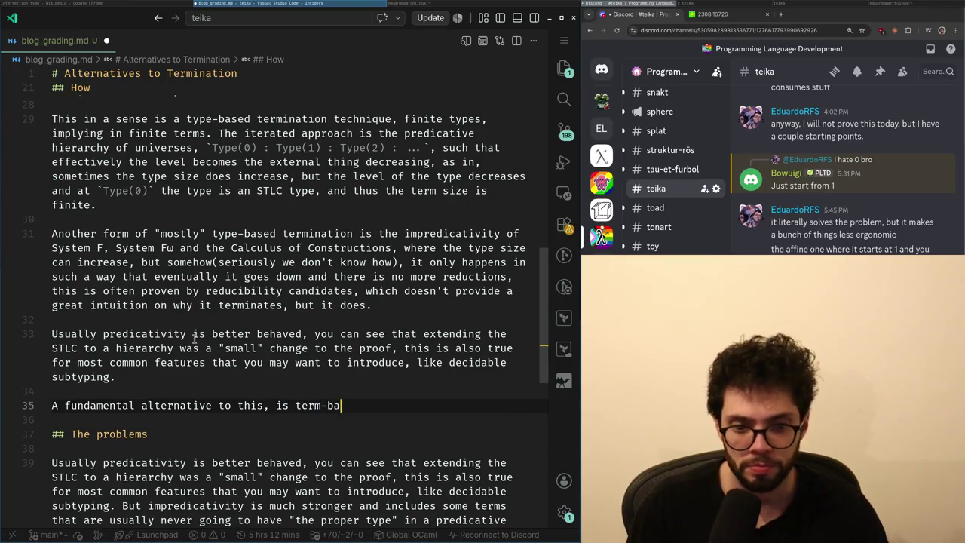
text(sed termination)
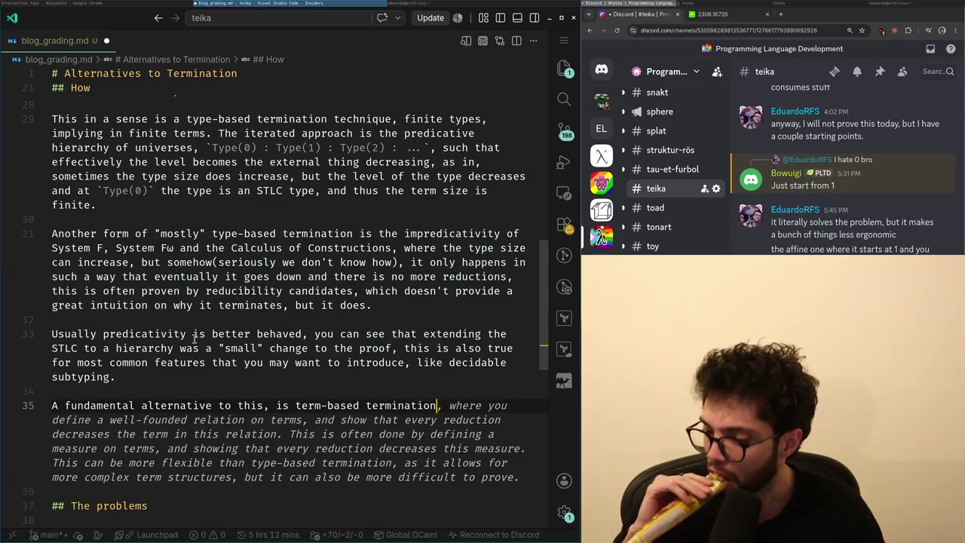
key(ctrl+Left)
key(ctrl+Left)
key(ctrl+Left)
key(ctrl+Right)
text(/ context-b)
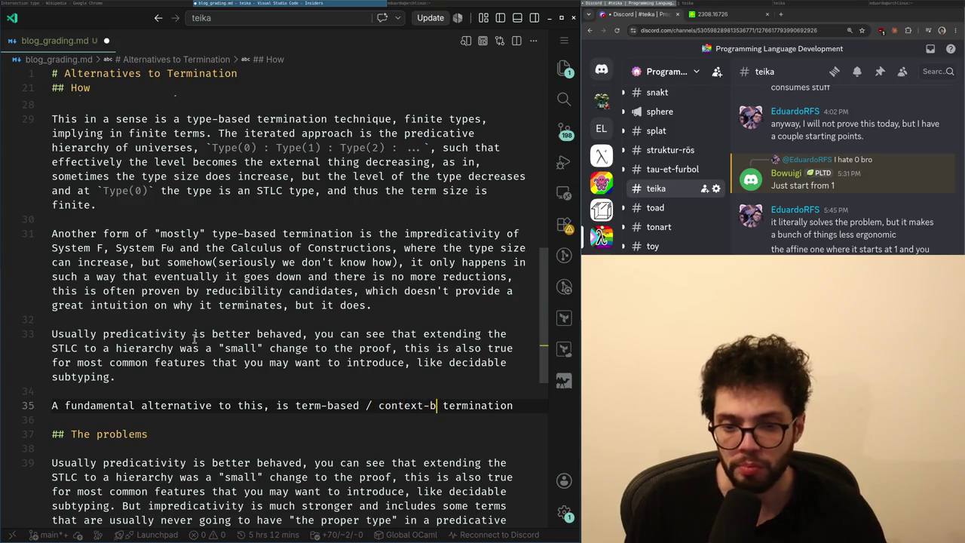
text(ased termi)
key(End)
text(,)
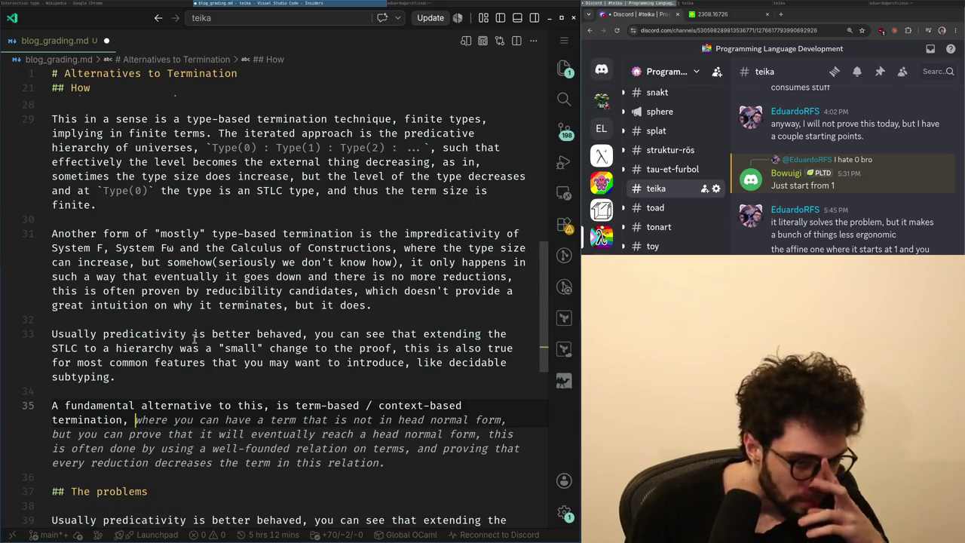
- Name the Linear Lambda Calculus as the easiest example and begin a ```rust code fence
key(alt+Tab)
key(alt+Tab)
text(ter)
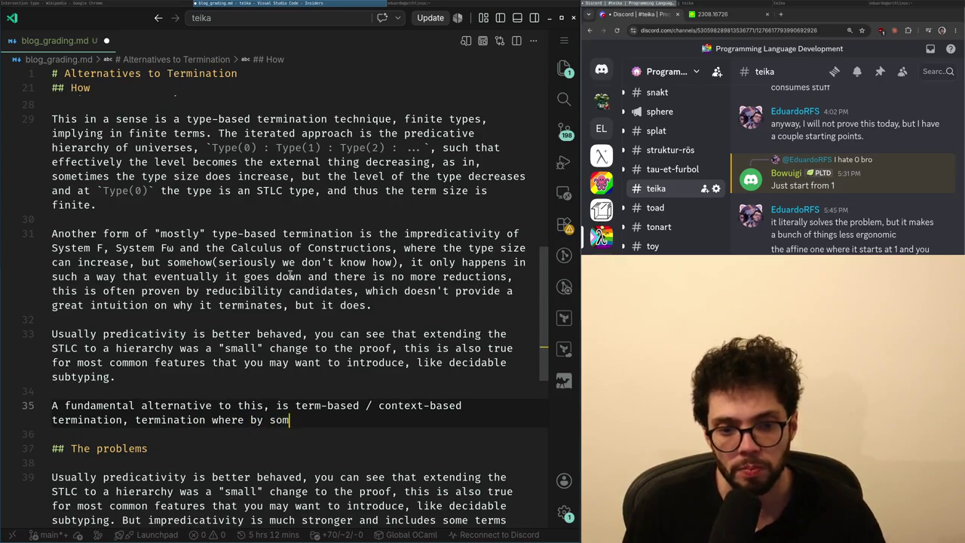
text( the t)
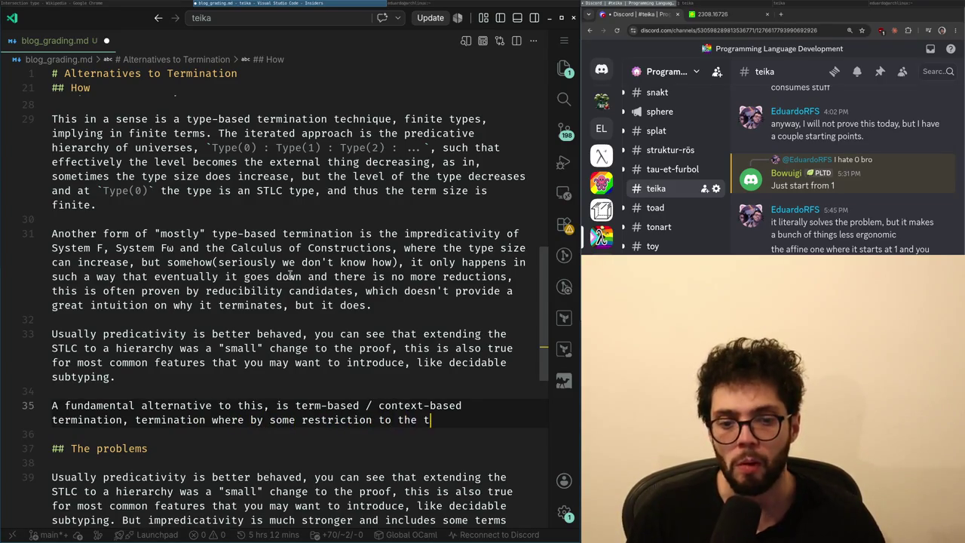
text(erms,)
text(,)
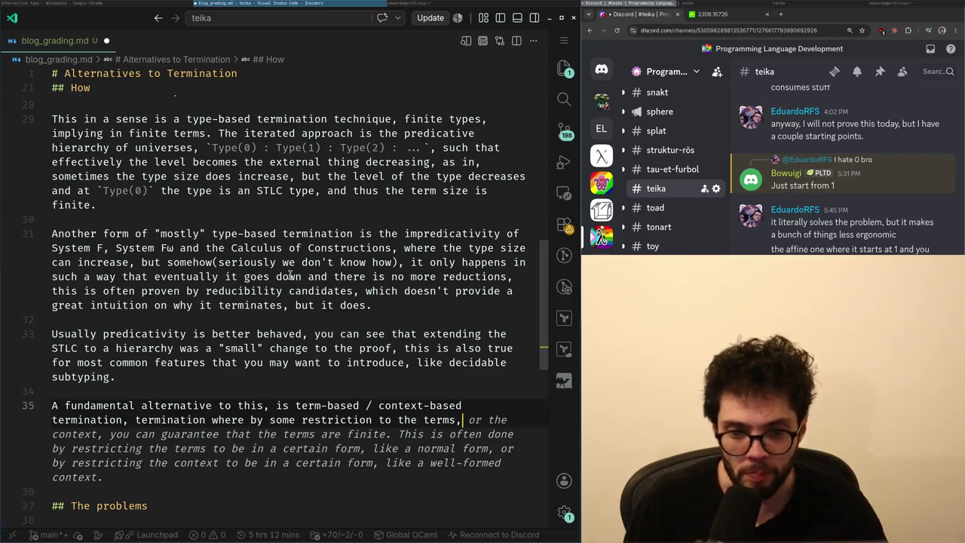
key(Escape)
text(t is guarantee)
key(ctrl+shift+Left)
key(ctrl+shift+Left)
key(ctrl+shift+Left)
text(e)
text(thing i)
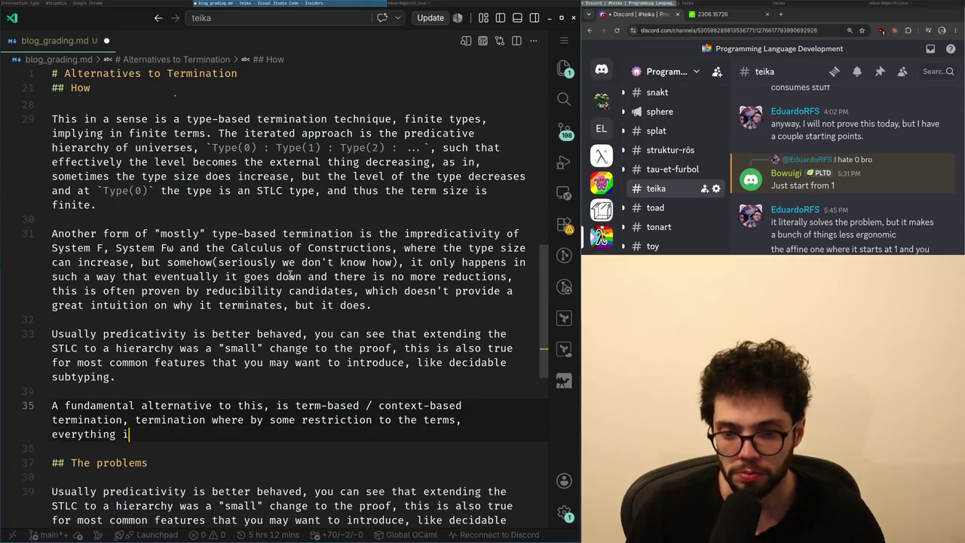
text(te. The easiest one to visualize is)
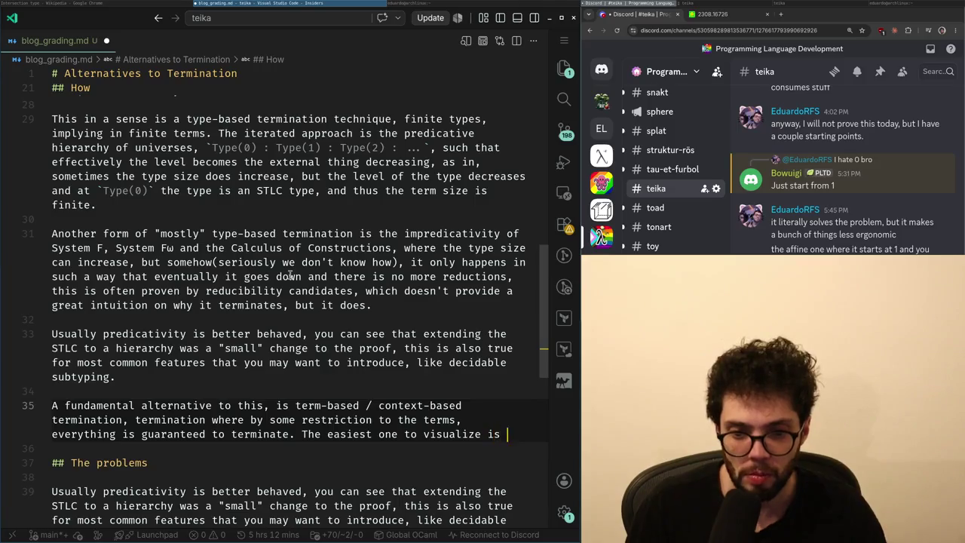
text(the L)
text(C)
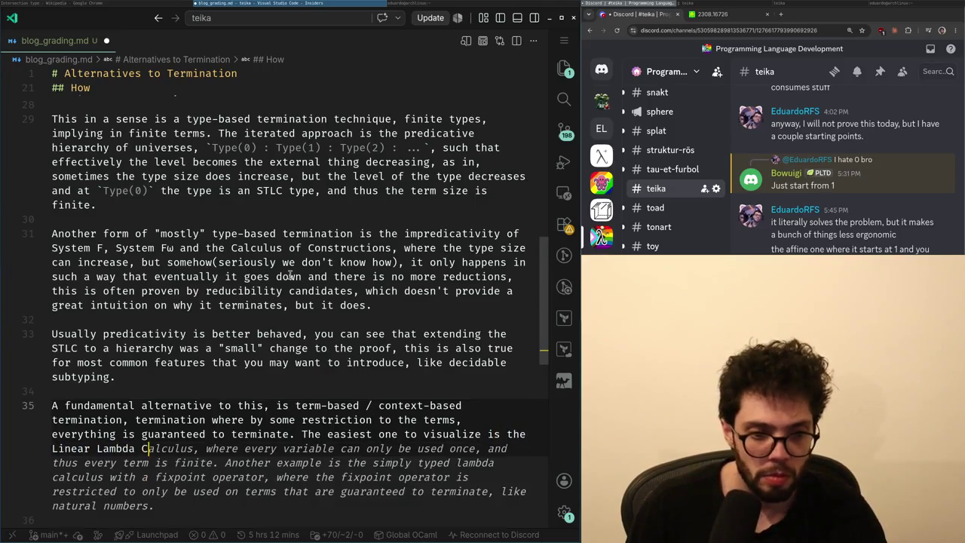
text(alc.)
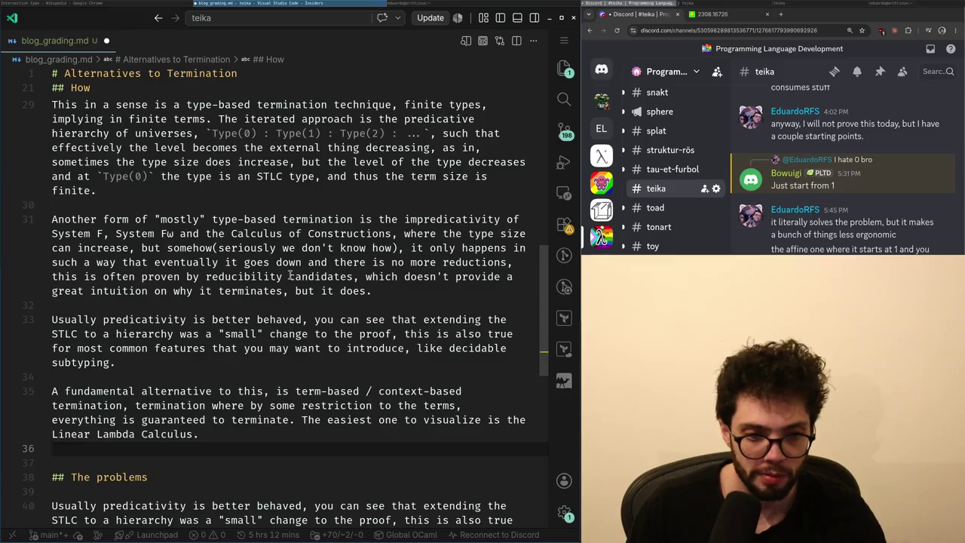
key(Return)
key(Return)
text(```)
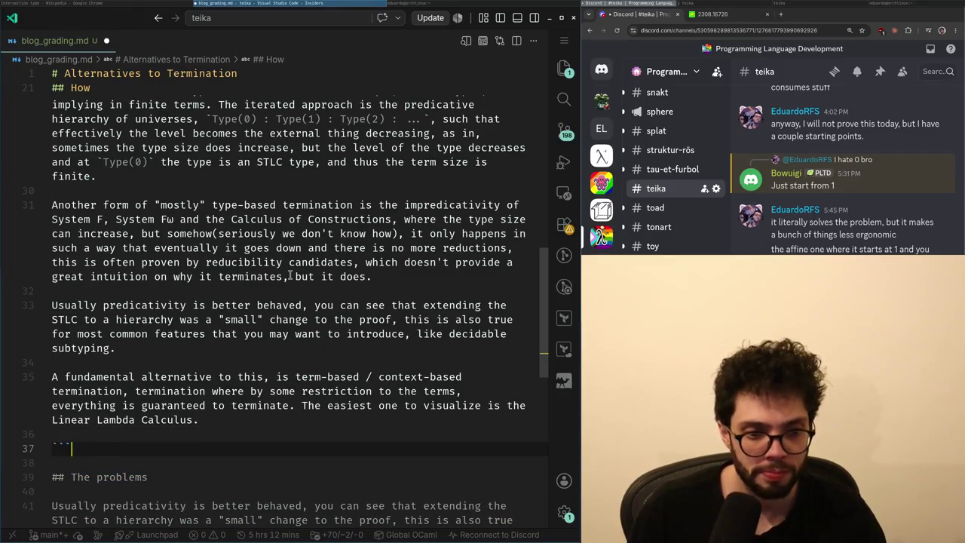
text(orust)
- Write the term grammar 'M, N, K ::=' with its variable and lambda cases
key(Return)
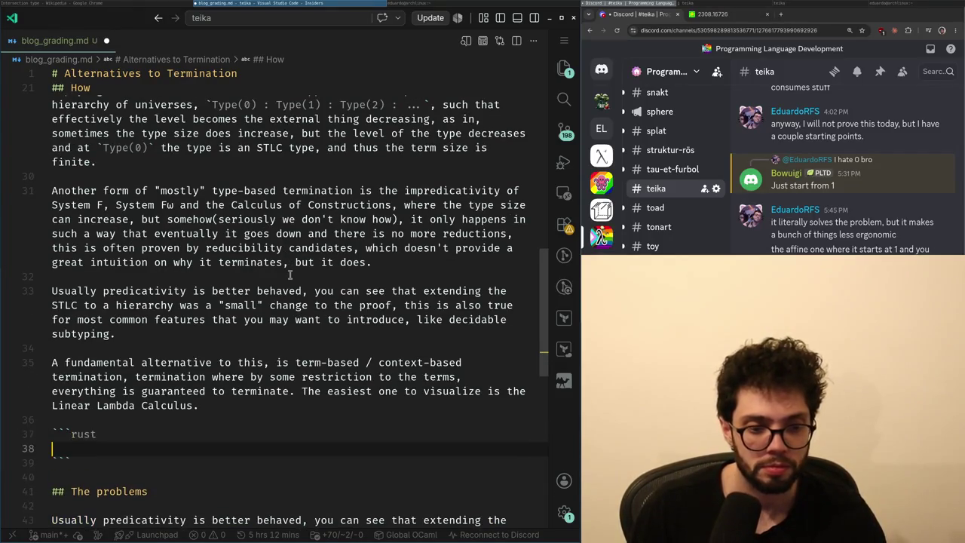
text(Term, M, N, K )
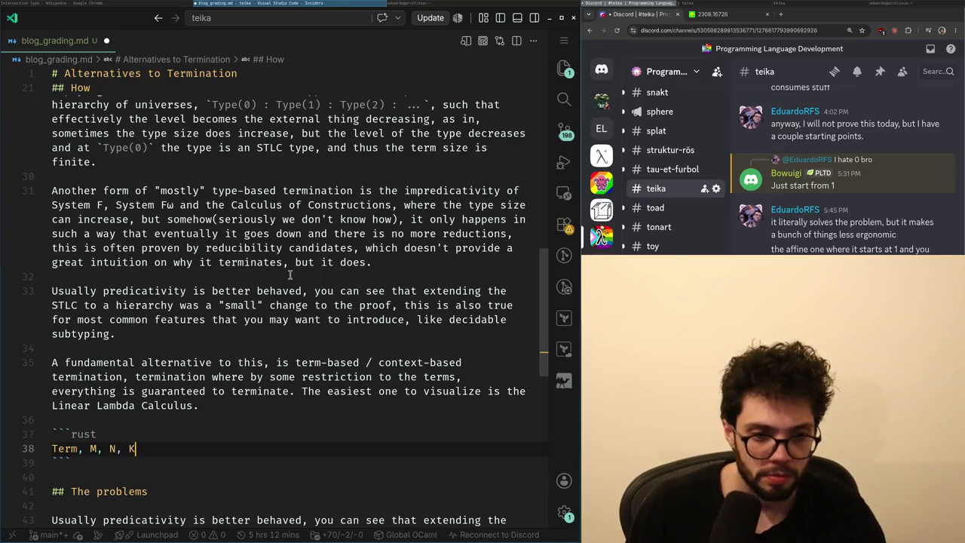
text(::=)
key(Return)
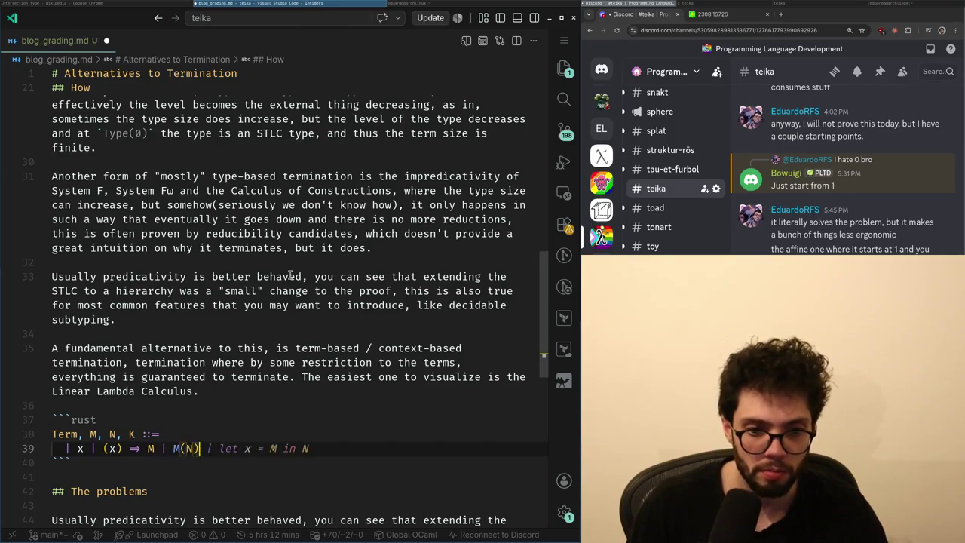
scroll(290, 276, down, 1)
scroll(291, 276, down, 1)
key(Return)
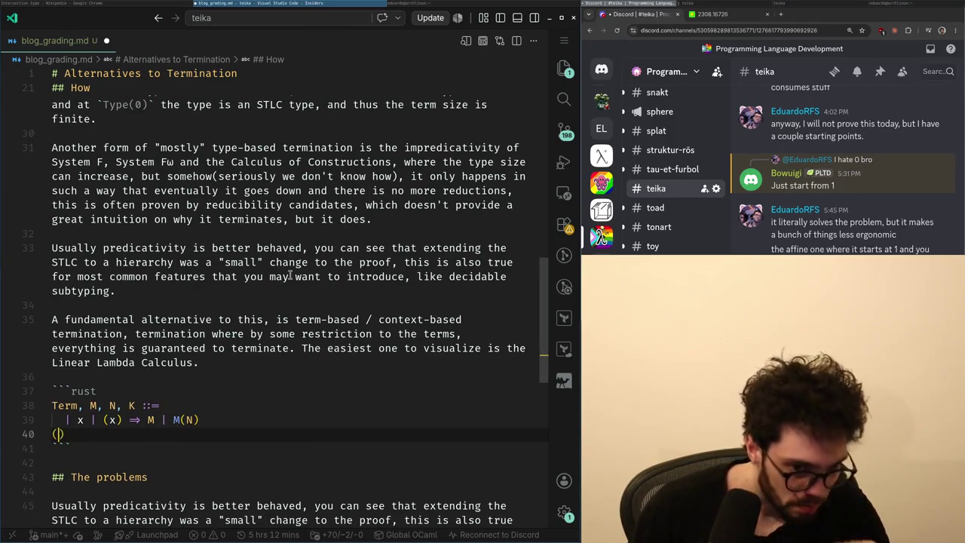
text(x))
key(Up)
key(Right)
key(Right)
key(Right)
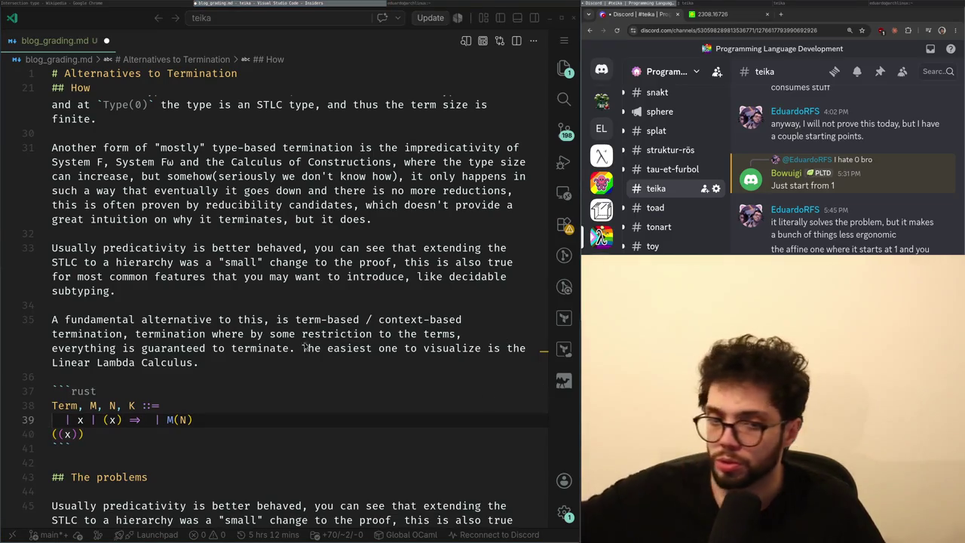
- Insert 'Untyped' before 'Linear' in the code block
click(265, 378)
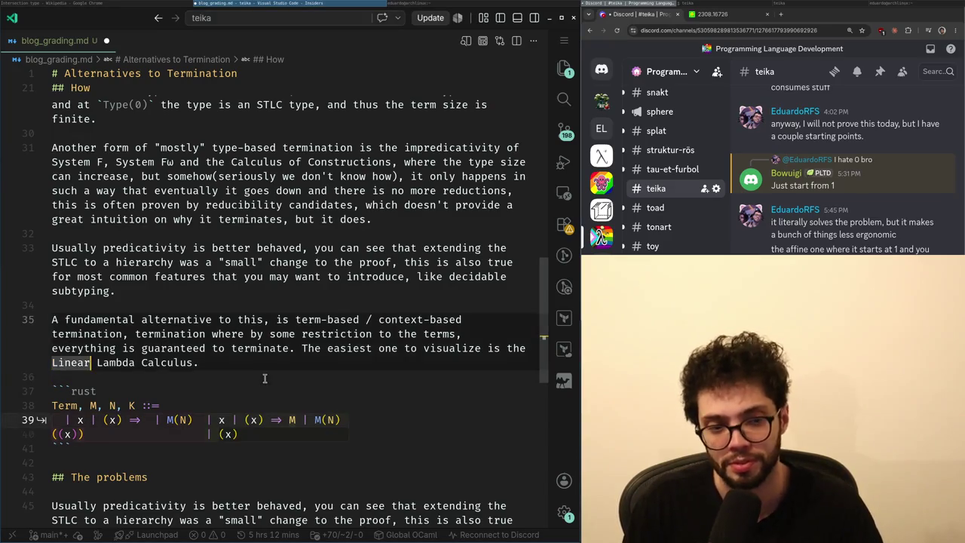
text(Untyped)
key(Down)
key(Down)
key(Down)
key(Down)
key(Down)
- Write the reduction rule ((x) => K)(N) -> K[x := ...]
text(=>)
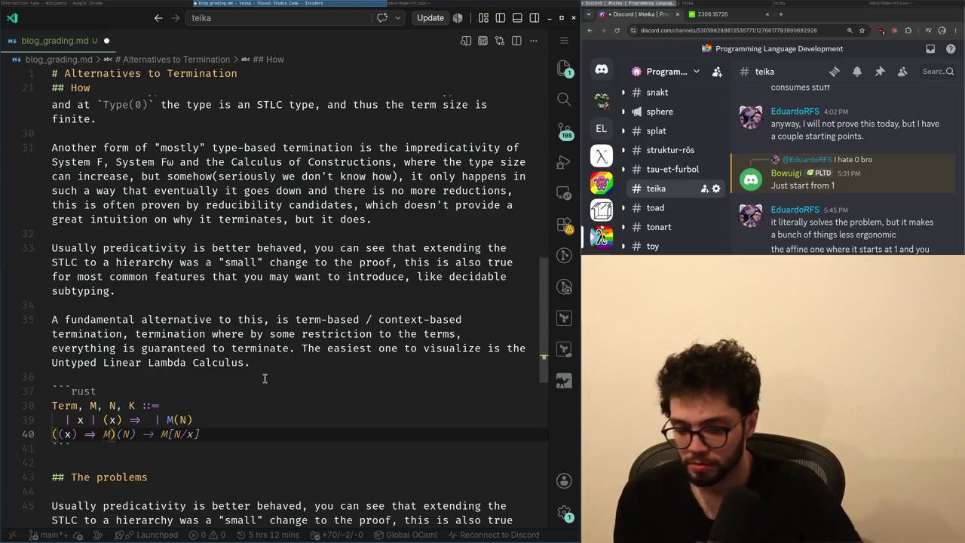
key(shift+End)
text(K))
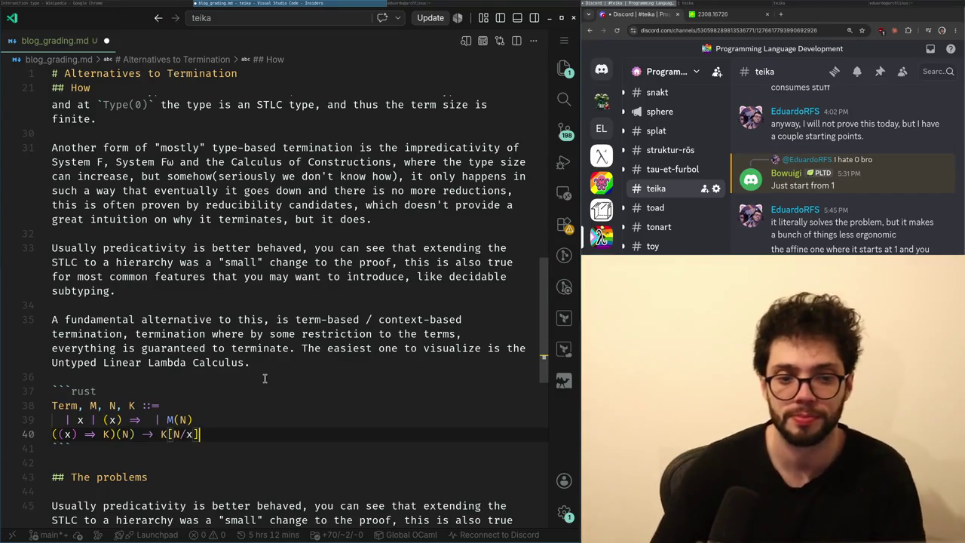
text()(N) -> K[x := x)
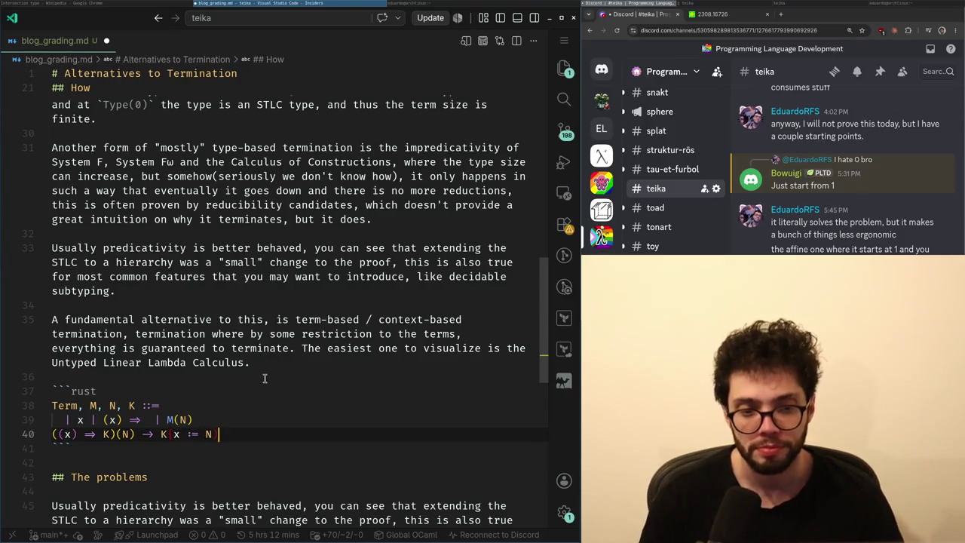
key(Up)
key(Up)
key(Up)
key(Up)
key(Home)
key(Down)
key(Down)
key(Down)
key(Down)
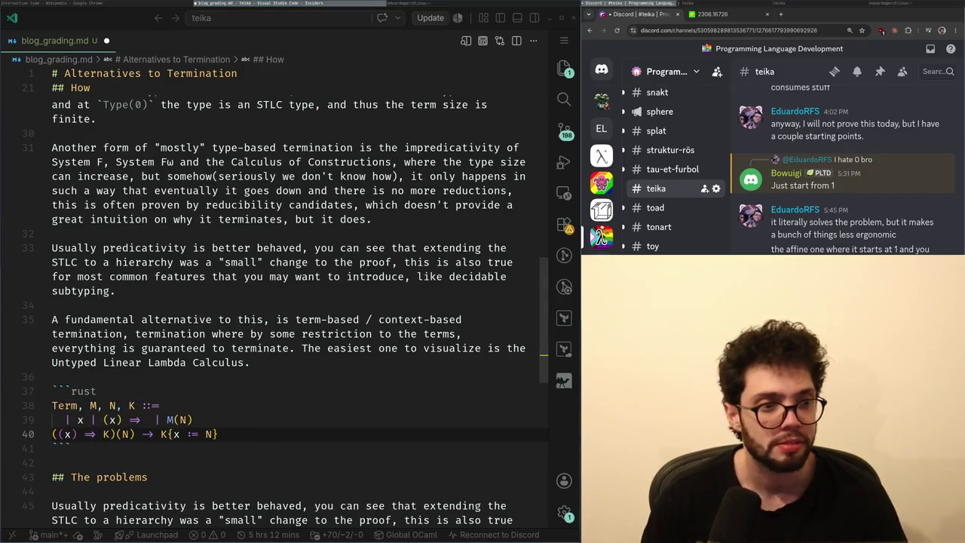
key(Down)
key(Up)
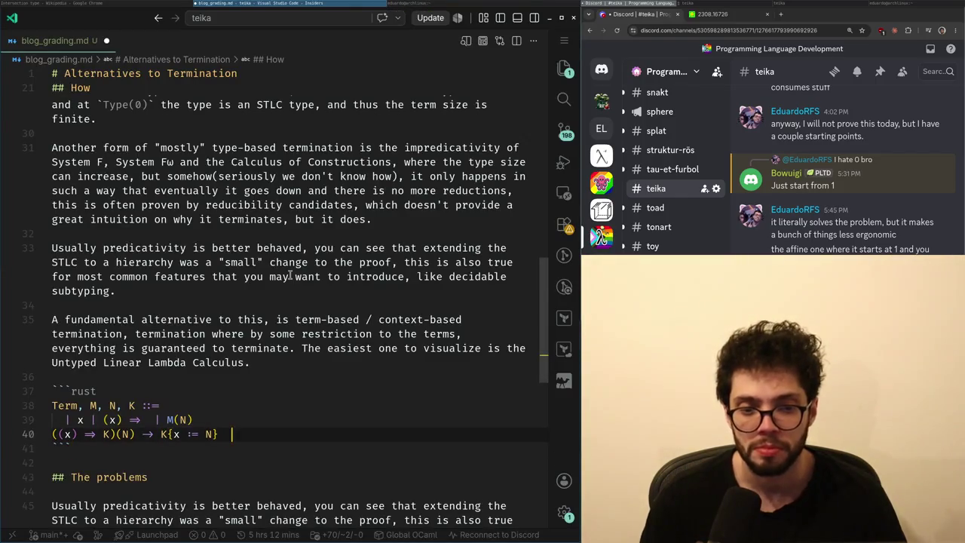
- Add the linearity condition count(x, K) == 1 to the rule, checking the Intersection type article
key(alt+Tab)
scroll(291, 279, down, 15)
scroll(291, 279, down, 5)
scroll(291, 279, up, 20)
key(alt+Tab)
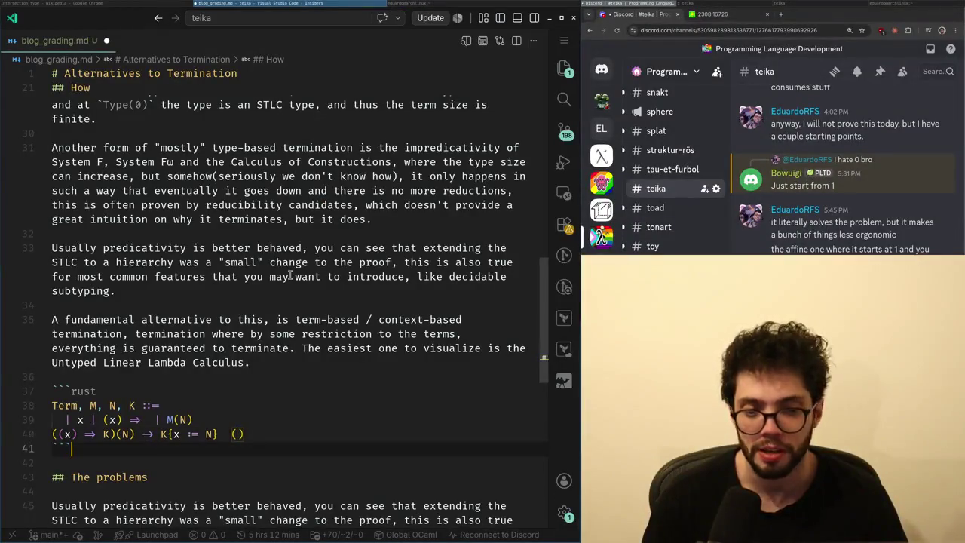
text(count(x, K) == 1)
key(Down)
key(Return)
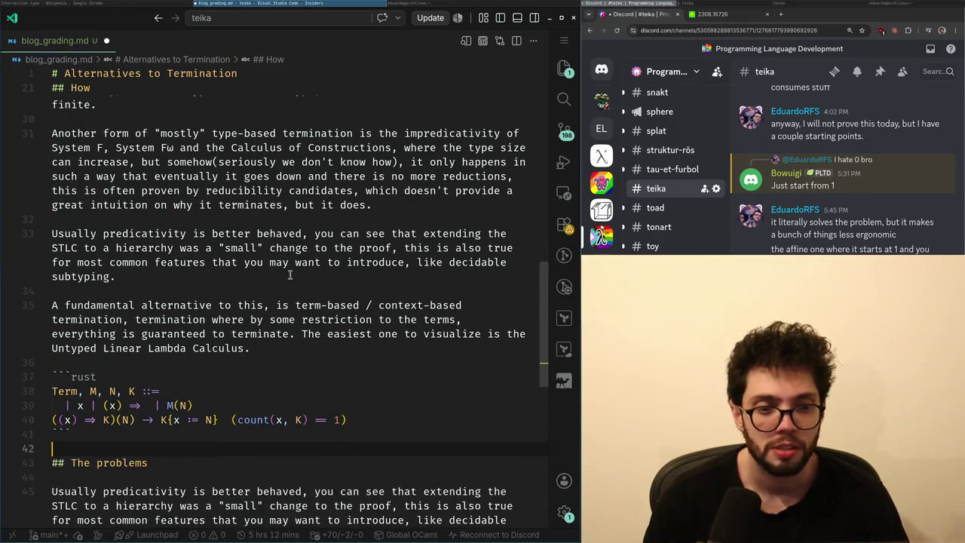
- Note the system is strongly normalizing without types, mentioning adding traditional typing, including `Type : Type`
key(Return)
key(Return)
key(Up)
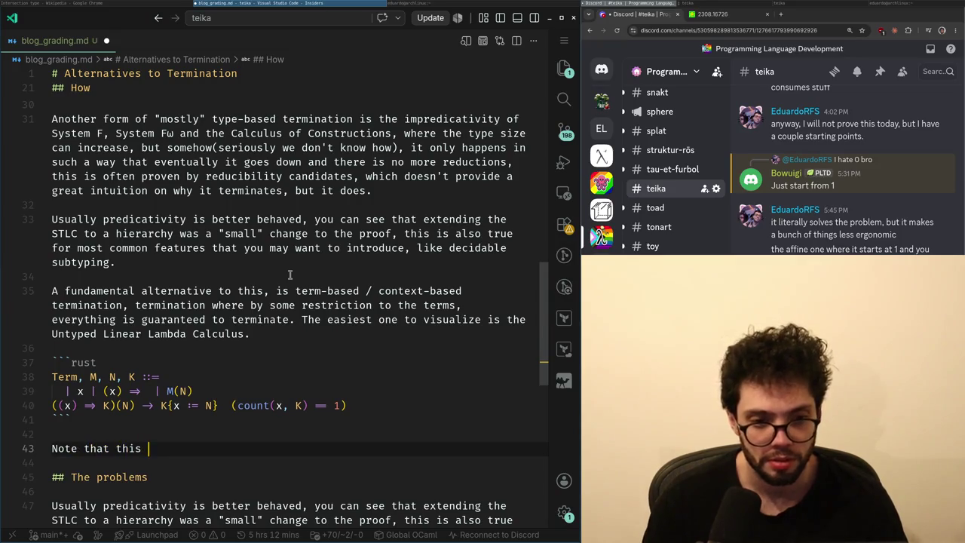
key(BackSpace)
key(BackSpace)
key(BackSpace)
text(s a strong)
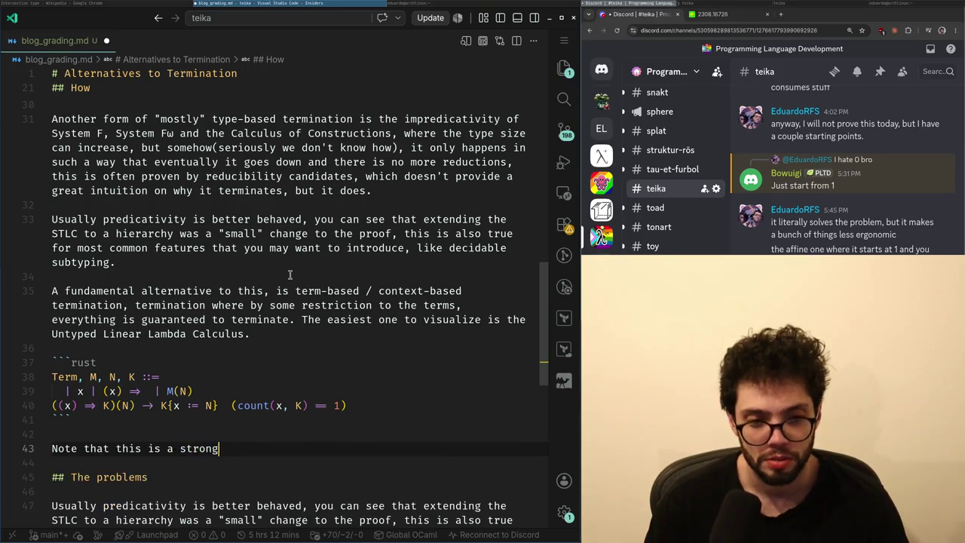
text(tem, inspite of the lack of)
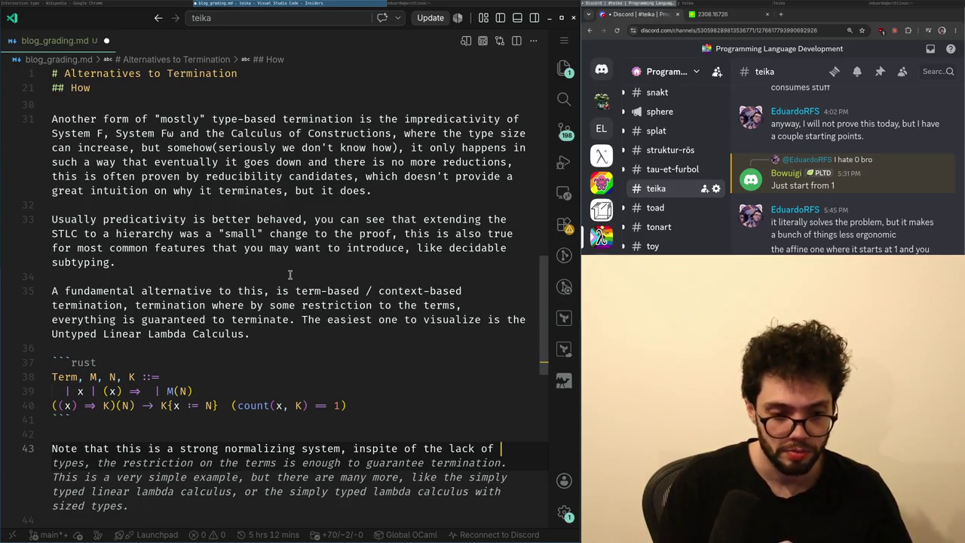
text(types,)
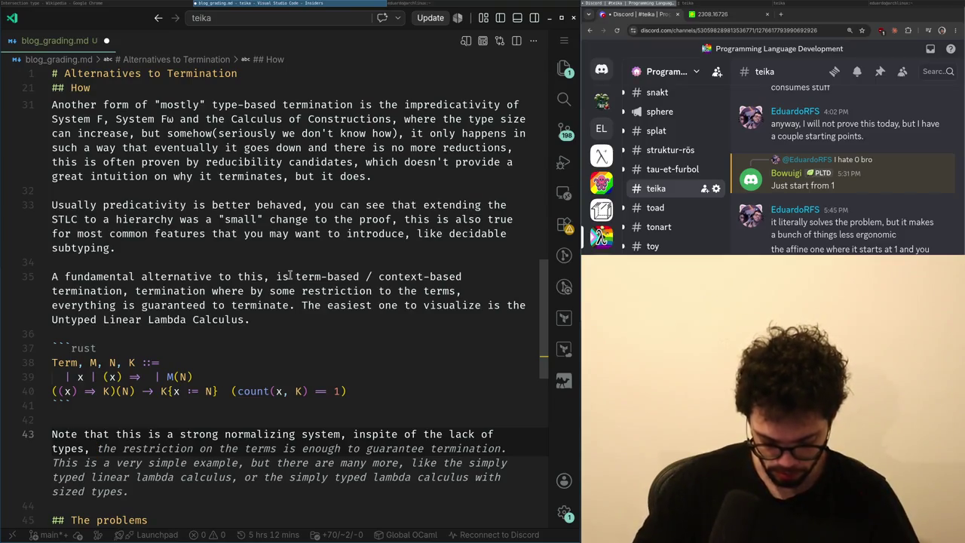
text(as such adding any form of typing)
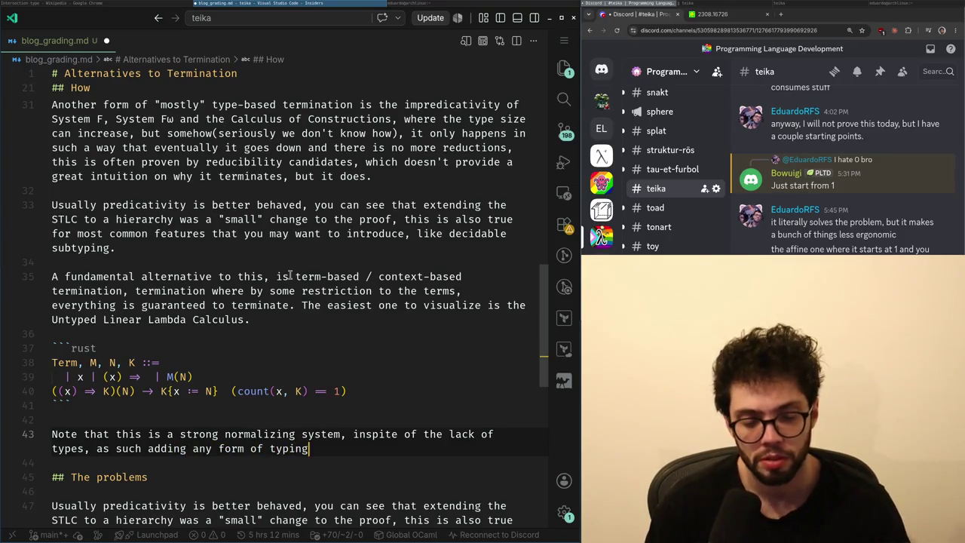
text( to this system, including `Type : Typ)
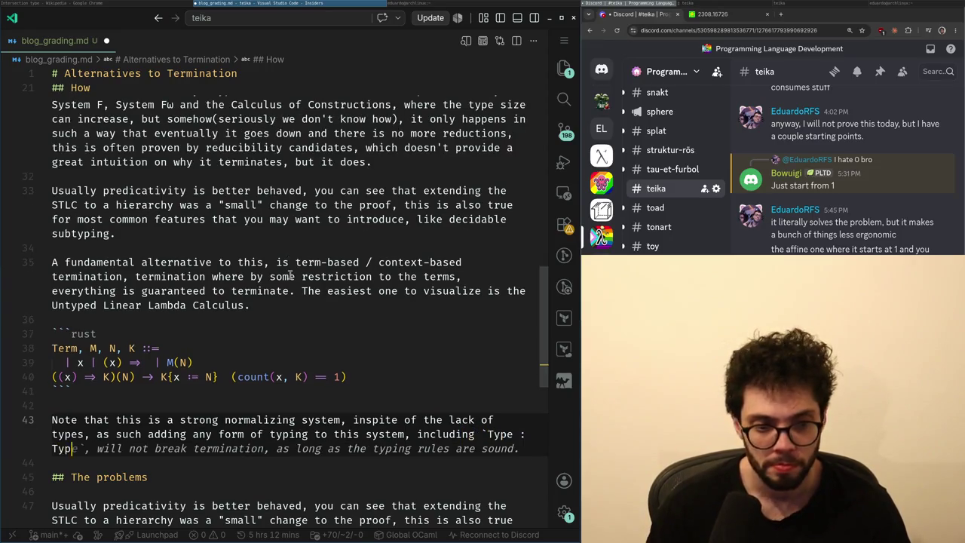
text(e` is)
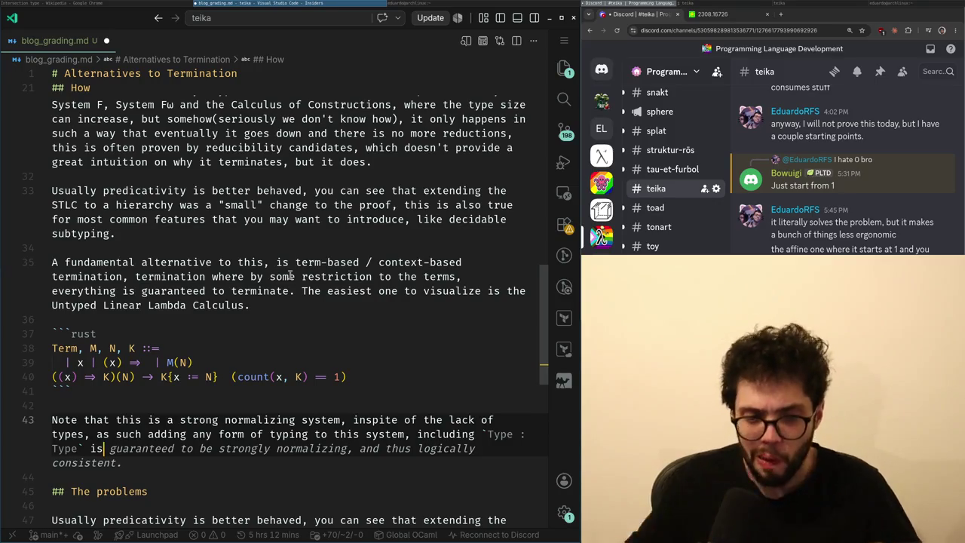
key(Up)
key(ctrl+Right)
key(ctrl+Right)
key(ctrl+Right)
key(ctrl+Right)
text(tradi)
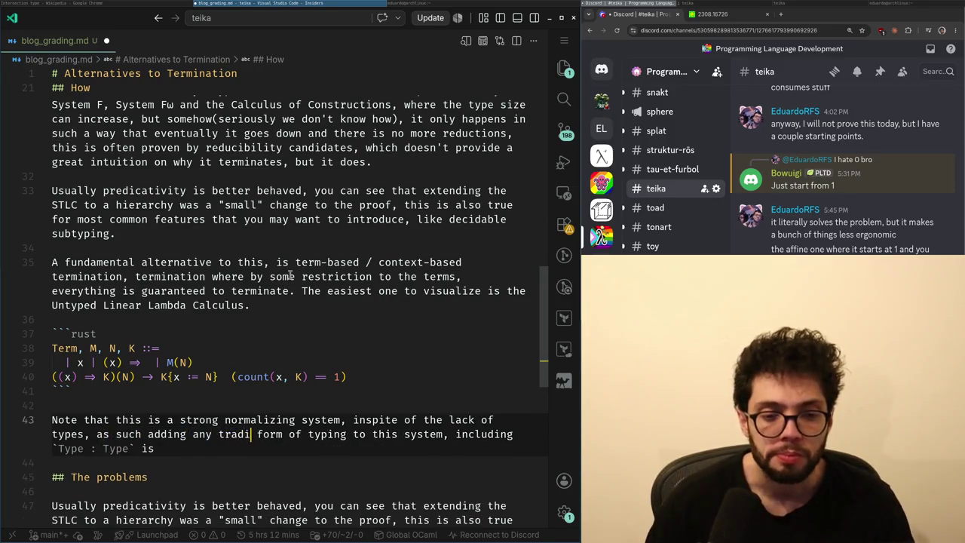
text(tional)
key(ctrl+Right)
- Finish 'polymorphism', then add a `Type : Type` great, but bad note above the How heading
text(polymorphism)
key(Up)
key(Page_Up)
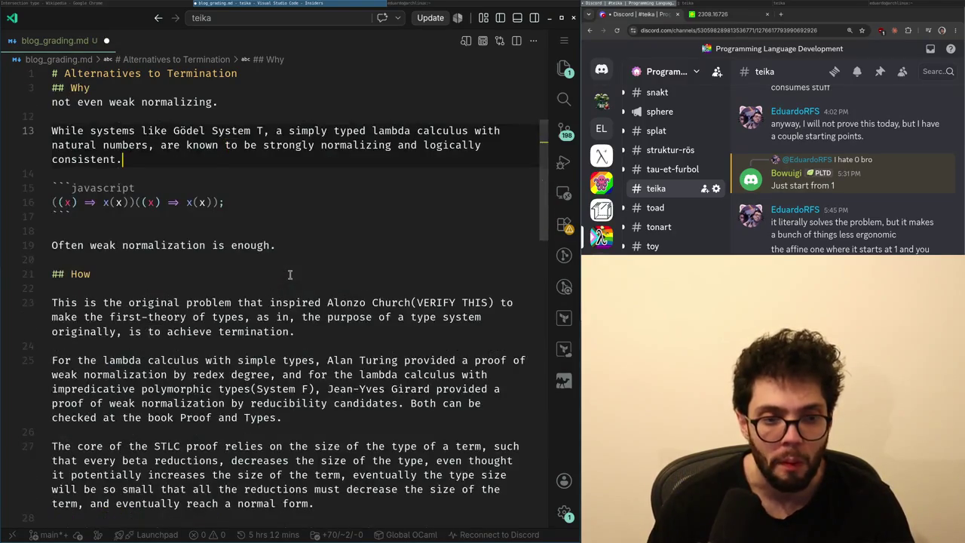
key(Page_Up)
key(Down)
key(Down)
key(Down)
key(Down)
key(Down)
key(Down)
key(Down)
key(Down)
key(Down)
key(Down)
key(Down)
key(End)
key(Home)
key(Return)
key(Return)
key(Up)
key(Up)
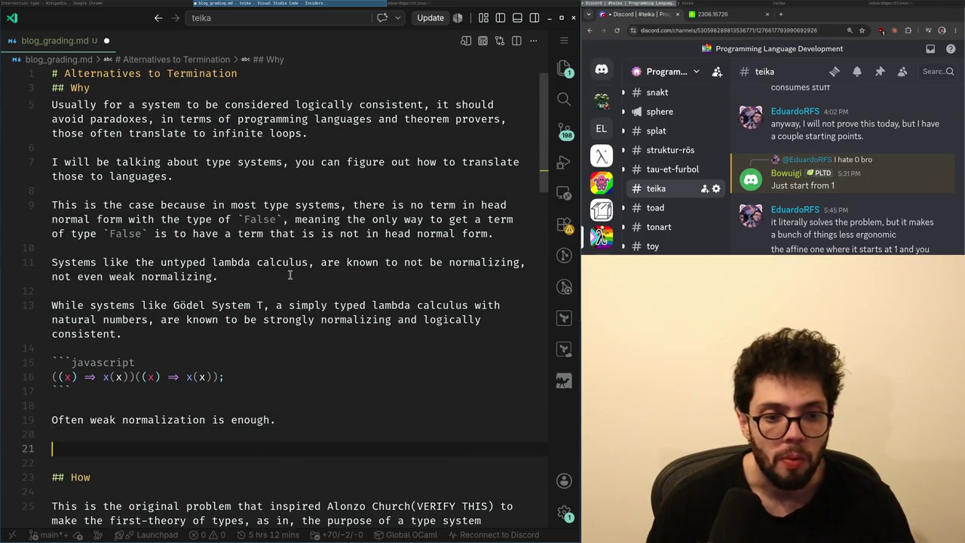
text(i)
key(BackSpace)
text(grea)
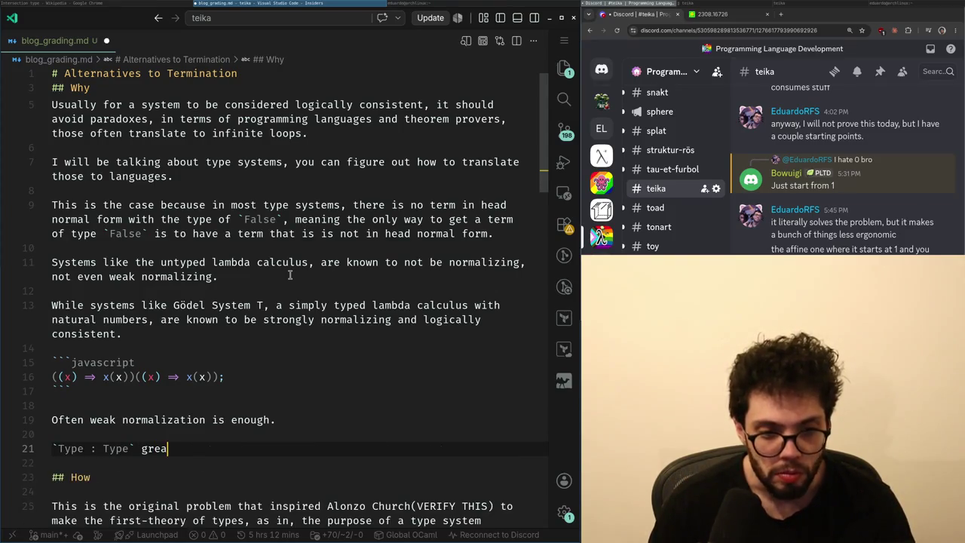
text(d)
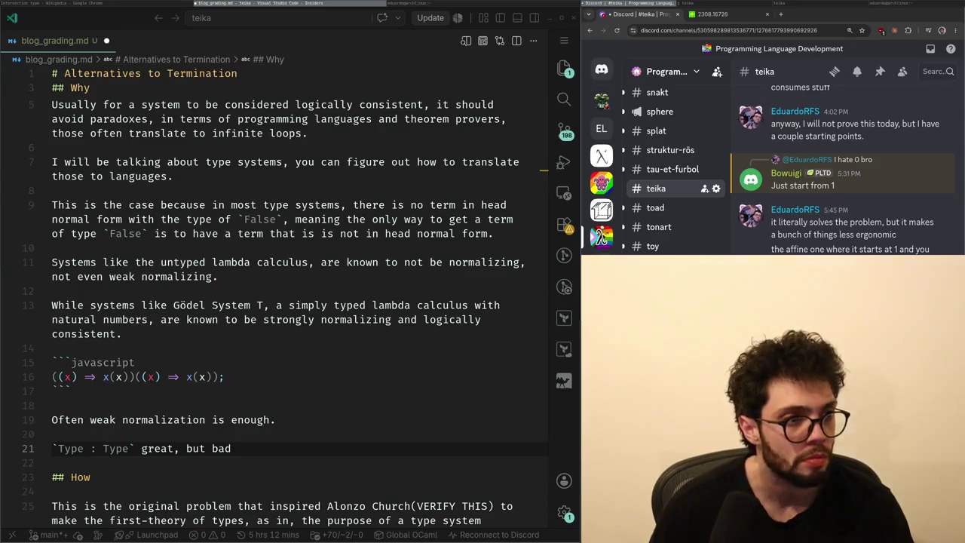
- Jump to the document end, scroll back up, and delete the `Type : Type` note line
key(ctrl+End)
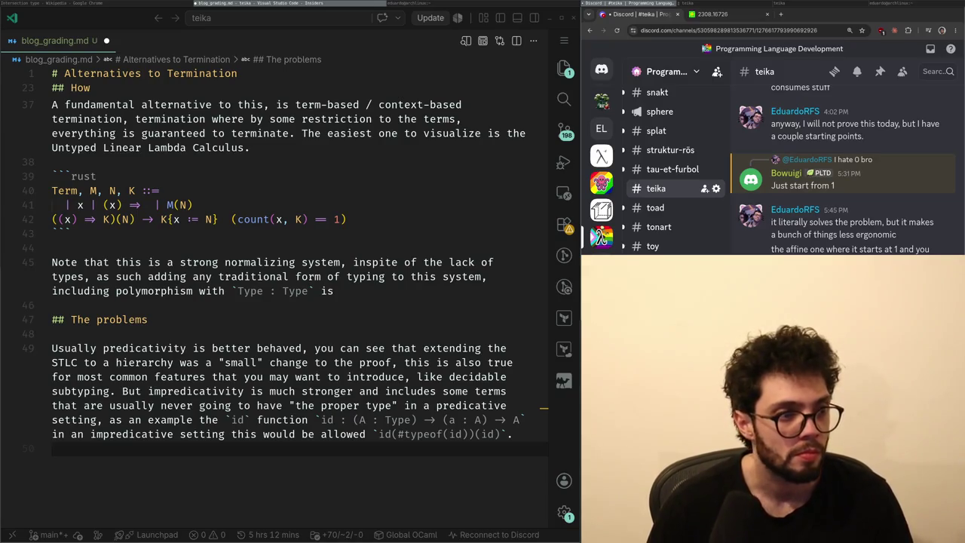
scroll(286, 295, up, 3)
scroll(286, 295, up, 5)
scroll(286, 295, up, 5)
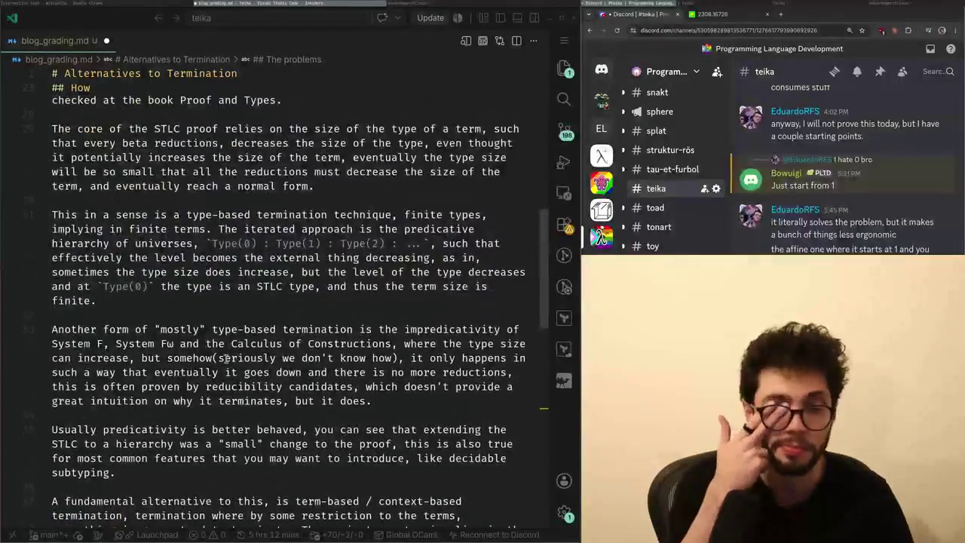
scroll(286, 294, up, 5)
scroll(286, 295, up, 2)
drag(187, 268, 205, 282)
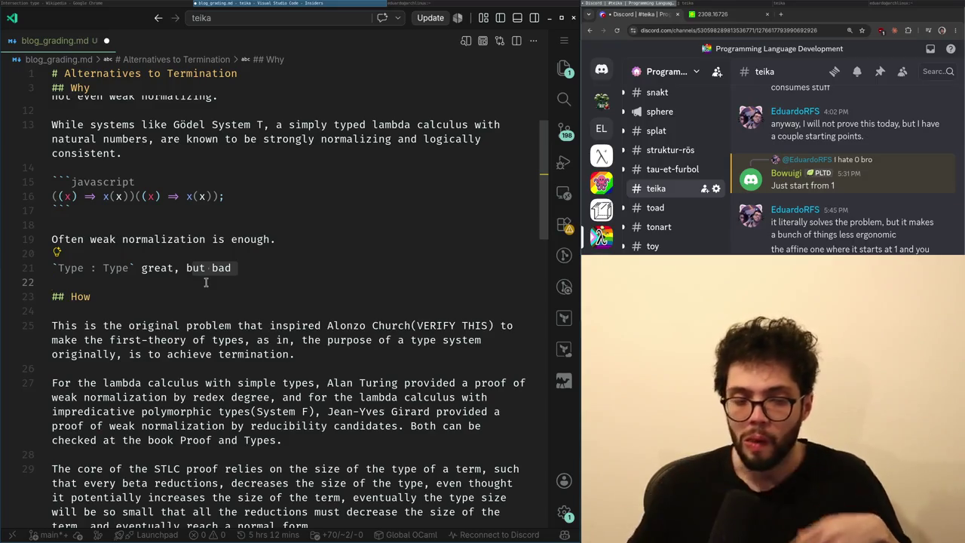
key(shift+Up)
key(BackSpace)
key(Delete)
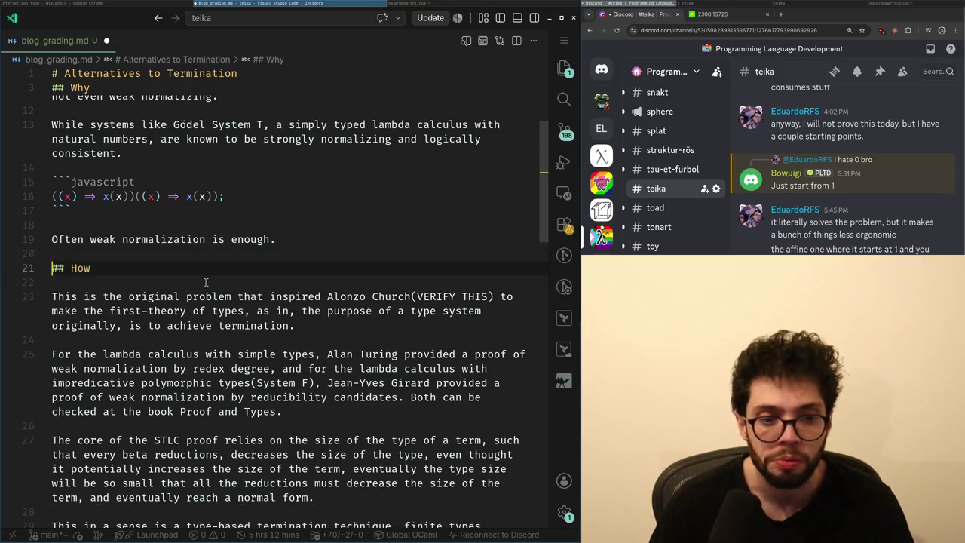
- Start a 'You' line before the fundamental alternative paragraph, then undo back to the restored note
key(Down)
key(Down)
key(Down)
key(Down)
key(Down)
key(Down)
key(Down)
key(Down)
key(Down)
key(Down)
key(Down)
key(Down)
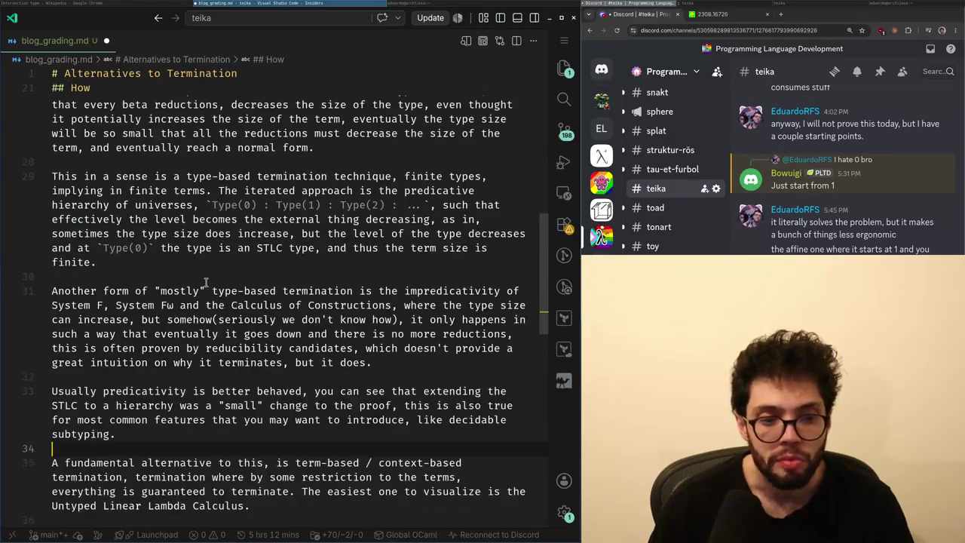
key(Up)
key(Up)
key(Down)
key(Down)
key(End)
key(Down)
key(Down)
key(Down)
scroll(205, 283, down, 2)
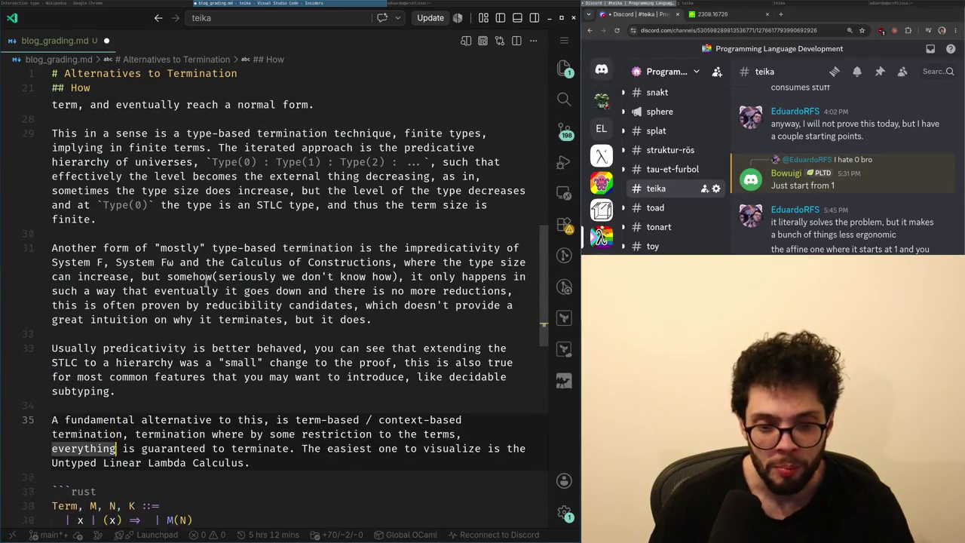
key(Home)
key(Return)
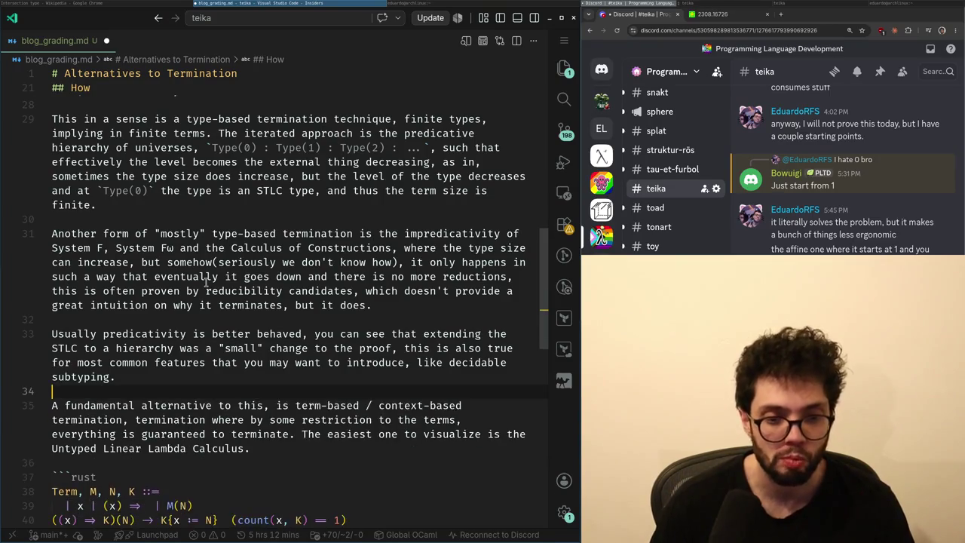
key(Return)
key(Up)
key(Up)
text(You)
key(ctrl+z)
key(ctrl+z)
key(ctrl+z)
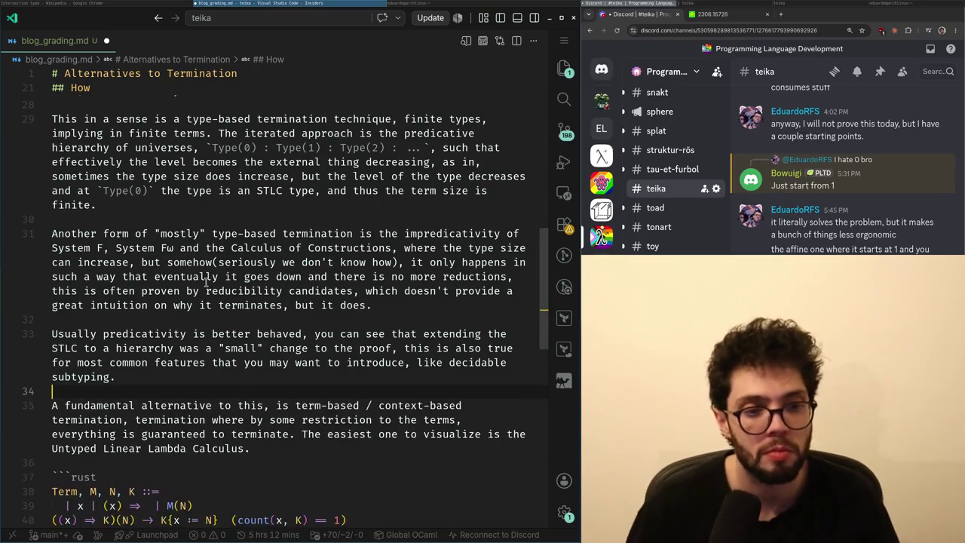
key(ctrl+z)
- Place the caret at the end of the weak normalization sentence
scroll(188, 267, up, 6)
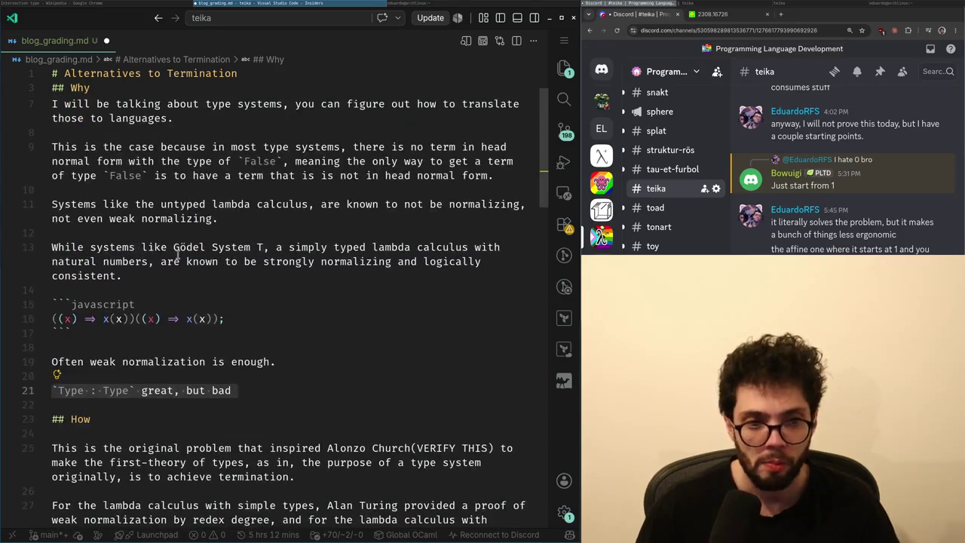
scroll(183, 247, down, 1)
key(Up)
key(Down)
key(Up)
key(Up)
key(Up)
key(Up)
key(Up)
key(Up)
key(Down)
key(Down)
key(Down)
key(Down)
key(Down)
key(Down)
key(Up)
key(Left)
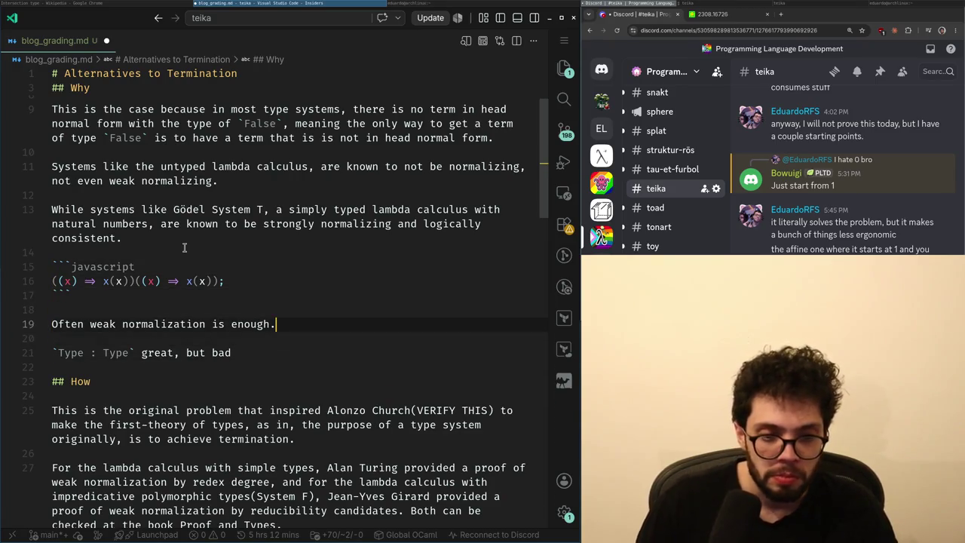
- Add 'STLC, System F, Calculus of Construction are all strong normalizing.' after the weak normalization sentence
key(Return)
key(Return)
text(STLC, System)
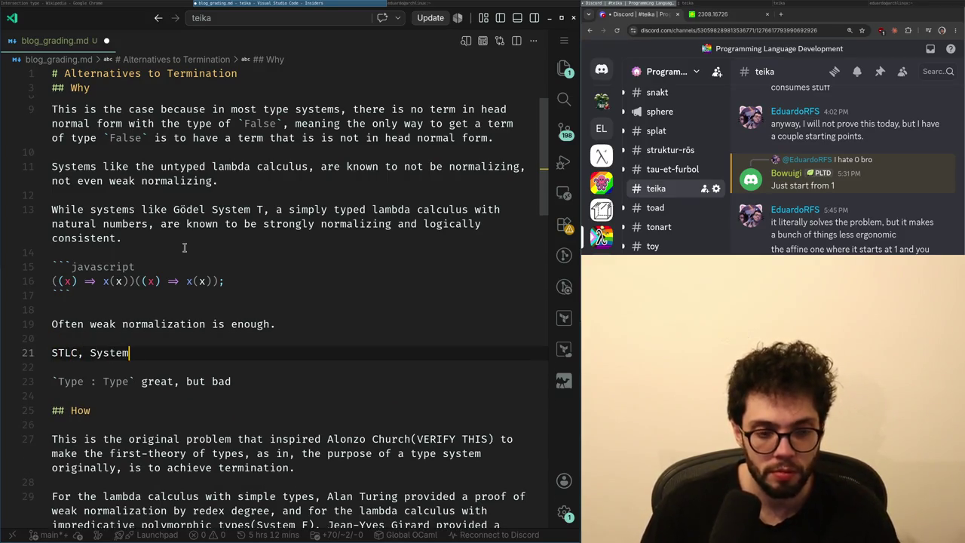
text(F, Cal)
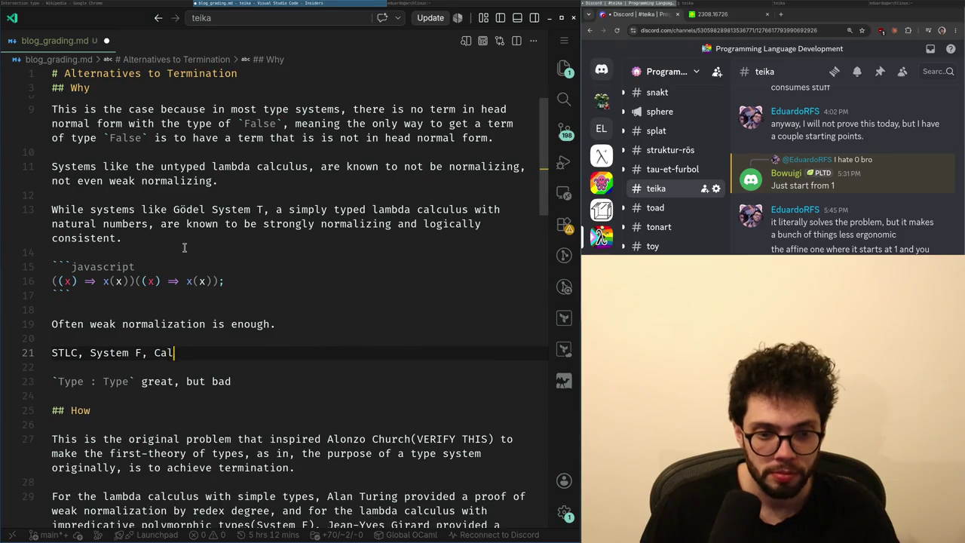
text(Constructi)
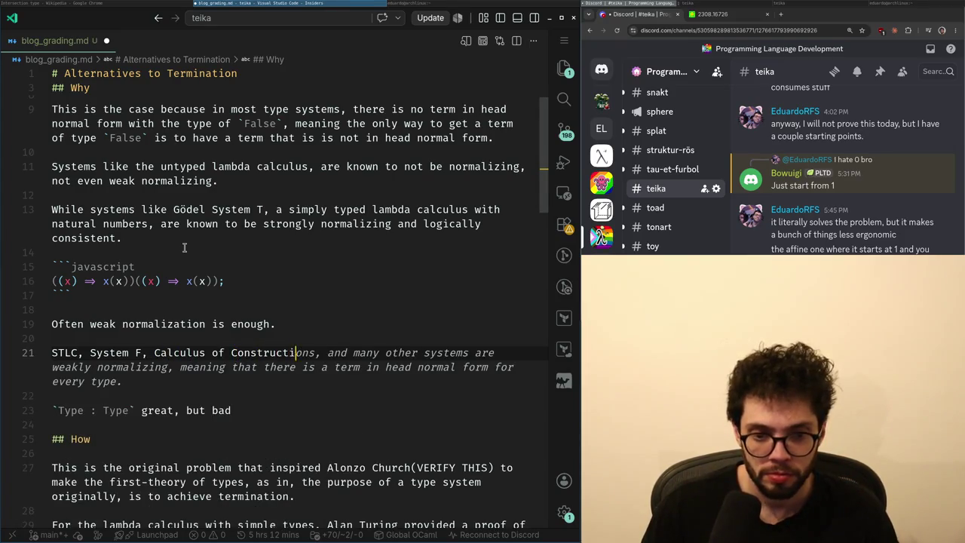
text(on are all strong normalizi)
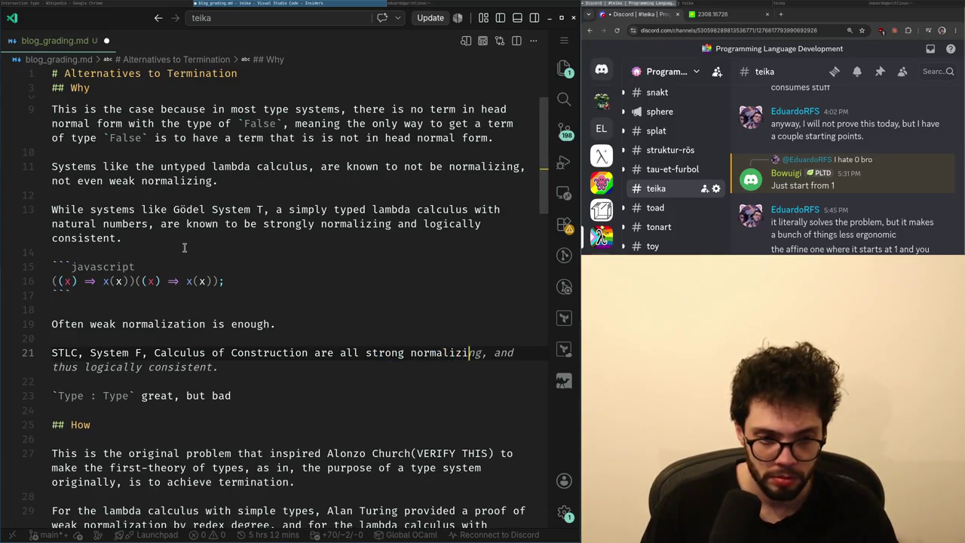
text(ng.)
key(Down)
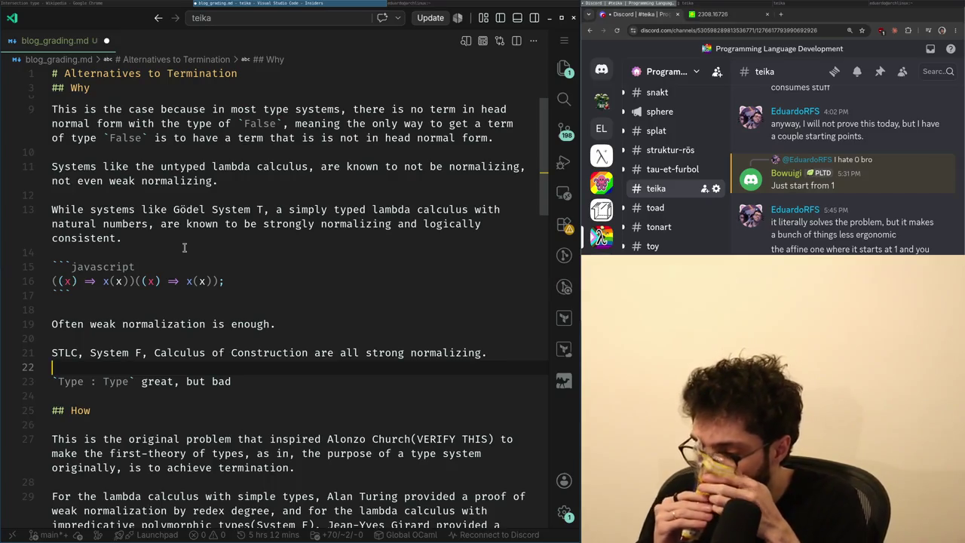
key(Down)
- Delete the STLC and `Type : Type` draft lines with Ctrl+Shift+K
key(shift+Up)
key(shift+Up)
key(ctrl+shift+k)
key(ctrl+Home)
key(Down)
key(Down)
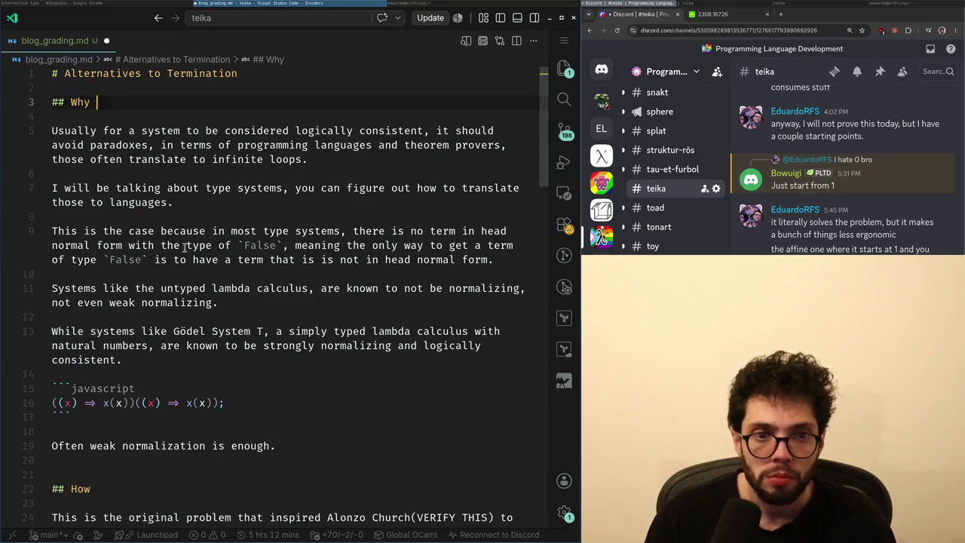
- Add a comma after 'Why' and after 'How' in the Termination headings
key(Up)
key(Up)
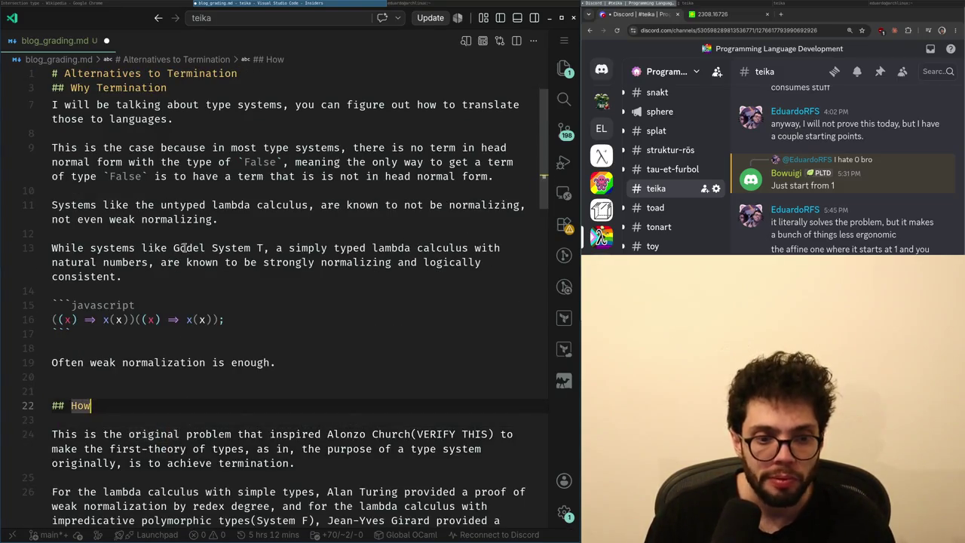
key(ctrl+Left)
key(Left)
text(,)
key(Up)
key(Up)
key(Up)
key(Left)
text(,)
- Move to the unfinished `Type : Type` sentence, then undo and redo the heading commas to check them
key(Down)
key(Down)
key(Down)
key(Down)
key(Down)
key(Down)
key(Down)
key(Down)
key(Down)
key(Down)
key(Down)
key(Down)
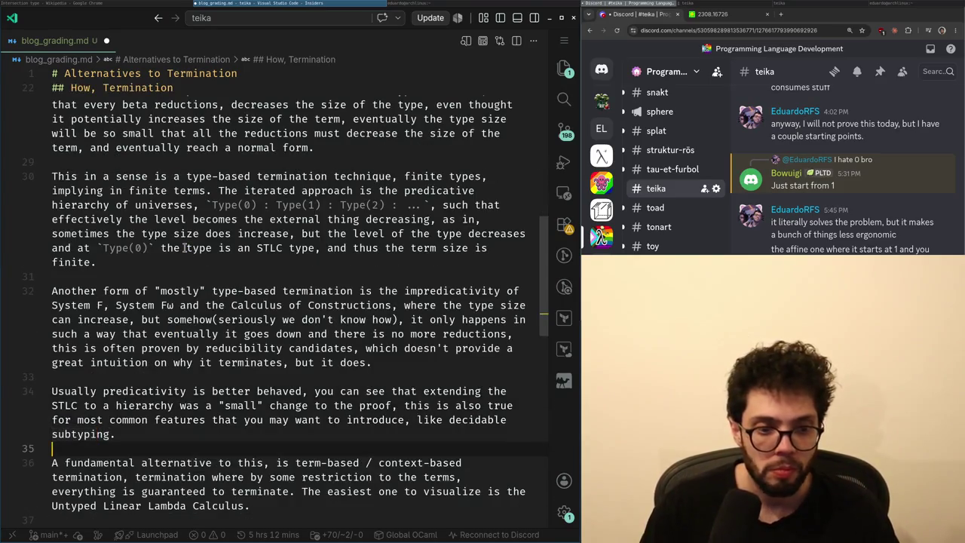
key(Down)
key(Down)
key(Down)
key(Down)
key(Down)
key(Down)
key(Down)
key(Down)
key(Down)
key(End)
scroll(184, 248, down, 4)
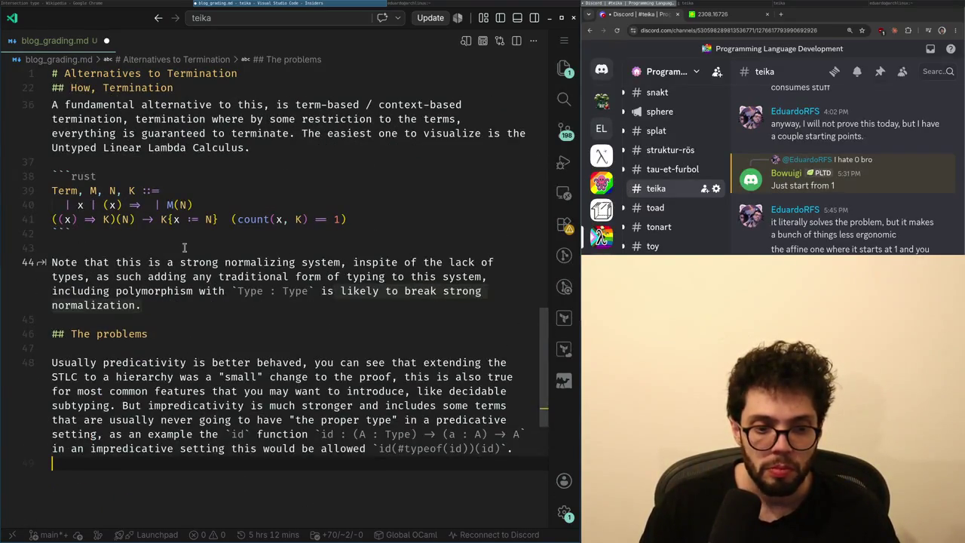
key(Down)
key(Down)
key(Down)
key(ctrl+z)
key(ctrl+z)
key(ctrl+z)
key(ctrl+z)
key(ctrl+shift+z)
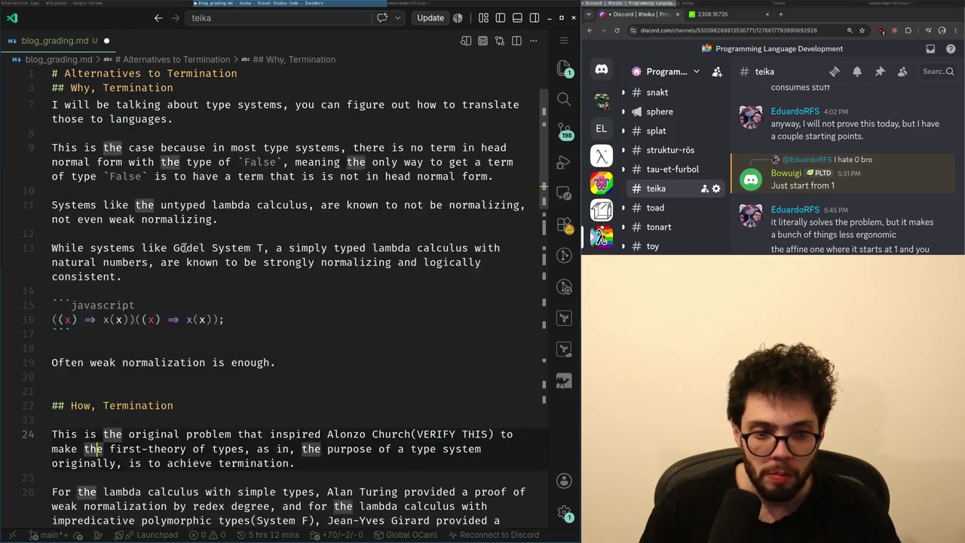
- Redo the heading edits and undo the reinserted STLC and note lines
key(ctrl+shift+z)
key(ctrl+shift+z)
key(ctrl+shift+z)
key(ctrl+shift+z)
key(ctrl+shift+z)
key(ctrl+shift+z)
key(ctrl+shift+z)
key(ctrl+shift+z)
key(ctrl+shift+z)
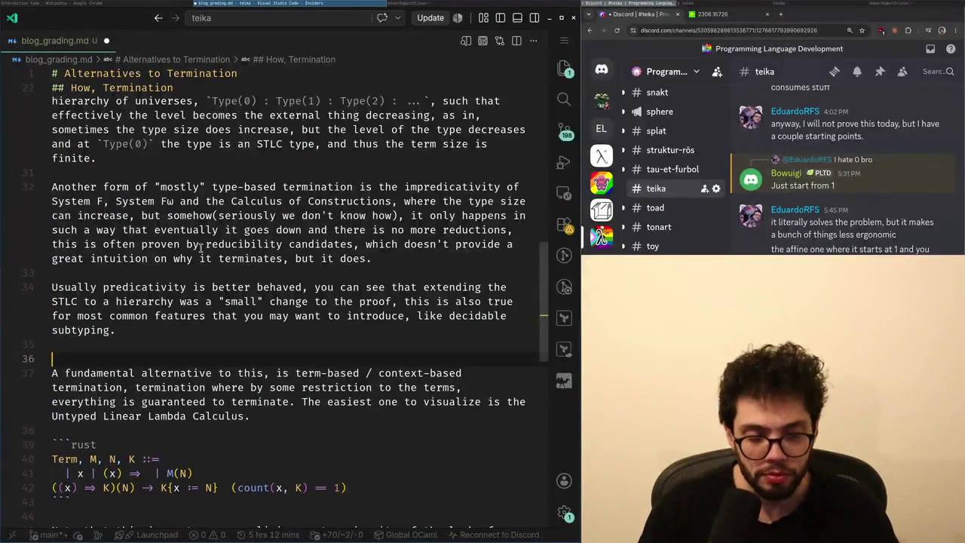
key(ctrl+shift+z)
key(ctrl+shift+z)
key(ctrl+z)
key(ctrl+z)
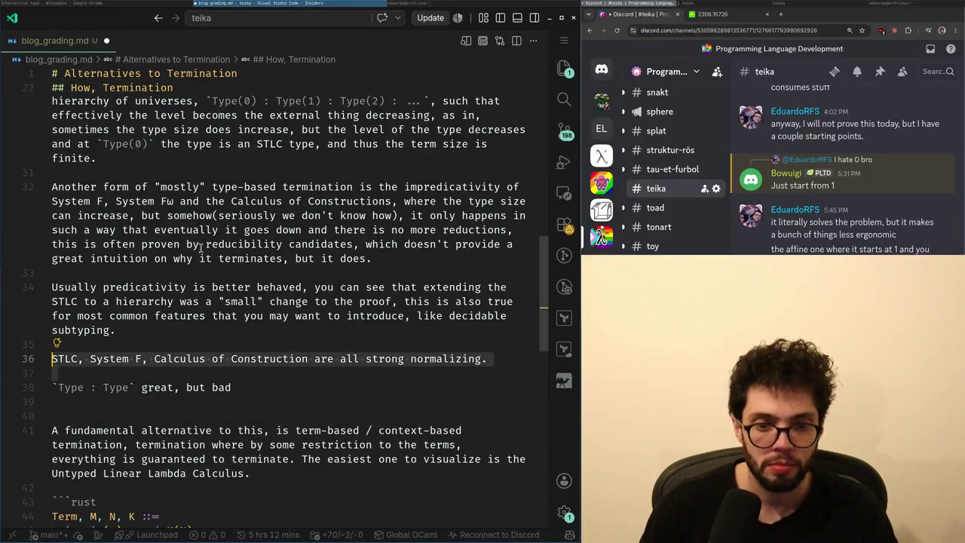
key(ctrl+z)
key(ctrl+z)
key(ctrl+z)
key(ctrl+z)
key(ctrl+z)
key(ctrl+z)
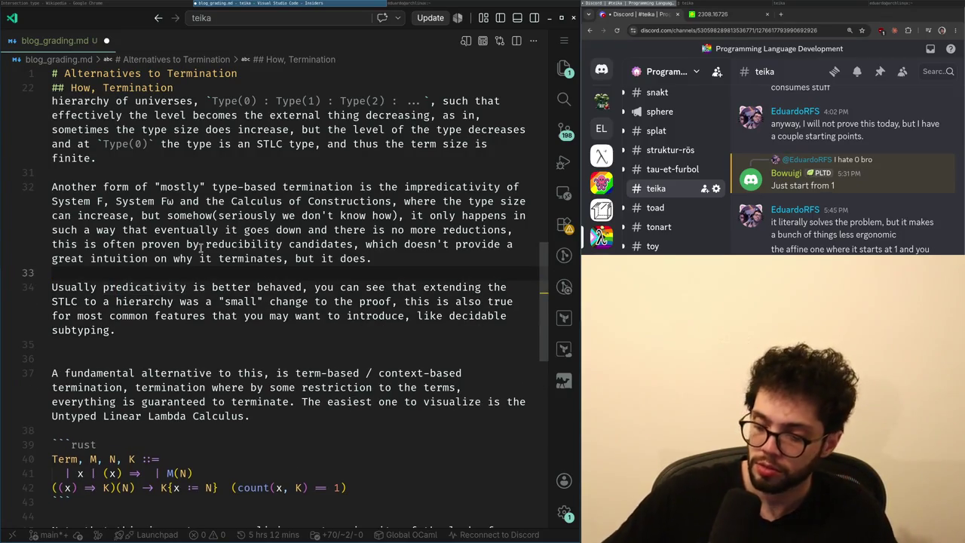
- Start a System U `Type : Type` sentence before the predicativity paragraph, accepting the suggested completion
key(Return)
text(S)
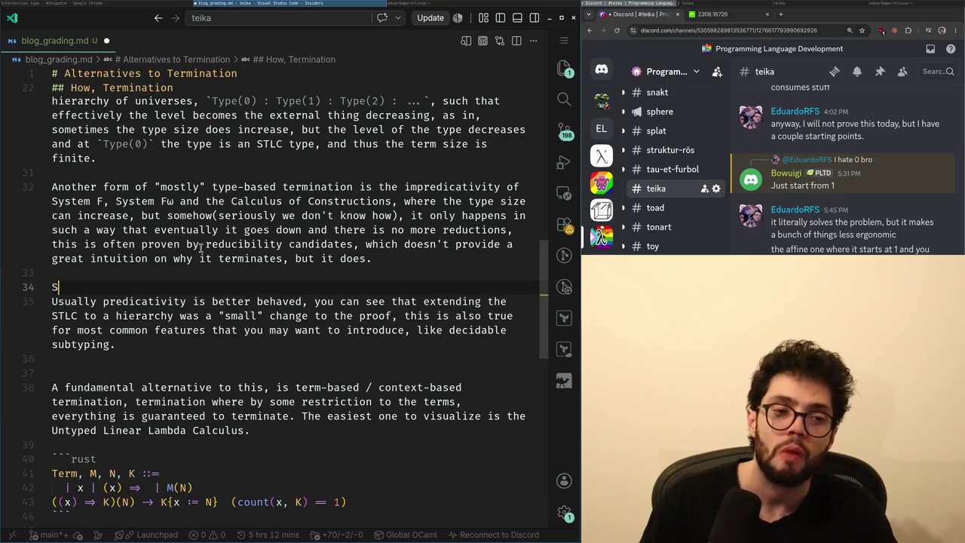
text(adly, both System U-)
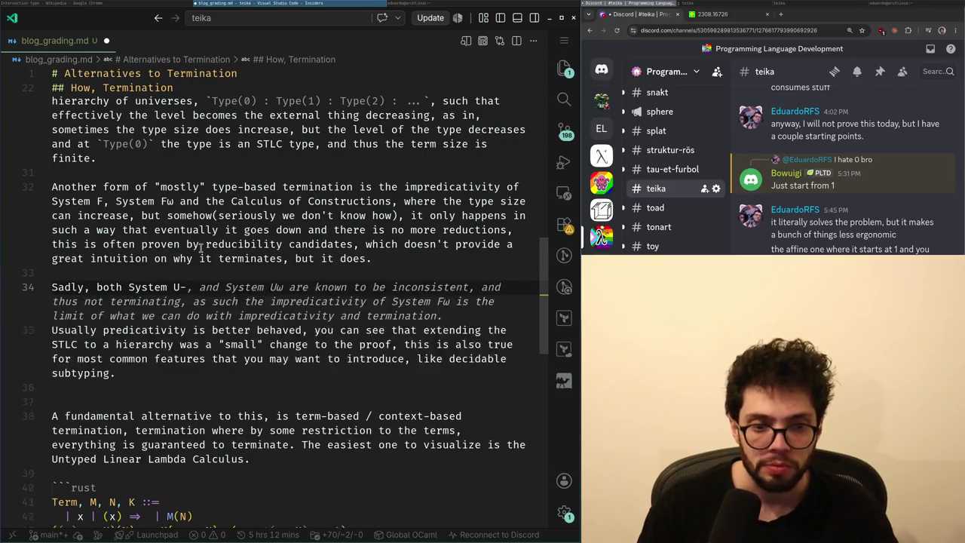
text( `Type)
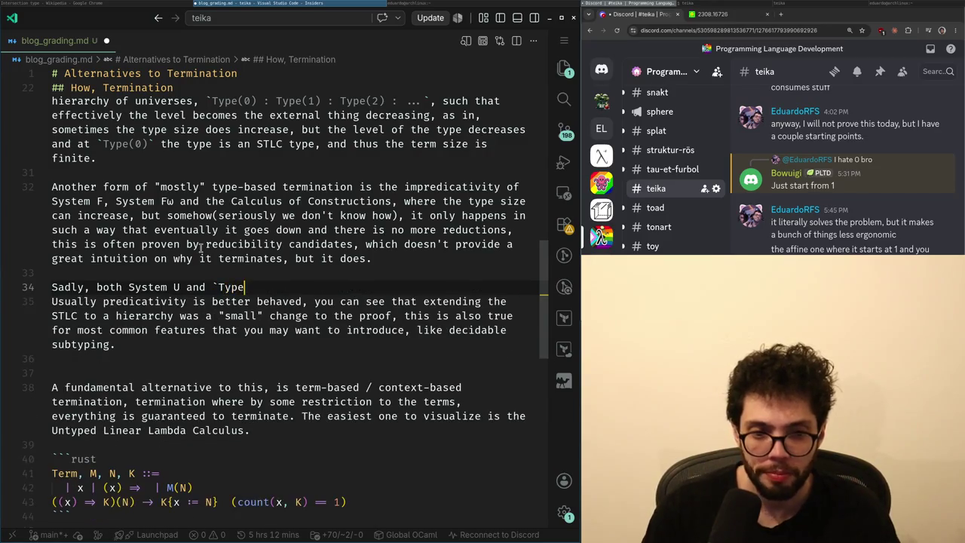
key(BackSpace)
key(BackSpace)
key(BackSpace)
text(systems with )
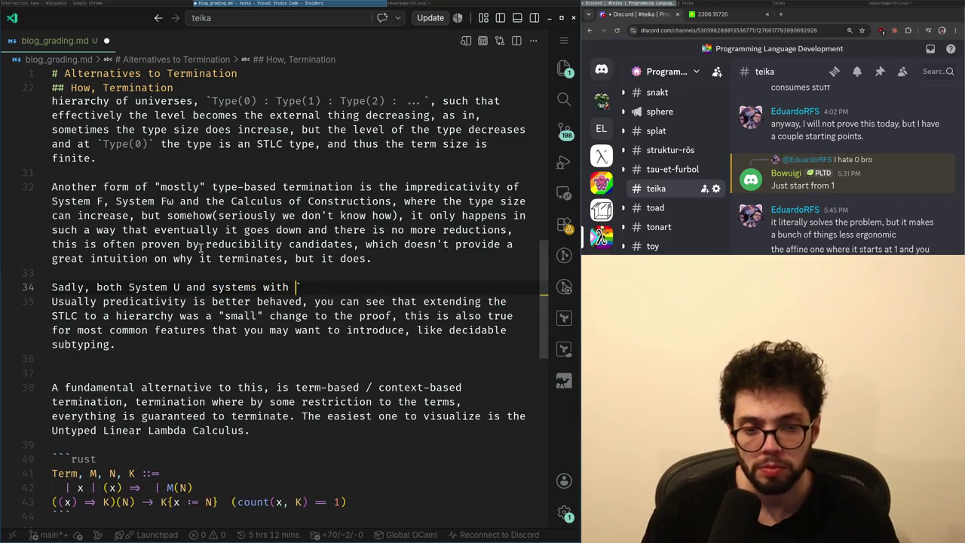
text(`Typ)
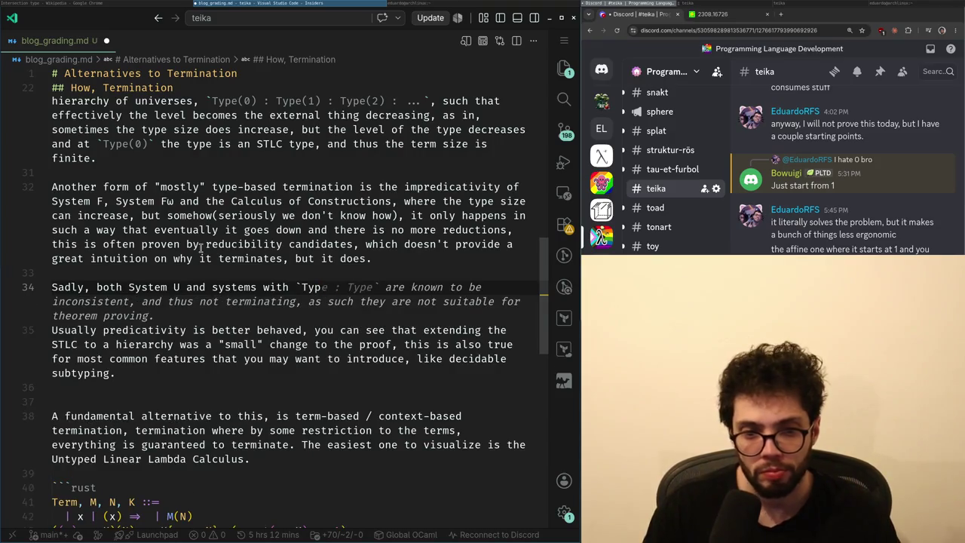
key(Tab)
key(Return)
key(Up)
key(Up)
key(ctrl+Right)
key(ctrl+Right)
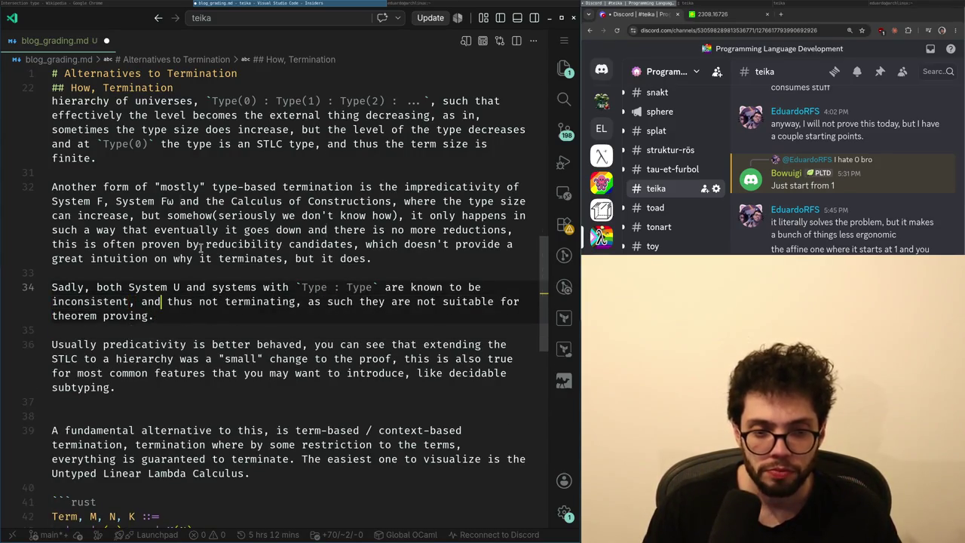
- Replace 'be inconsistent' and the rest with 'not be terminating, check Hurken's paradox.'
key(ctrl+shift+Left)
key(Left)
key(ctrl+BackSpace)
key(ctrl+BackSpace)
key(ctrl+BackSpace)
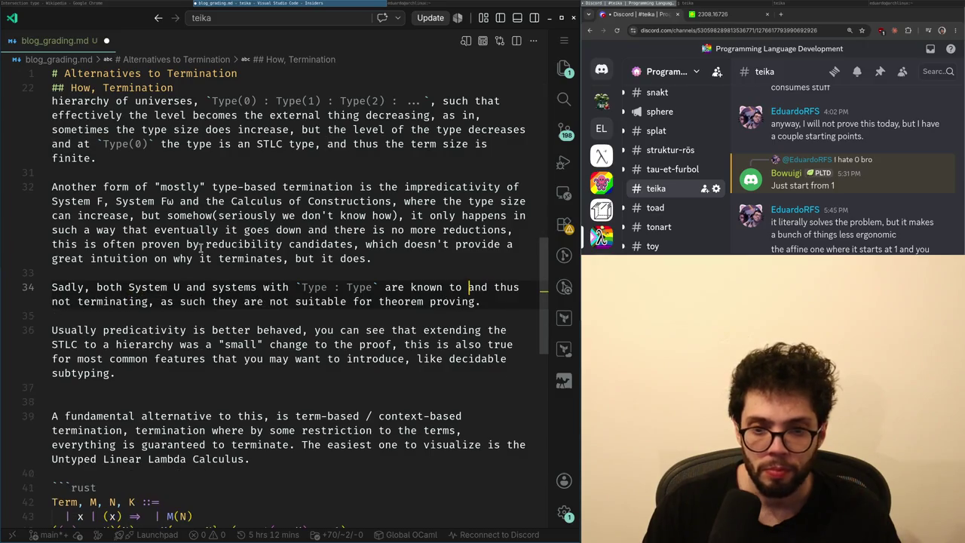
text(not be terminating,)
key(shift+End)
key(shift+Left)
key(BackSpace)
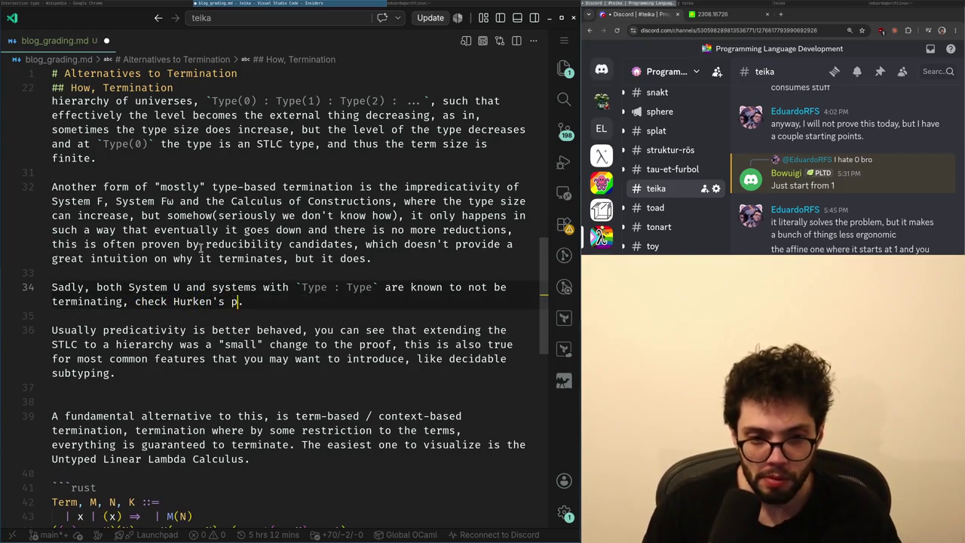
text(x.)
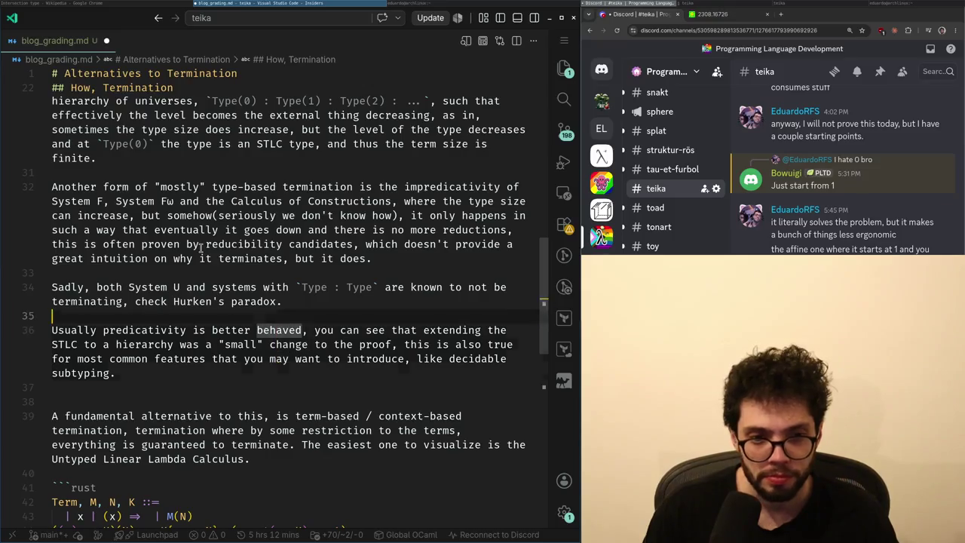
- Remove the extra blank line before the term-based paragraph
key(Down)
key(Down)
key(Down)
key(Down)
key(Down)
key(Down)
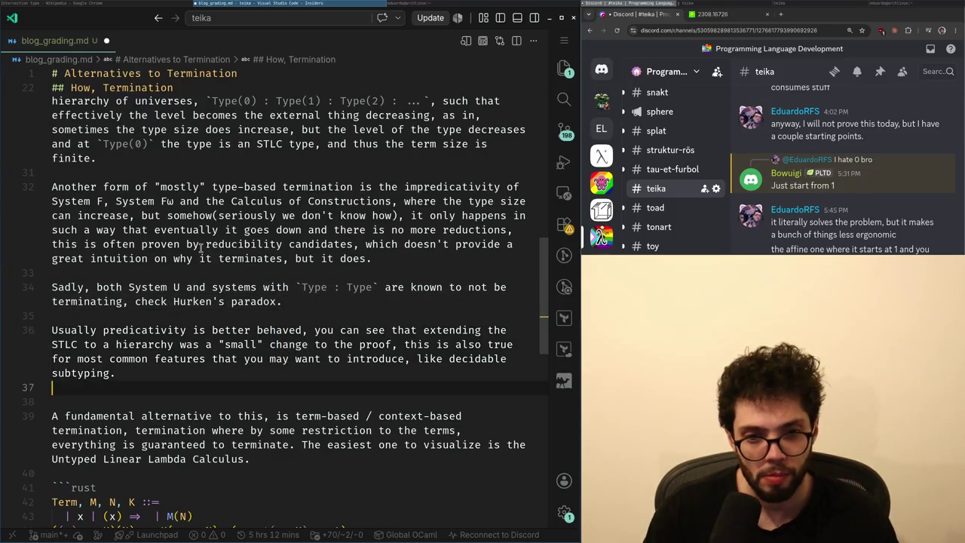
key(Down)
key(BackSpace)
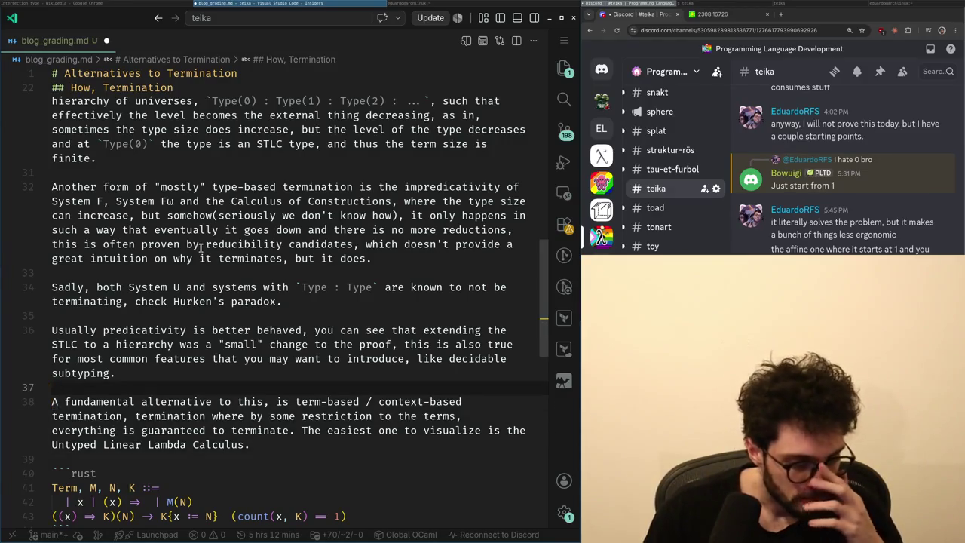
key(Down)
- Reword the note's ending, swapping 'polymorphism' for 'including' and dropping the trailing 'is'
key(Down)
key(Down)
key(Down)
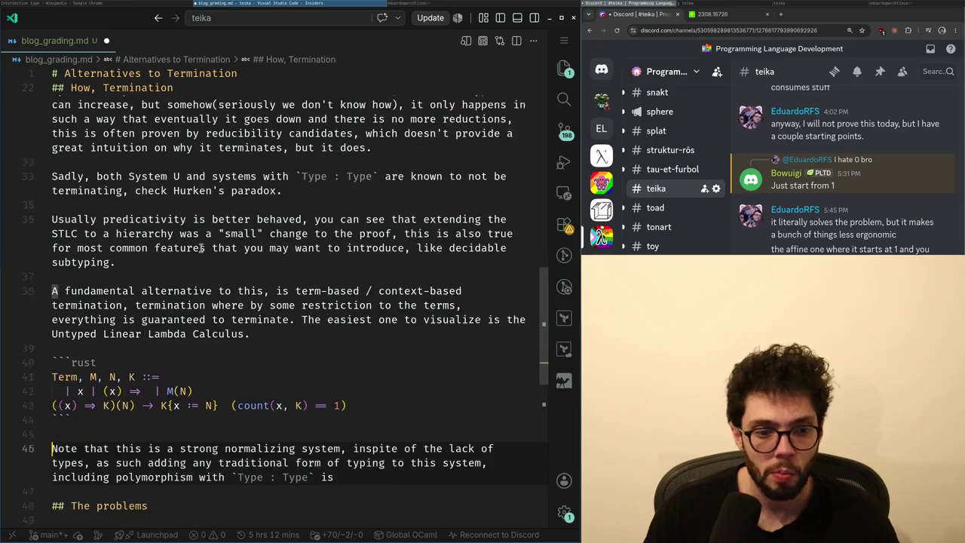
key(Down)
key(Down)
key(Down)
key(End)
key(ctrl+Left)
key(ctrl+Left)
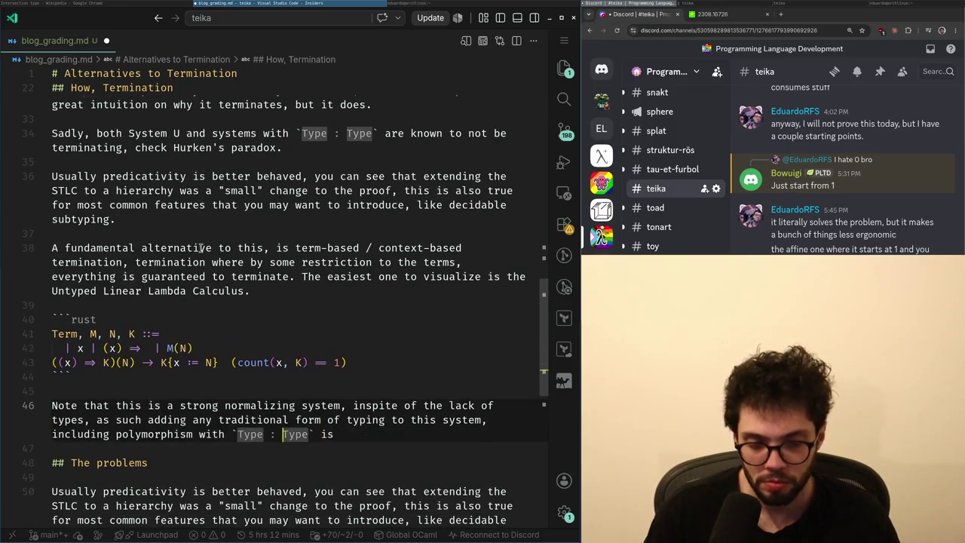
key(ctrl+Left)
key(ctrl+Left)
key(ctrl+Left)
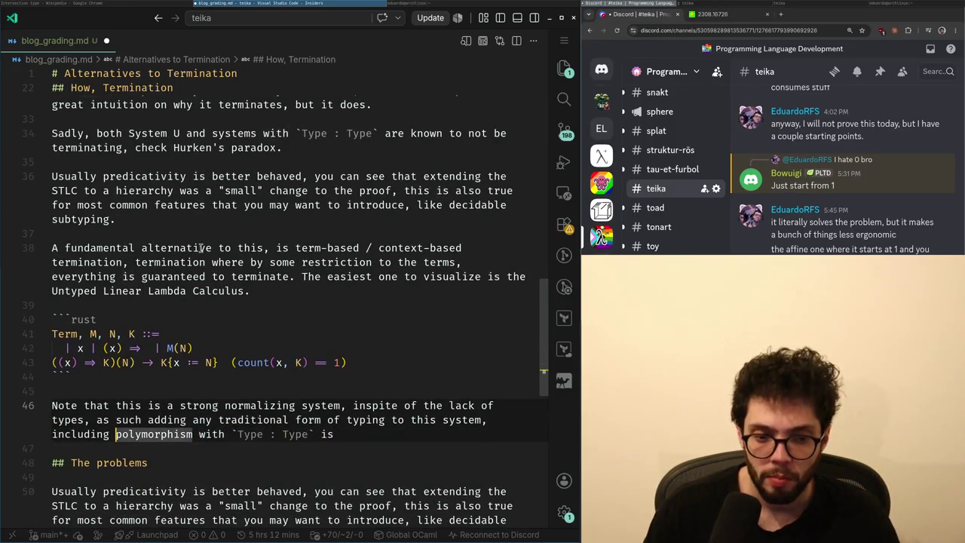
key(ctrl+BackSpace)
key(ctrl+BackSpace)
text(including)
key(ctrl+Delete)
text(stem wi)
key(End)
key(BackSpace)
key(BackSpace)
key(BackSpace)
text(.)
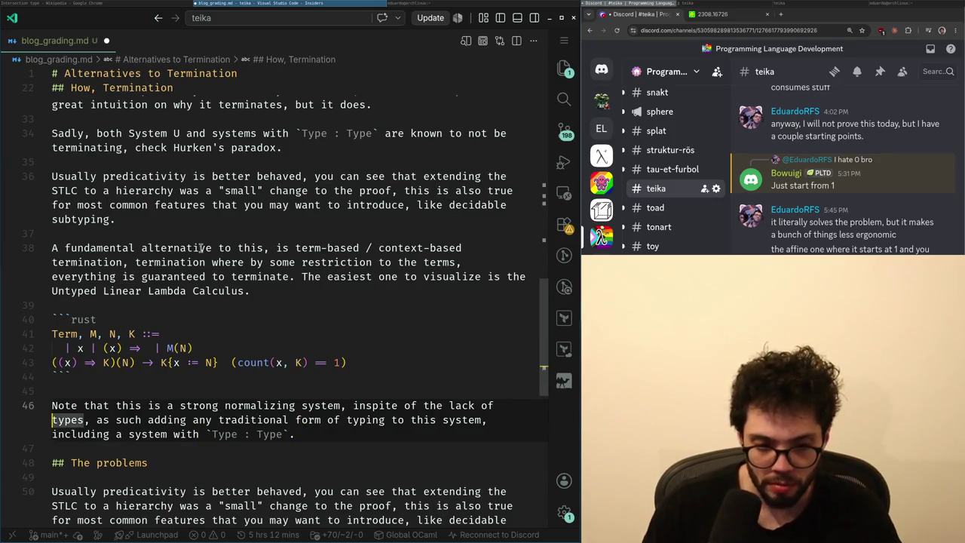
- Remove 'a system with' before `Type : Type` and clear the old wording after it
key(Up)
key(Down)
key(Down)
key(End)
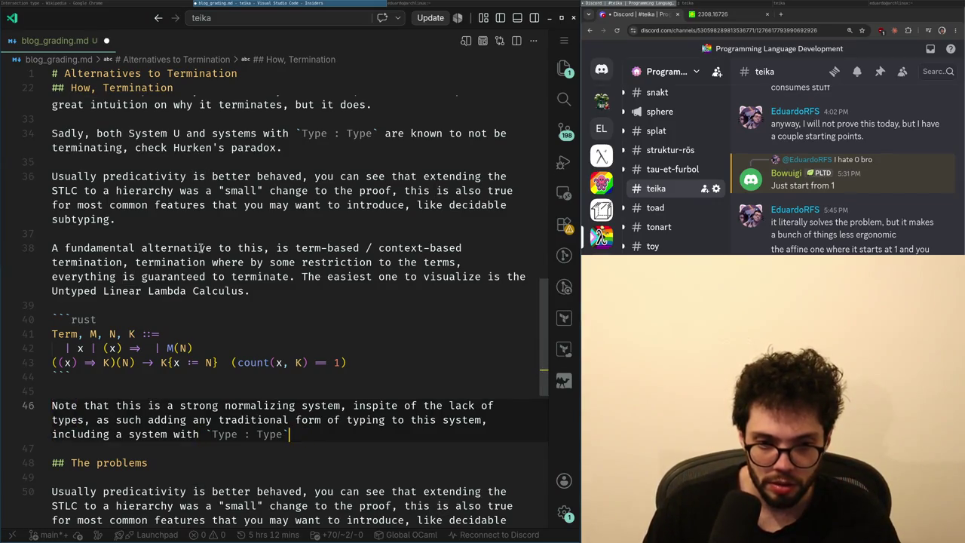
key(Home)
key(End)
key(ctrl+Left)
key(ctrl+Left)
key(ctrl+shift+Left)
key(ctrl+shift+Left)
key(ctrl+shift+Left)
key(BackSpace)
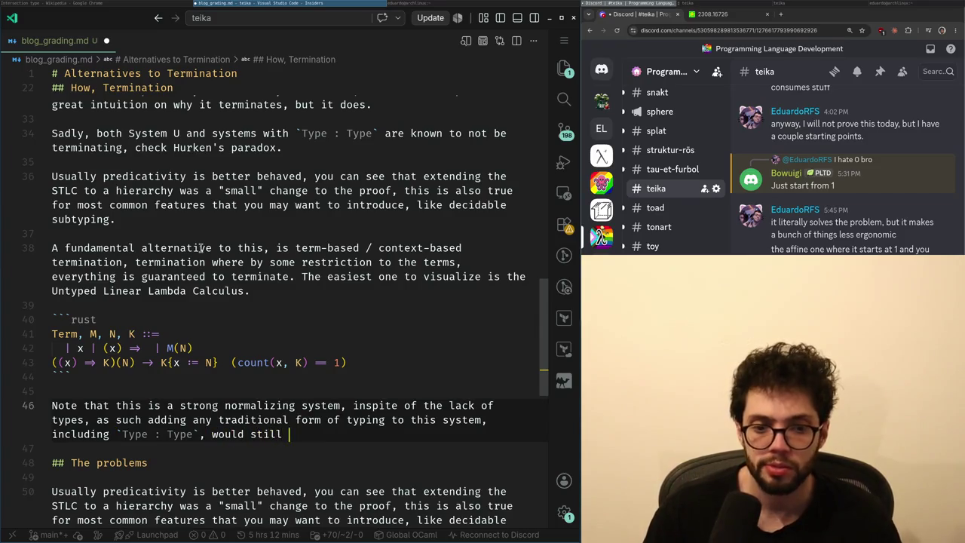
key(ctrl+BackSpace)
key(ctrl+BackSpace)
key(ctrl+BackSpace)
text(serve normalizatio)
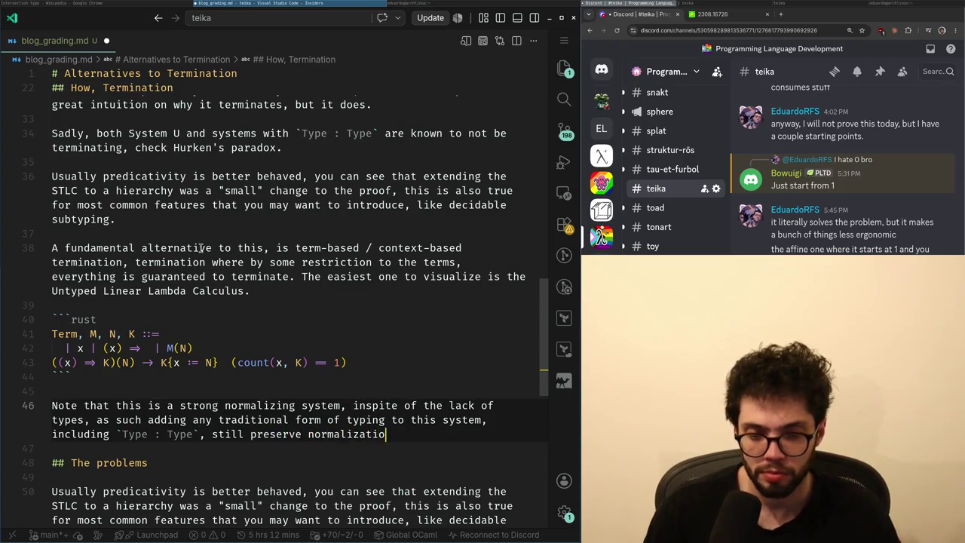
- End the note with 'still preserves strong normalization and rejects', replacing 'termination'
key(ctrl+shift+Left)
key(Left)
text(stro)
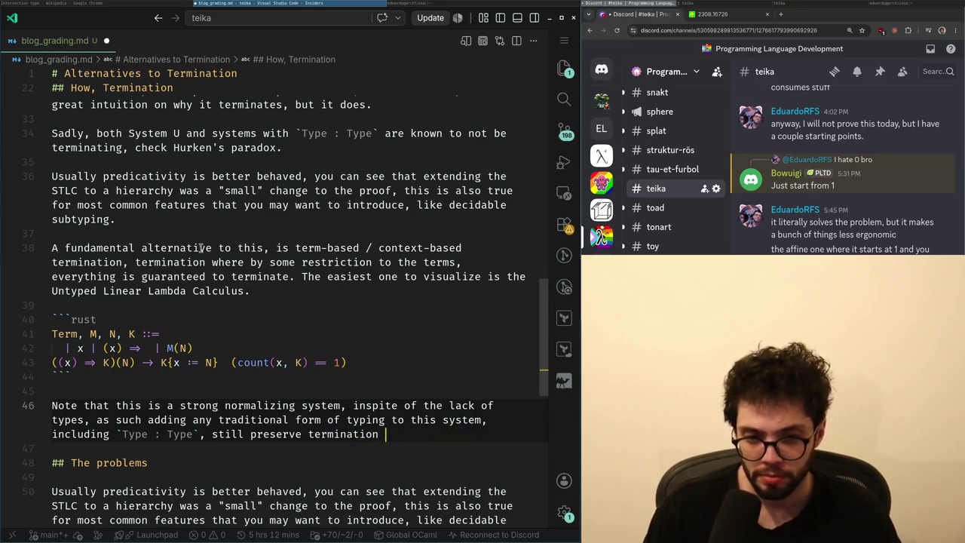
key(ctrl+BackSpace)
key(BackSpace)
text(s)
text(tion an)
key(BackSpace)
key(Home)
key(Up)
key(Up)
key(Up)
key(Up)
key(Up)
key(Up)
key(Up)
key(Up)
key(Up)
key(Up)
key(Up)
key(Up)
key(Up)
key(End)
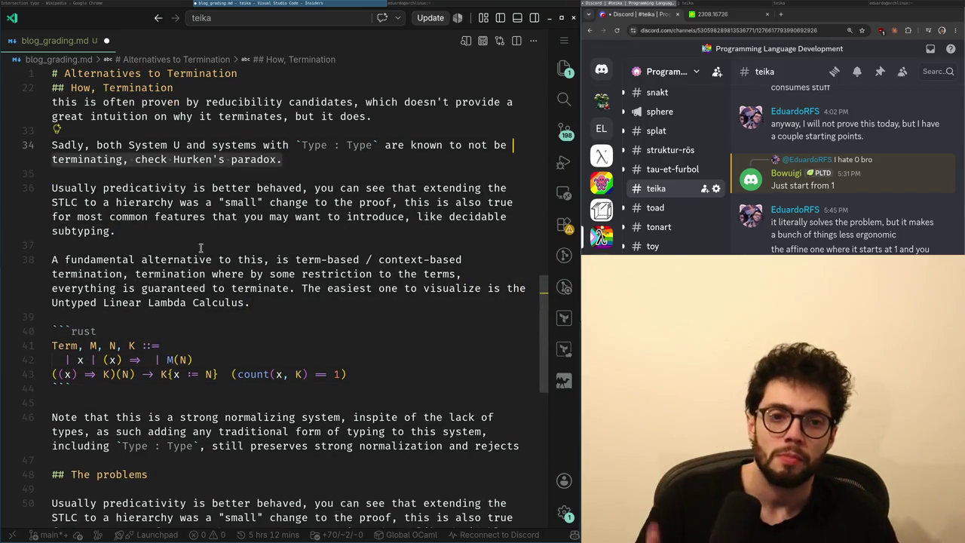
- Move the Hurken's paradox paragraph below the predicativity paragraph
key(shift+Home)
key(BackSpace)
key(Delete)
key(Delete)
key(Down)
key(Down)
key(Down)
key(Down)
text(Sadly, both System U and systems with `Type : Type` are known to not be terminating, check Hurken's paradox.)
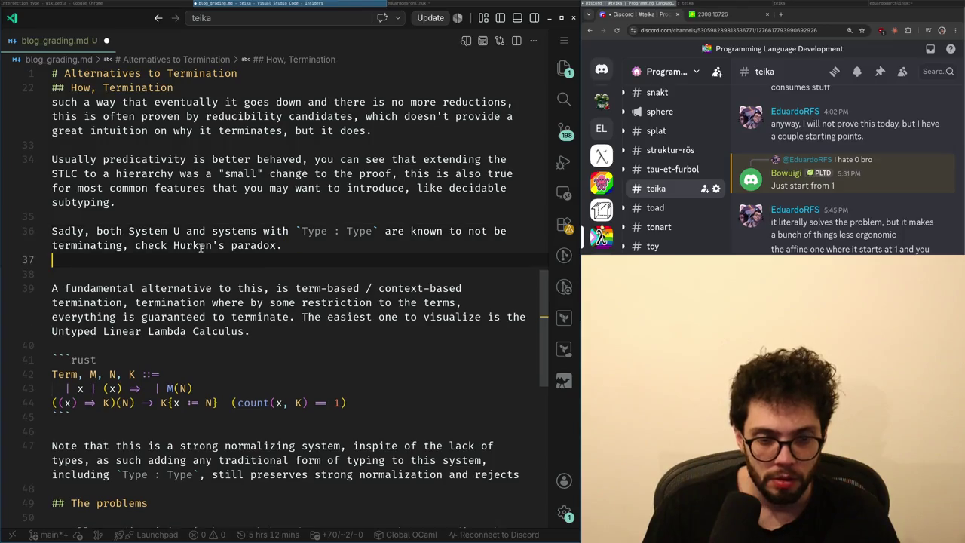
- Add a new line reading 'Additionally negative recursive types are bad.'
key(Return)
text(Additionally recursive)
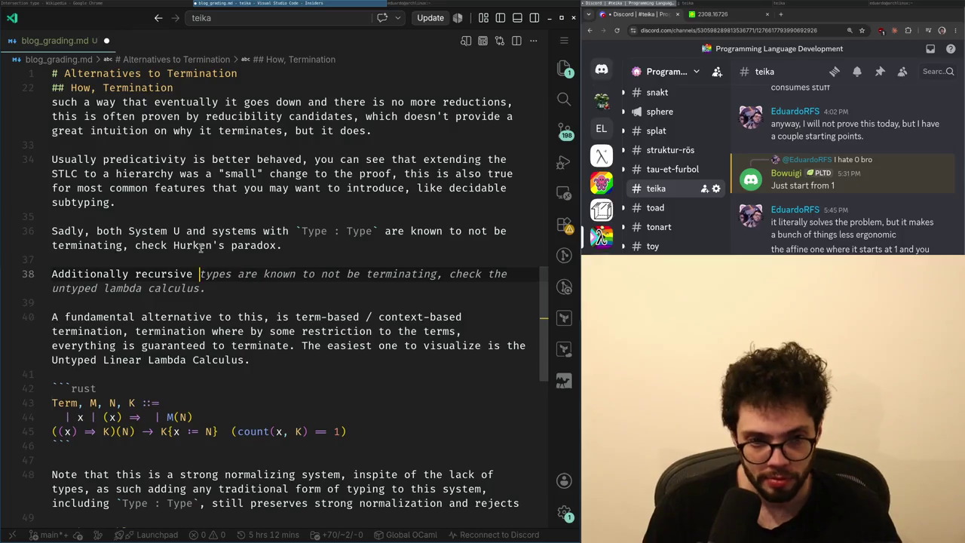
key(ctrl+BackSpace)
key(ctrl+BackSpace)
key(ctrl+Left)
text(ne)
text(types are bad.)
- Insert 'and even negative recursive types,' after Type : Type in the strong normalization note
key(Down)
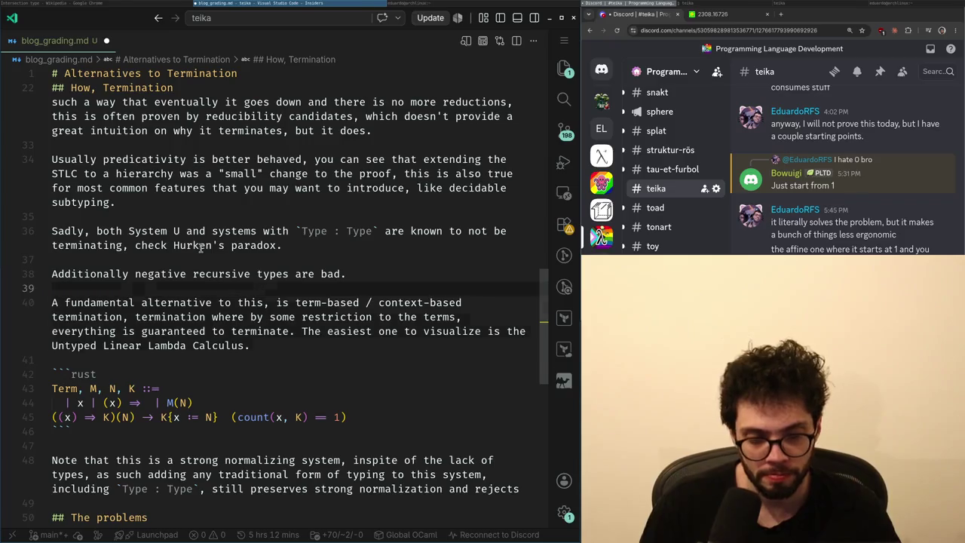
key(Down)
key(Down)
key(Down)
key(Down)
key(Down)
key(Down)
key(Down)
key(Down)
key(Down)
key(ctrl+Right)
key(ctrl+Right)
key(Home)
key(ctrl+Right)
key(ctrl+Right)
key(ctrl+Right)
text(an)
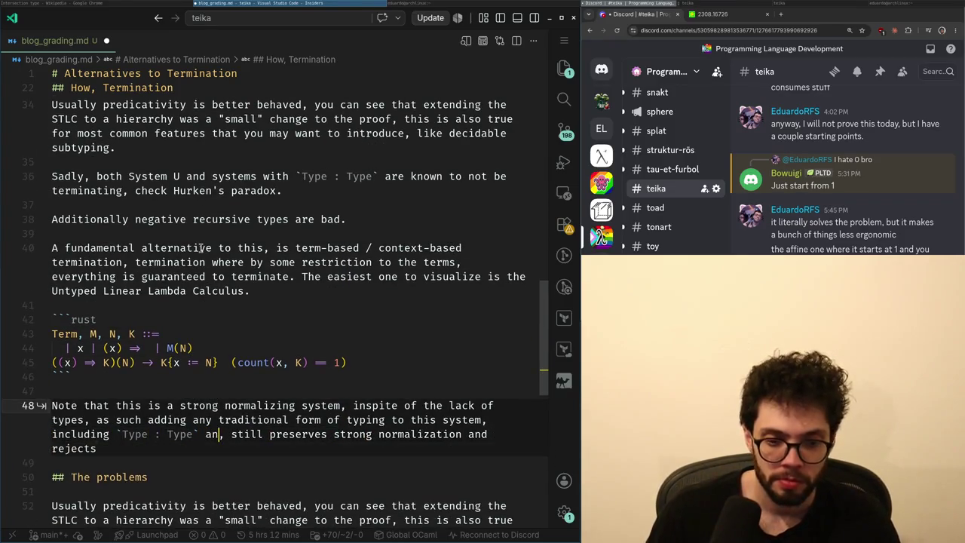
text(d even negative re)
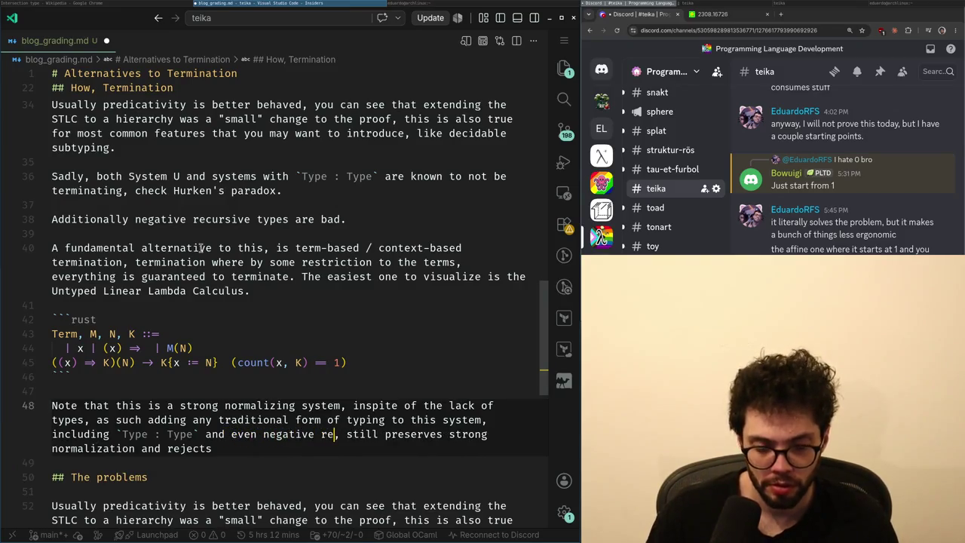
text(cursive types,)
- End the note with 'rejects Hurken's paradox.' using the suggested completion
key(End)
key(ctrl+shift+Left)
key(ctrl+shift+Left)
key(ctrl+shift+Right)
key(alt+Tab)
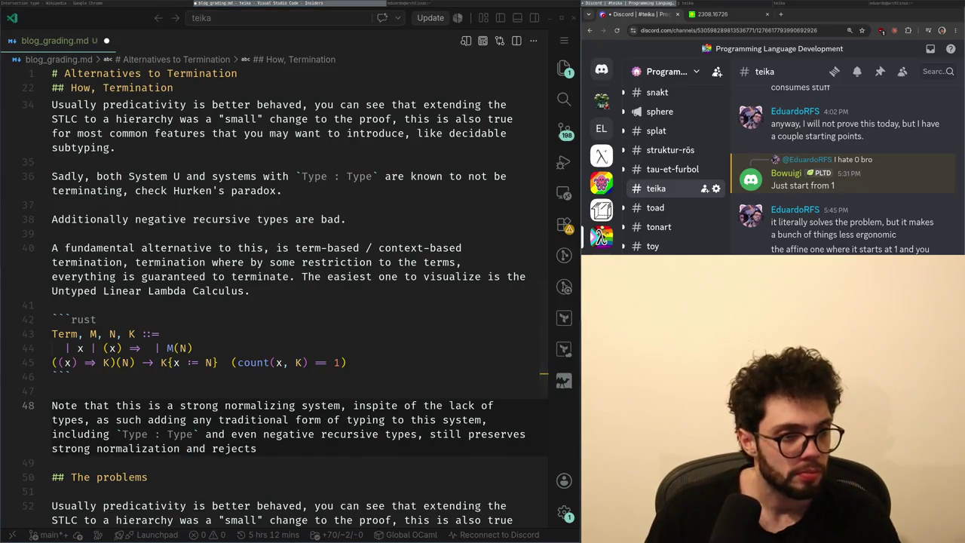
key(alt+Tab)
key(Home)
key(Up)
key(Up)
key(Up)
key(Down)
key(Down)
key(End)
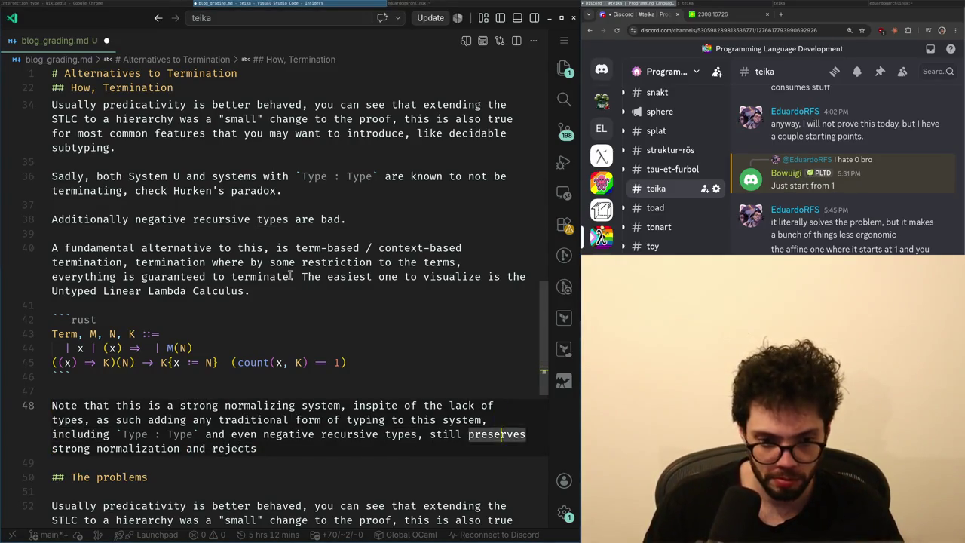
key(Down)
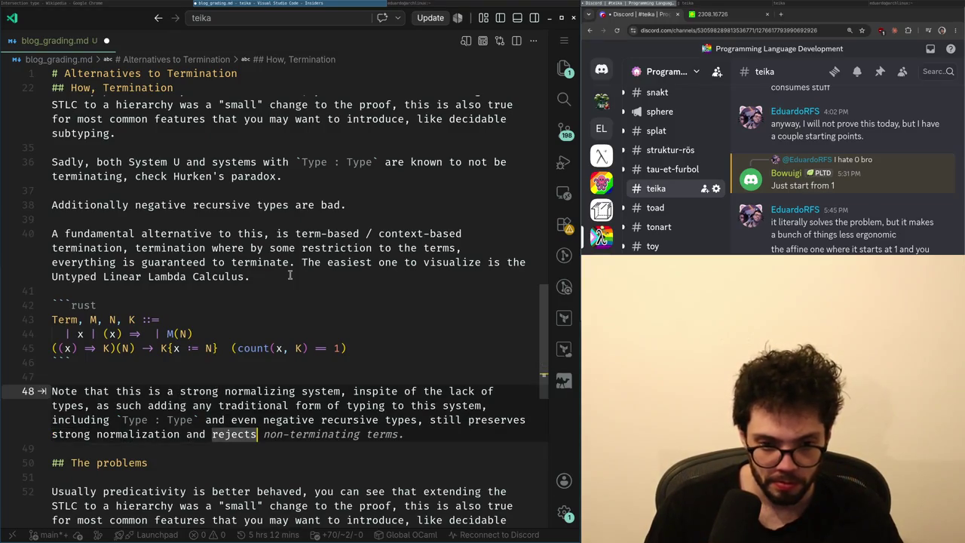
text(Hurk)
key(Down)
- Start a line after the note, then discard the unfinished 'But those' continuation
key(Up)
key(Down)
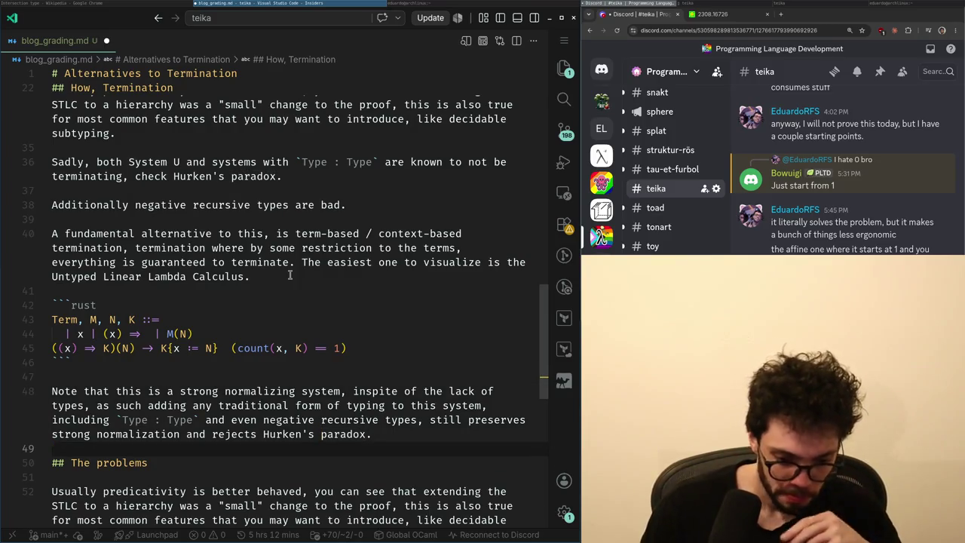
key(Return)
text(But those)
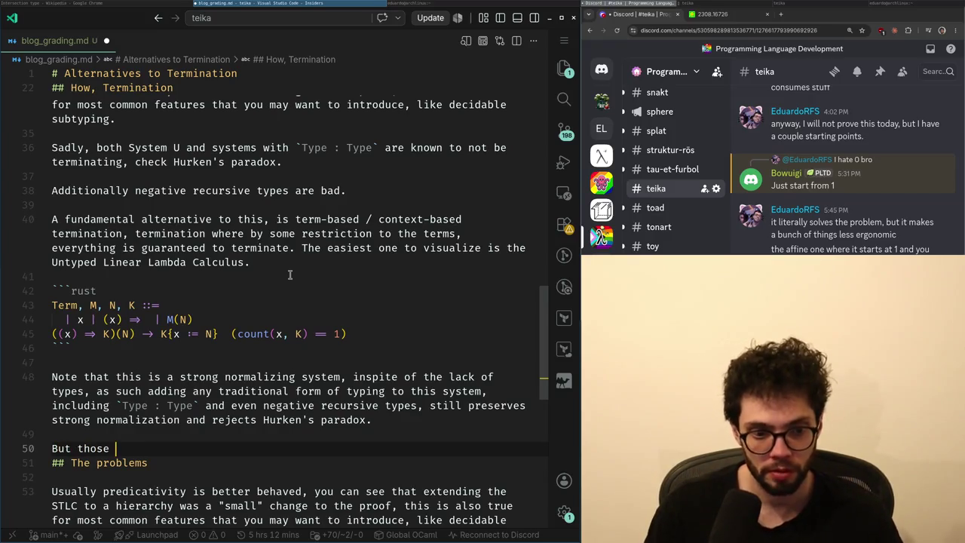
text(much weaker programs,)
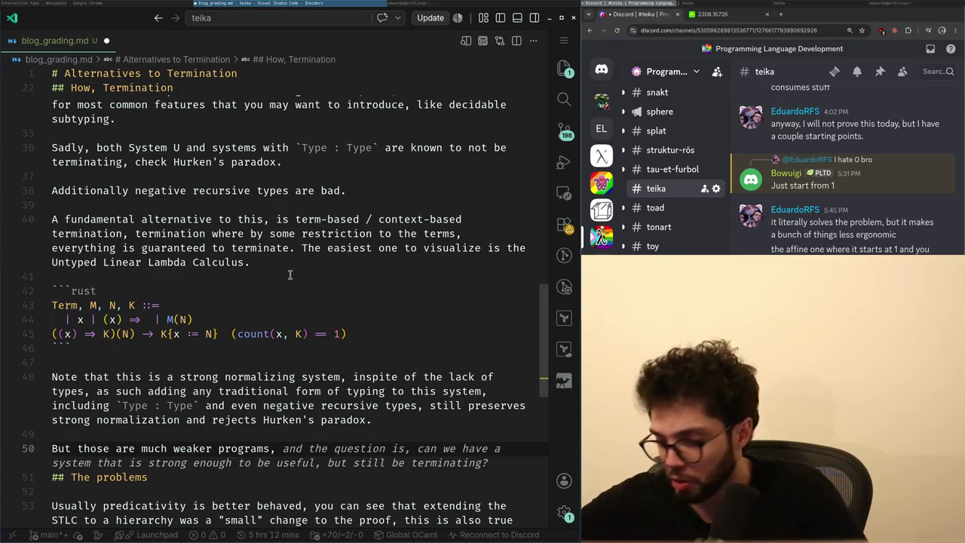
key(Up)
key(ctrl+z)
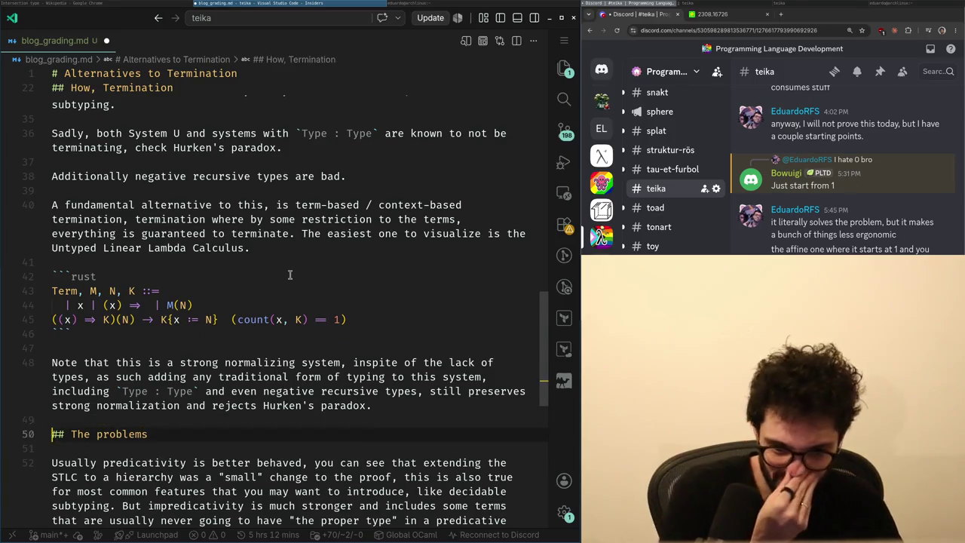
- Begin a new paragraph under The problems, 'On the other side', introducing linear lambda calculus
key(Down)
key(Down)
key(Down)
key(Down)
key(Down)
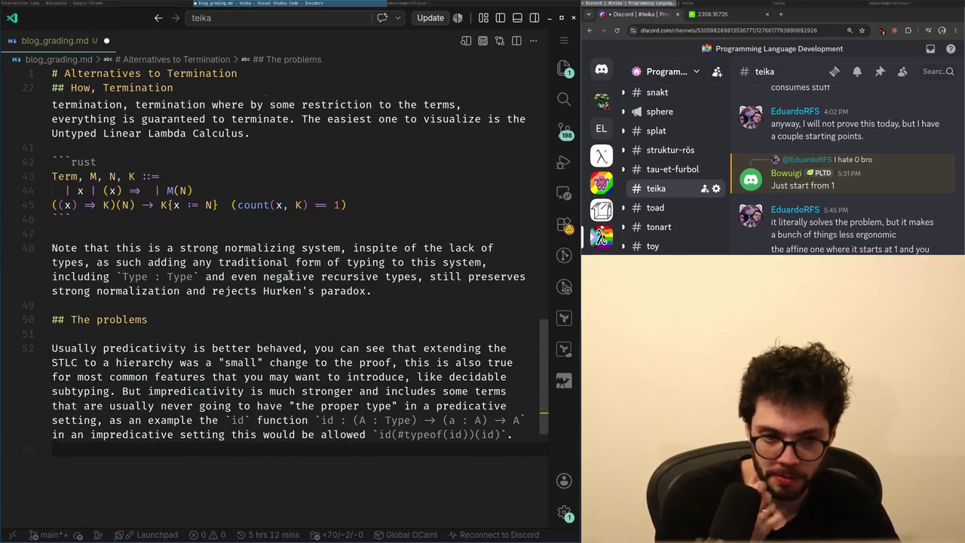
key(Return)
text(On the other hand,)
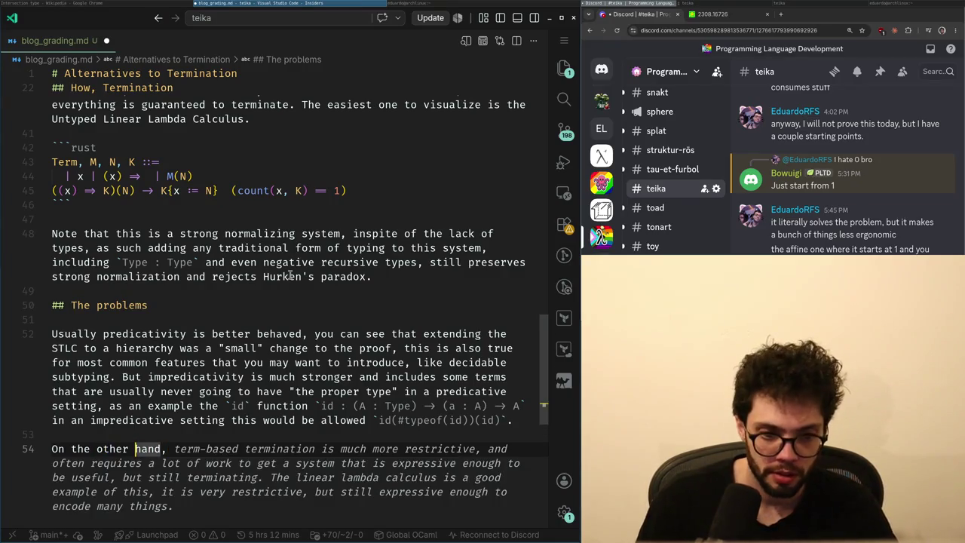
key(ctrl+Left)
key(BackSpace)
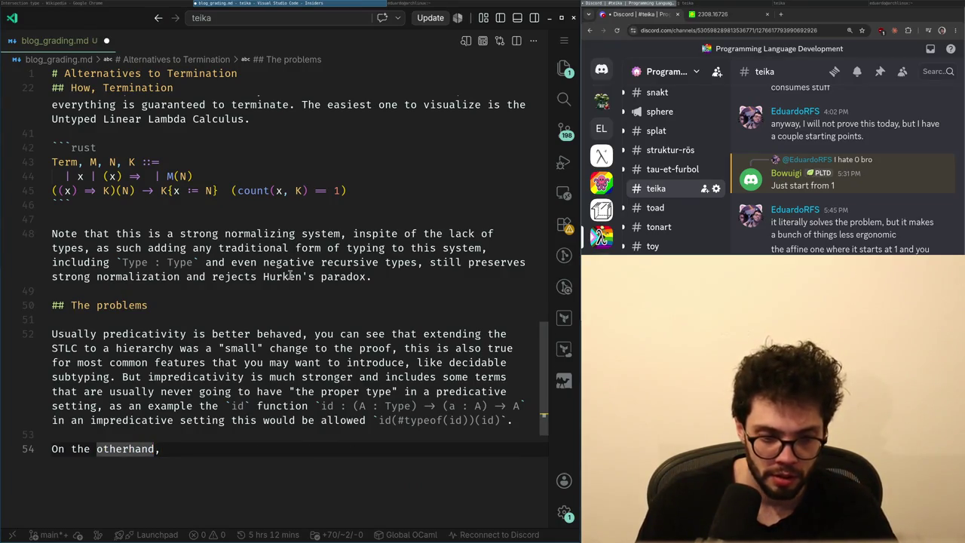
key(BackSpace)
key(BackSpace)
key(BackSpace)
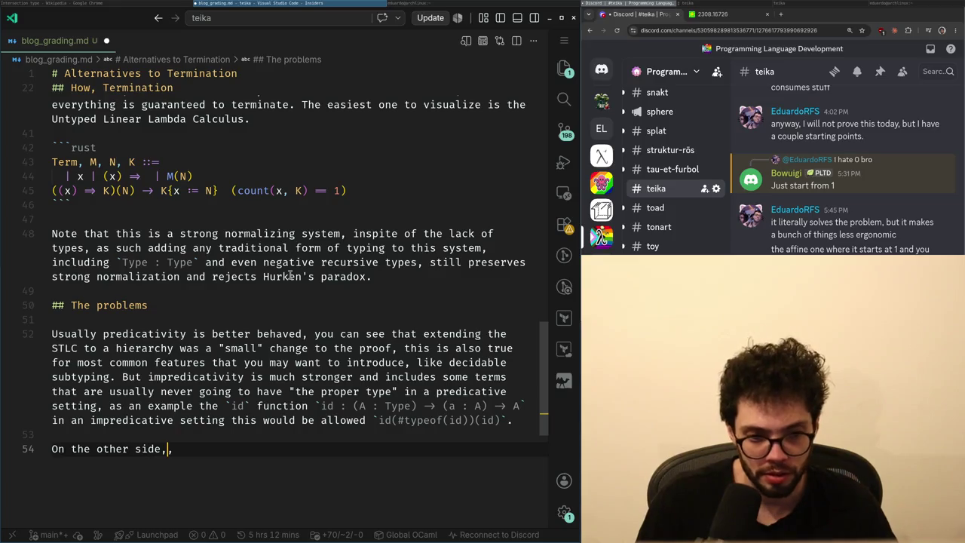
key(ctrl+Left)
key(ctrl+Left)
key(End)
key(BackSpace)
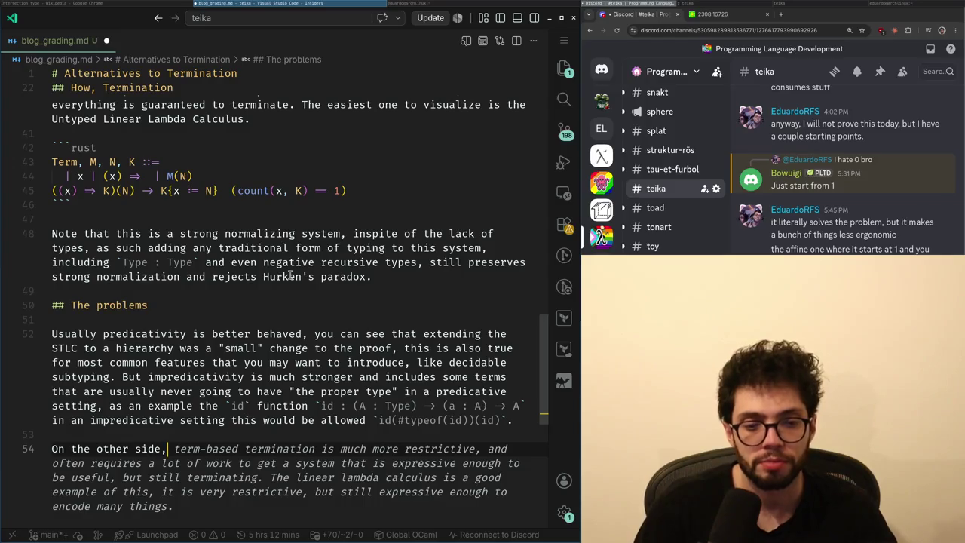
text( linearit)
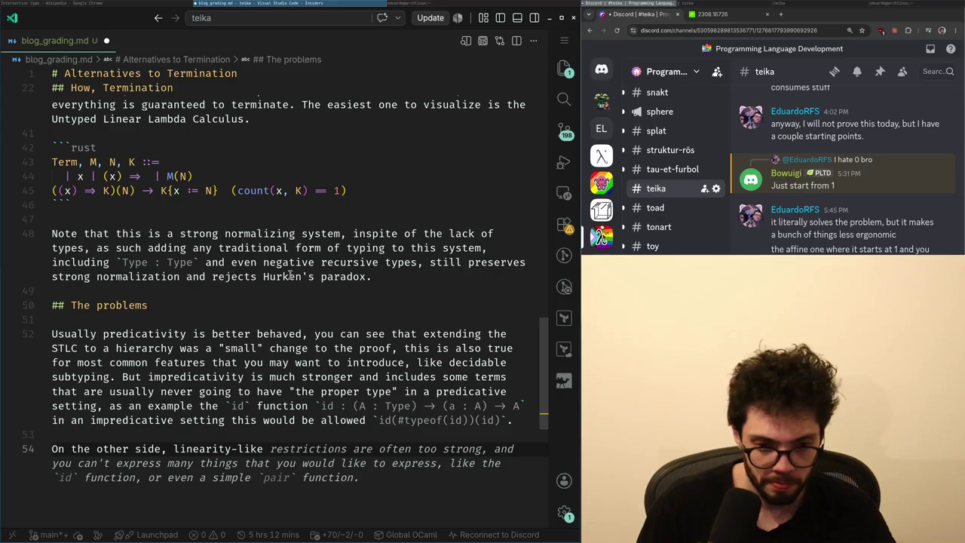
key(ctrl+BackSpace)
text(a)
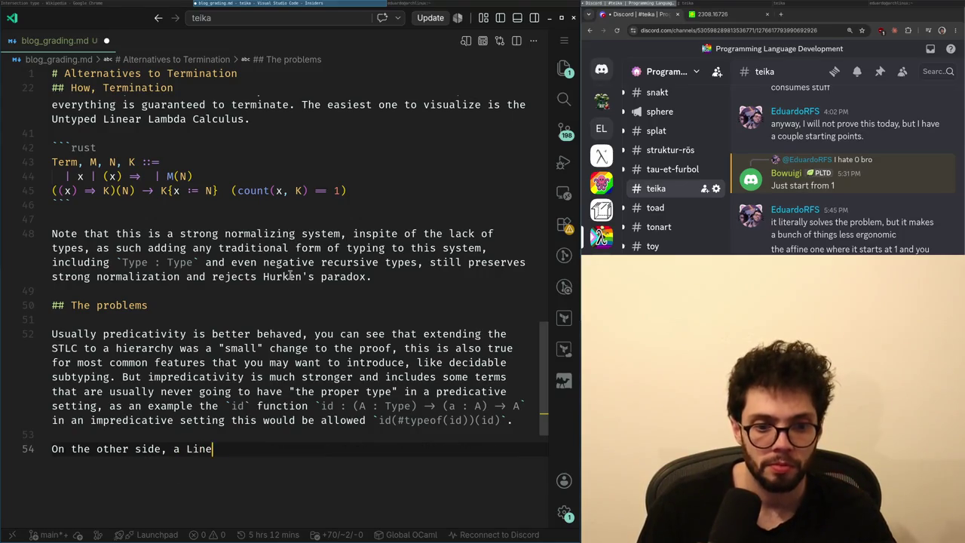
text(linear )
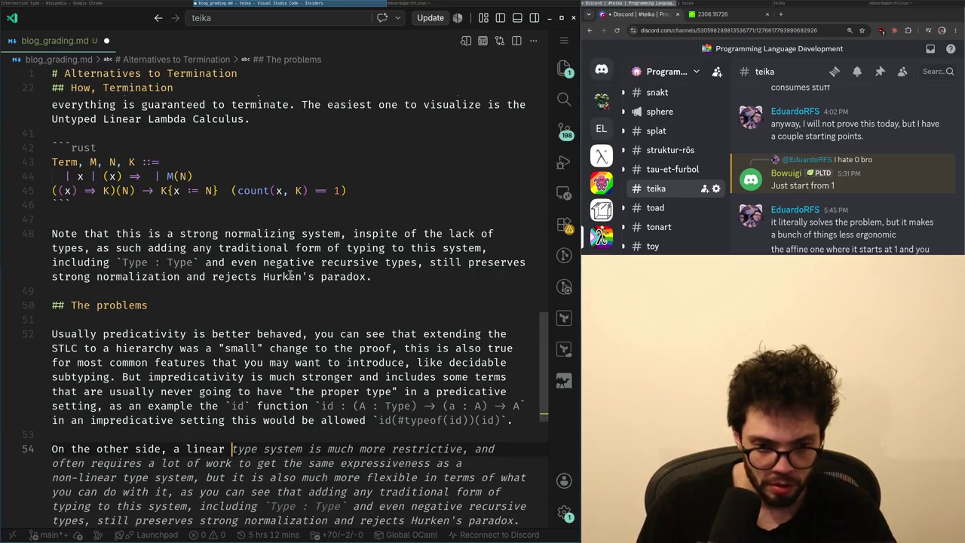
text(lambda cal)
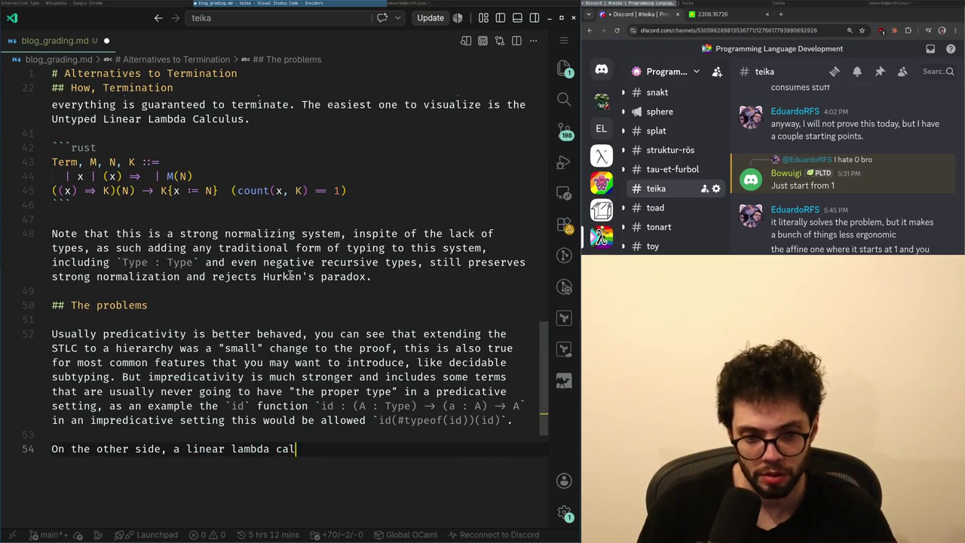
text(us)
- Capitalise the phrase as 'Linear Lambda Calculus'
key(ctrl+Left)
key(ctrl+Left)
key(ctrl+Left)
key(Delete)
text(L)
key(ctrl+Right)
key(Delete)
text(L)
key(ctrl+Right)
key(Right)
key(Delete)
text(C)
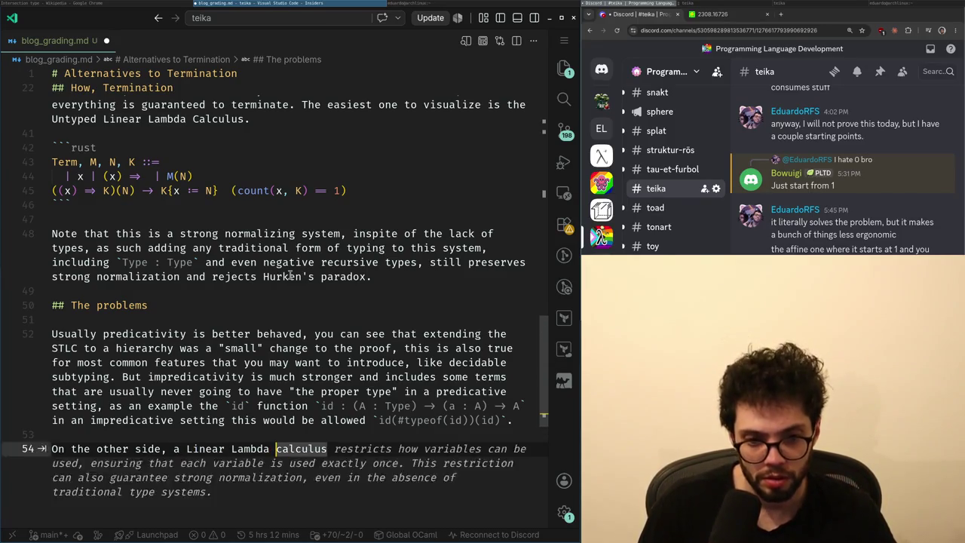
- Continue the sentence with ', is much weaker' and 'describe a lot of'
key(End)
text(, is much weaker)
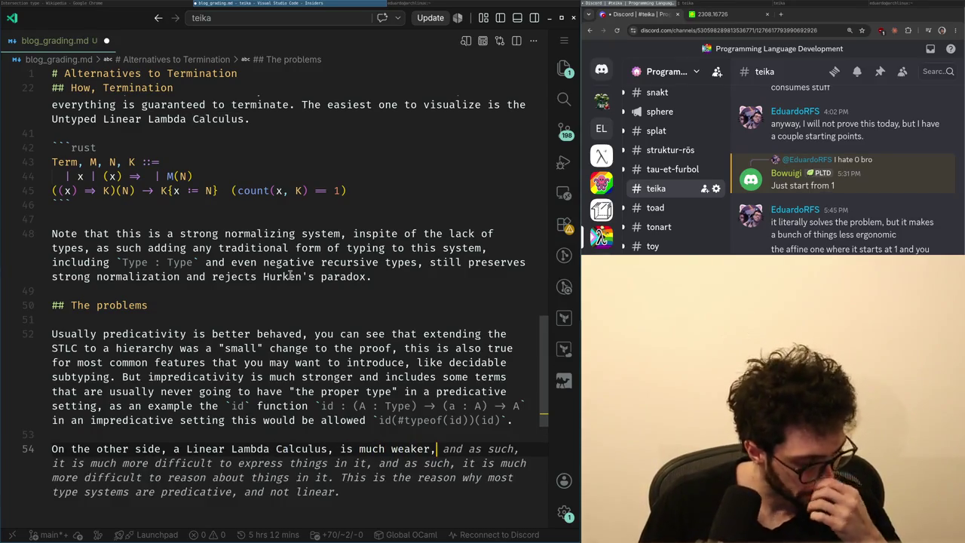
key(BackSpace)
text(desc)
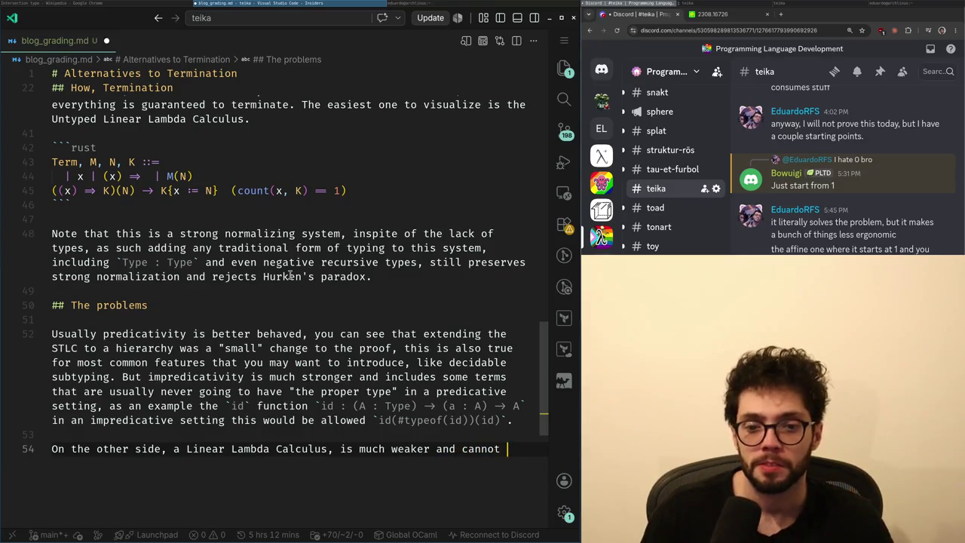
text(ribe a lot of common algorithms,)
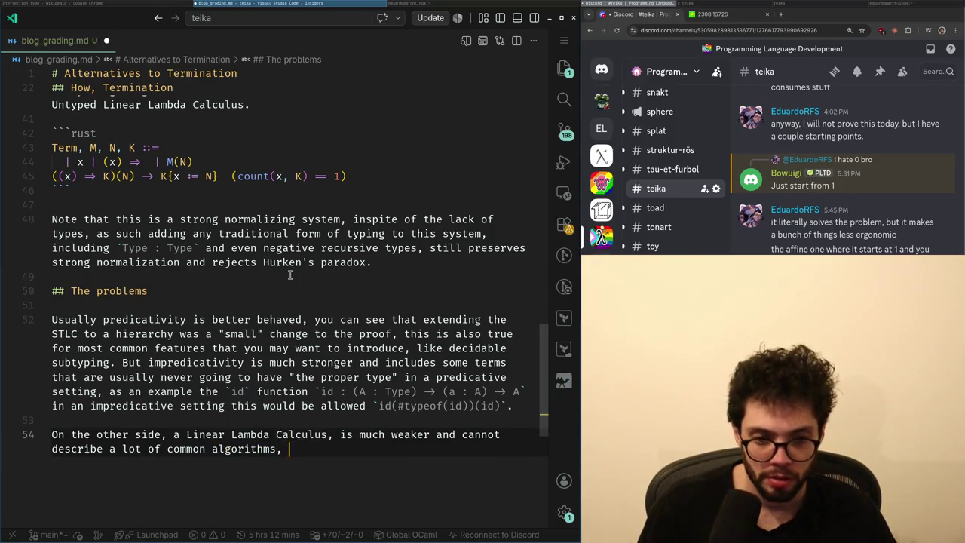
- Split the impredicativity sentence off the predicativity paragraph into its own paragraph
key(Escape)
key(Up)
key(Up)
key(Up)
key(Up)
key(Up)
key(Up)
key(ctrl+Left)
key(ctrl+Left)
key(ctrl+Left)
key(Left)
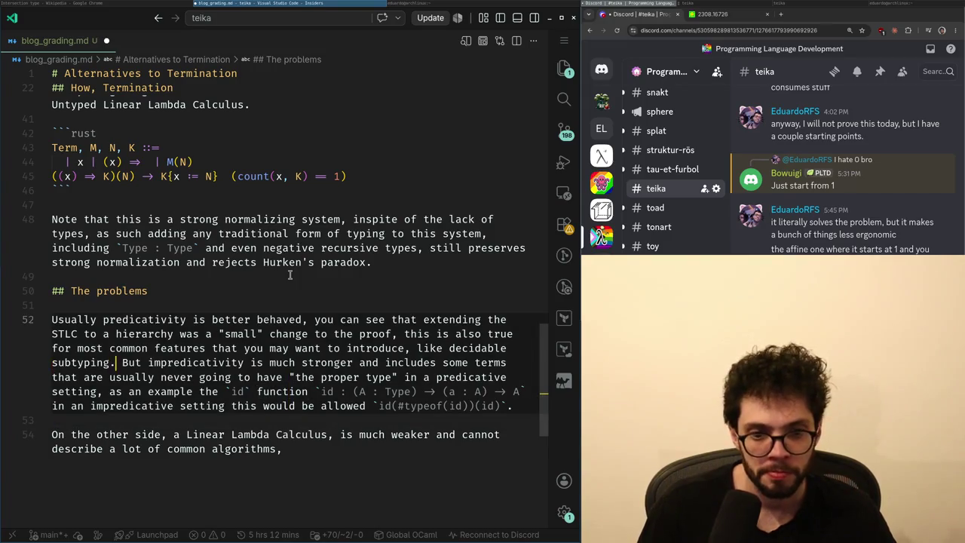
key(Return)
key(Return)
key(Up)
key(Up)
key(Down)
key(Up)
key(ctrl+Left)
key(ctrl+Right)
key(ctrl+Right)
key(End)
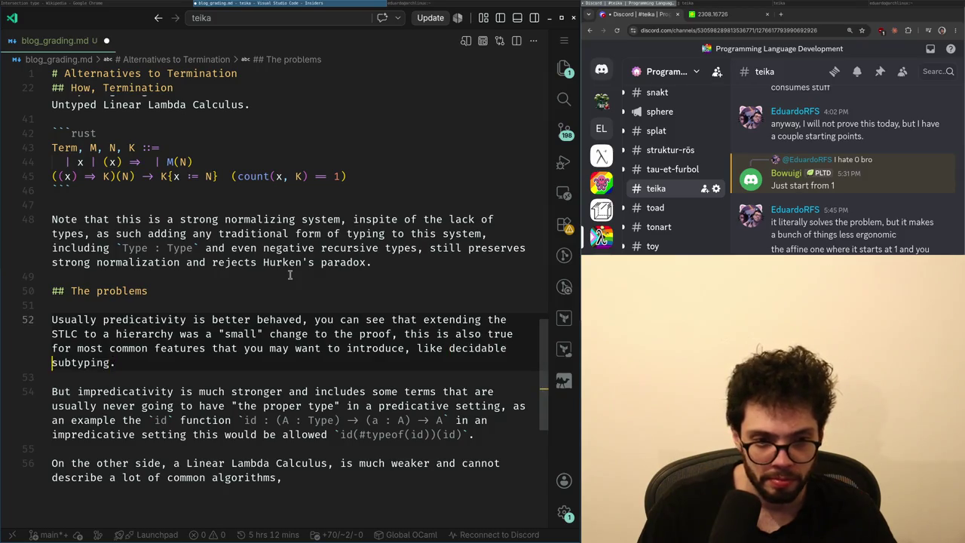
key(Home)
- Review the predicativity paragraph and undo the last two edits
key(Right)
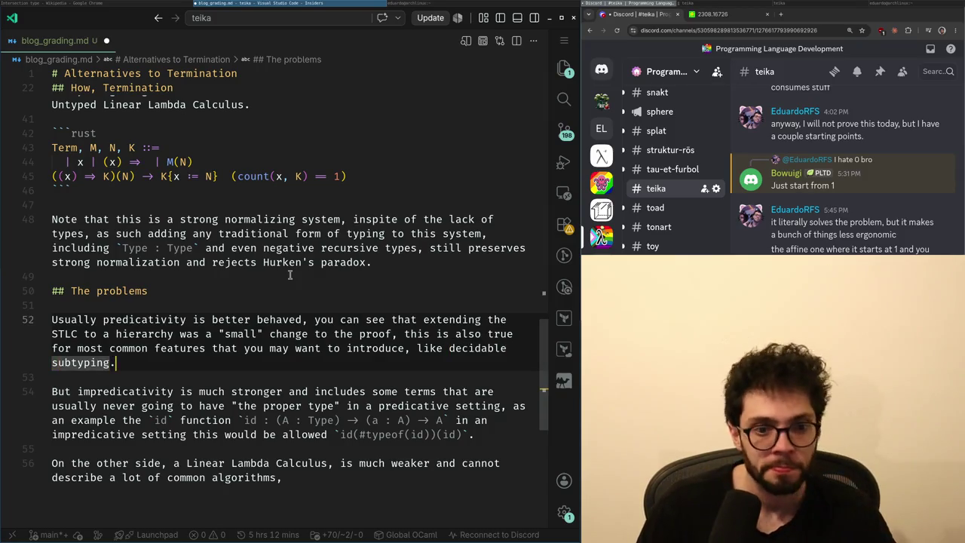
key(ctrl+shift+Left)
key(ctrl+shift+Left)
key(ctrl+shift+Left)
key(ctrl+shift+Left)
key(ctrl+shift+Left)
key(ctrl+shift+Left)
key(Left)
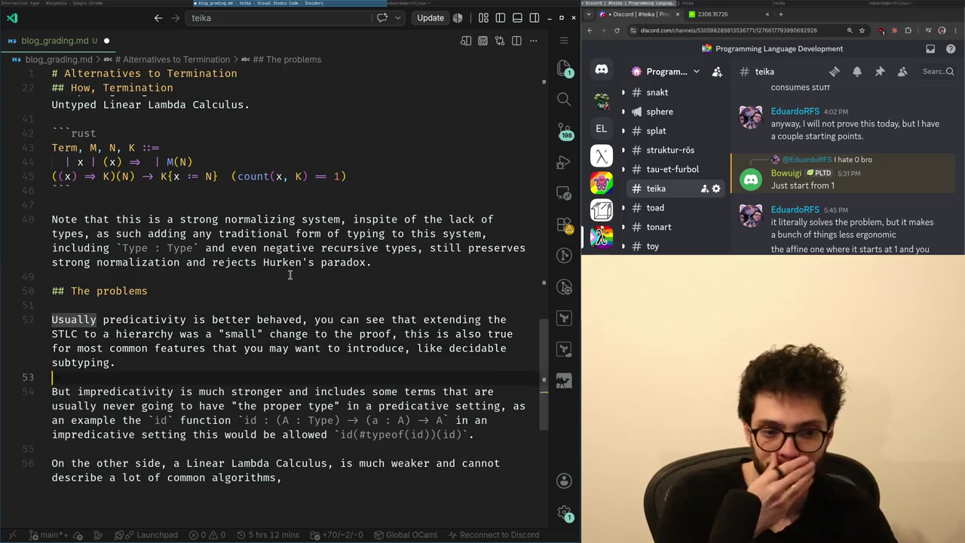
key(Down)
key(Down)
key(Down)
key(Up)
key(Up)
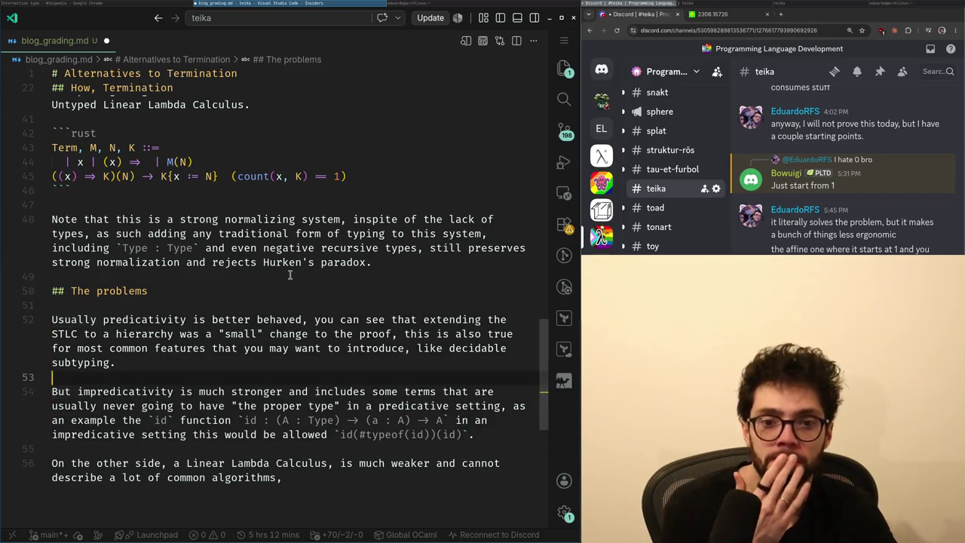
key(Up)
key(Up)
key(Up)
key(Up)
key(Down)
key(Down)
key(Down)
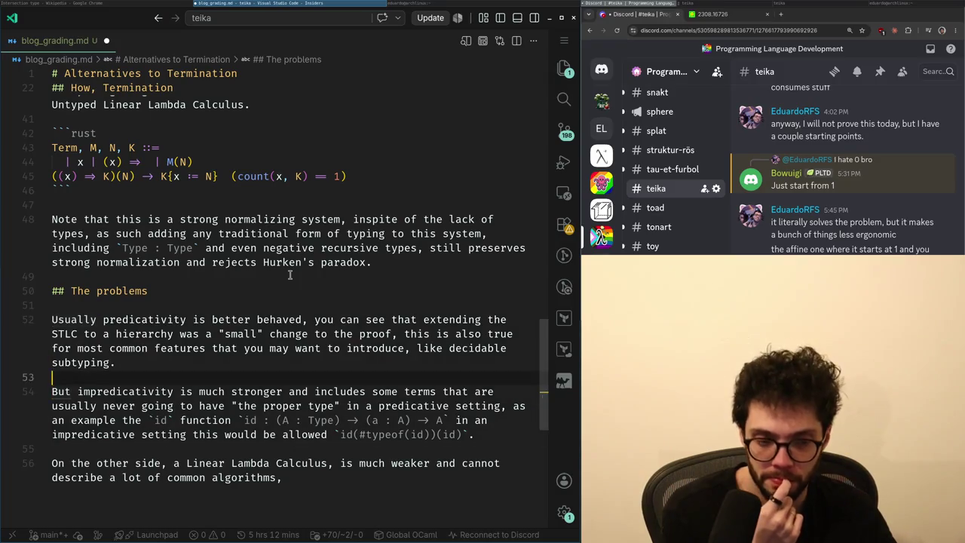
key(ctrl+z)
key(ctrl+z)
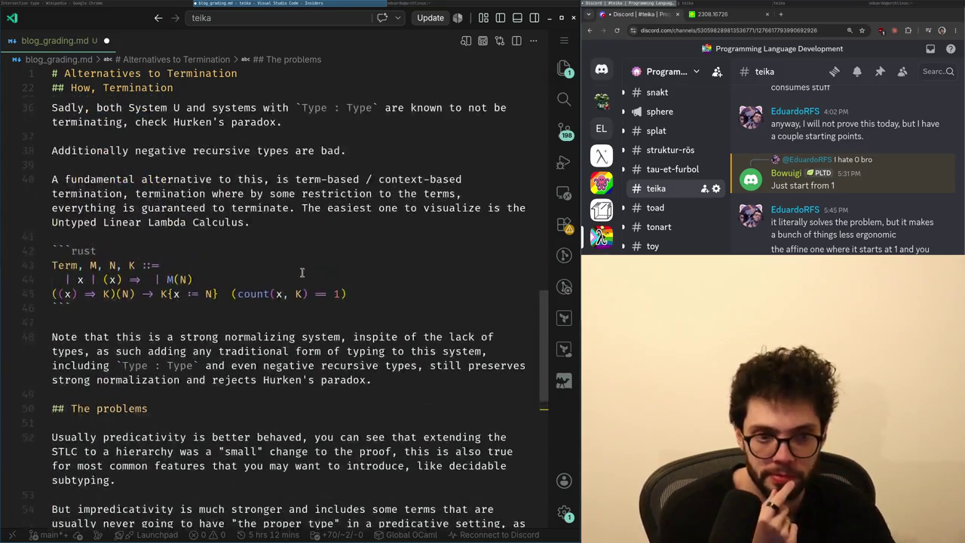
key(ctrl+z)
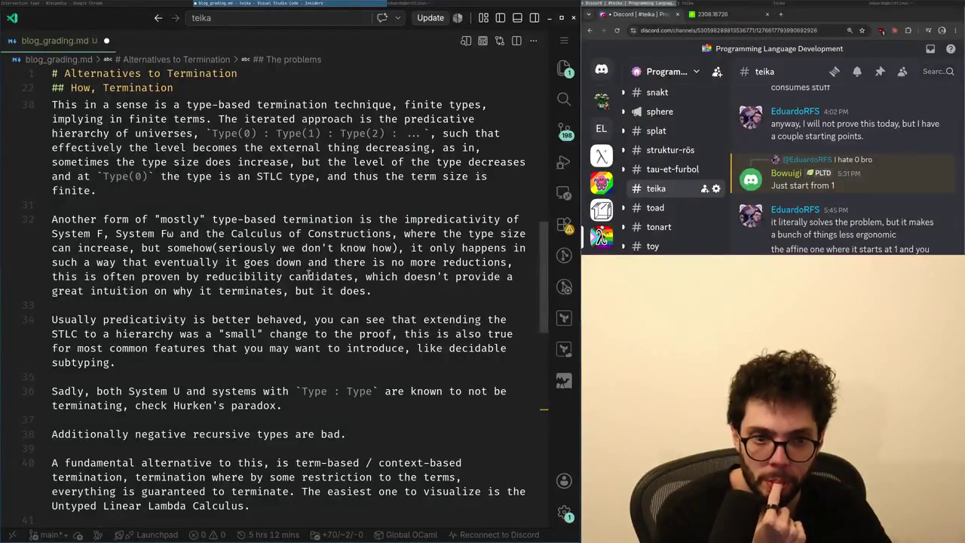
- Review the System F and predicative hierarchy paragraphs, returning to the Linear Lambda Calculus sentence
click(178, 219)
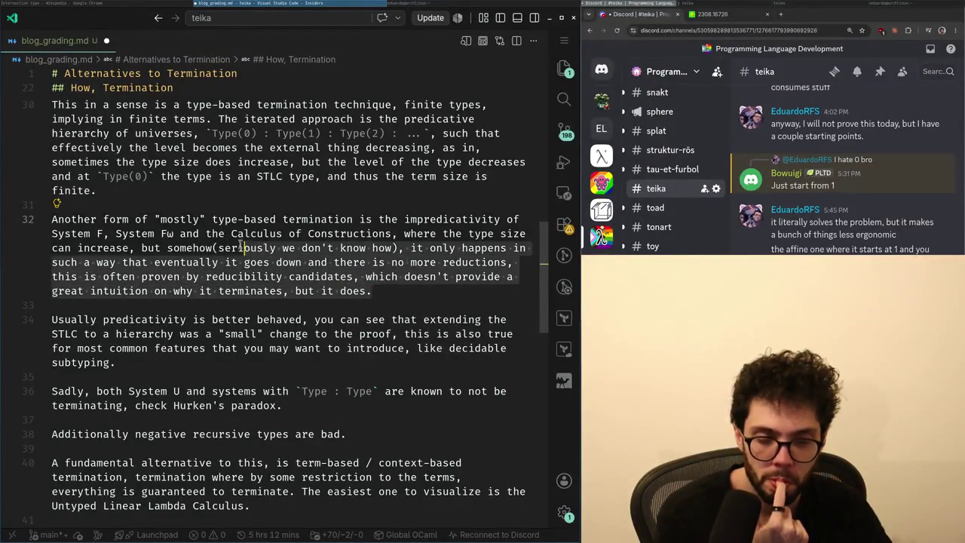
click(187, 247)
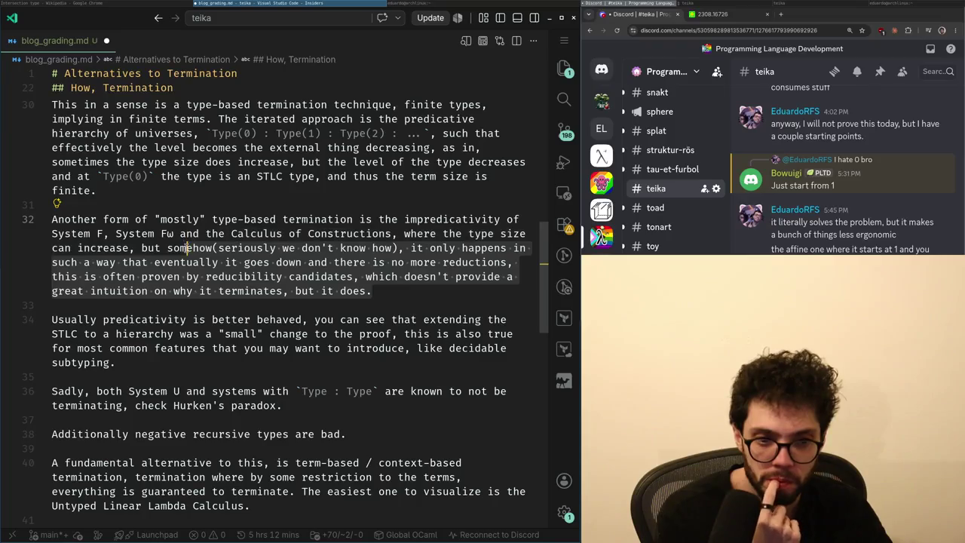
scroll(178, 257, up, 2)
scroll(177, 257, up, 1)
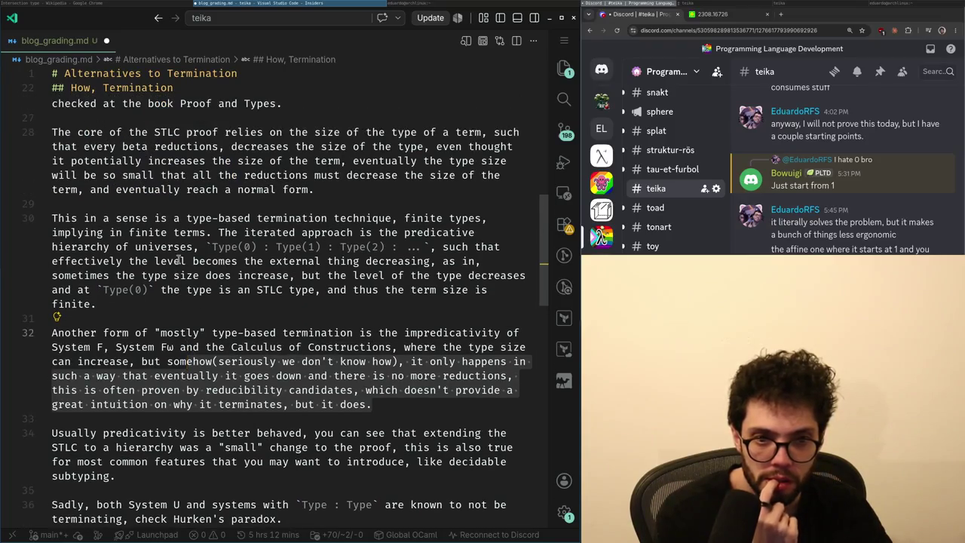
click(215, 304)
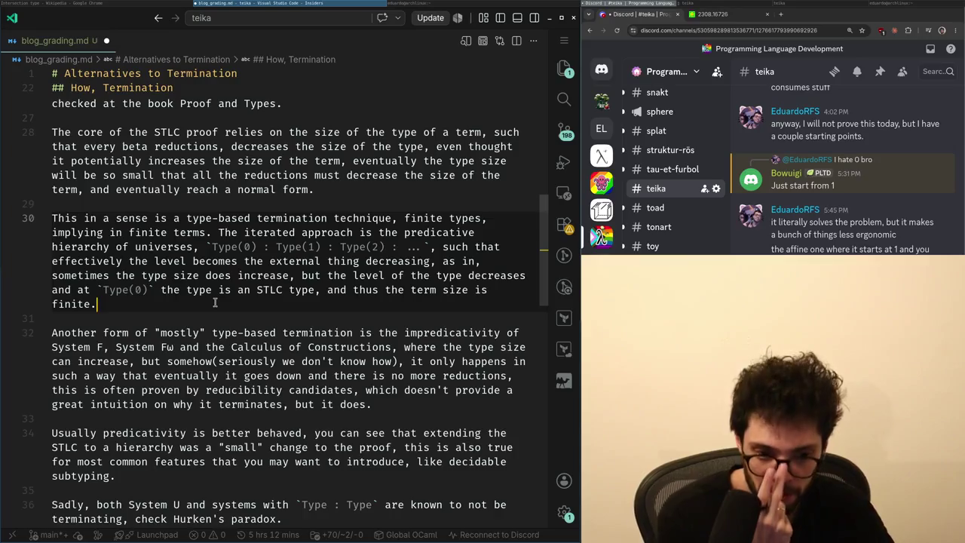
scroll(215, 302, down, 1)
scroll(214, 279, down, 7)
scroll(213, 249, down, 4)
scroll(211, 219, down, 2)
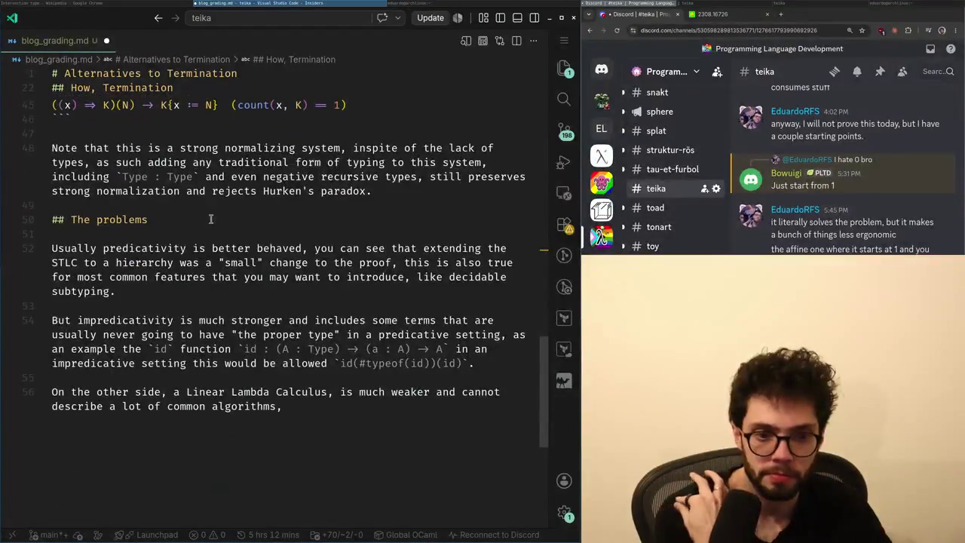
scroll(210, 219, down, 1)
click(247, 356)
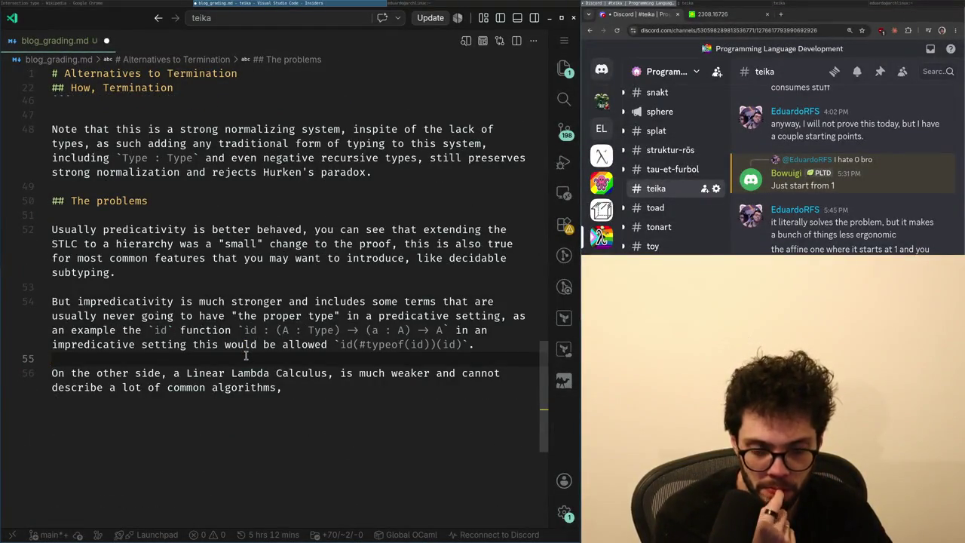
key(Down)
key(Down)
key(Up)
key(ctrl+Right)
key(ctrl+Right)
key(ctrl+Right)
key(ctrl+Right)
key(ctrl+Right)
key(ctrl+Right)
key(ctrl+Right)
key(ctrl+Right)
key(Down)
- Rewrite the sentence ending to mention being capable of doing `id` and real programs
key(ctrl+Left)
key(ctrl+Left)
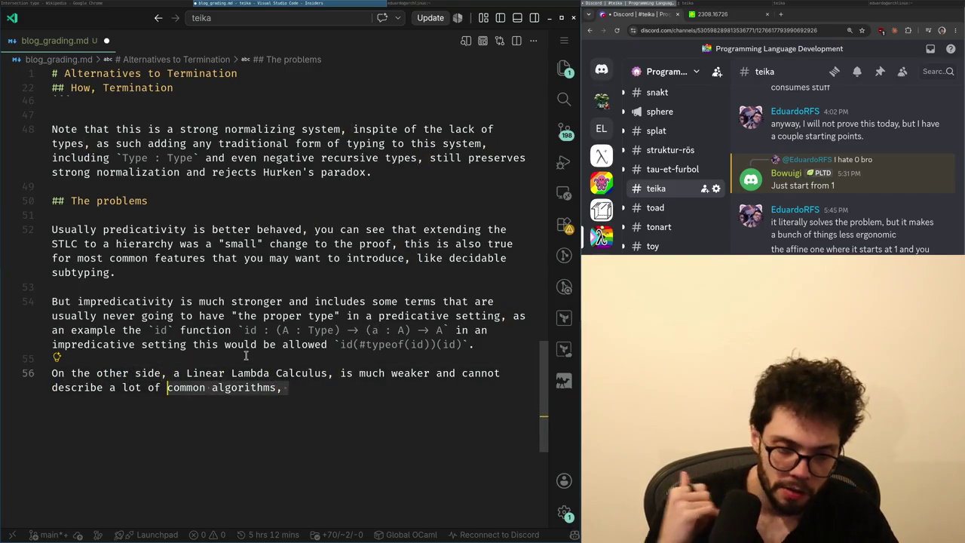
text(common prog)
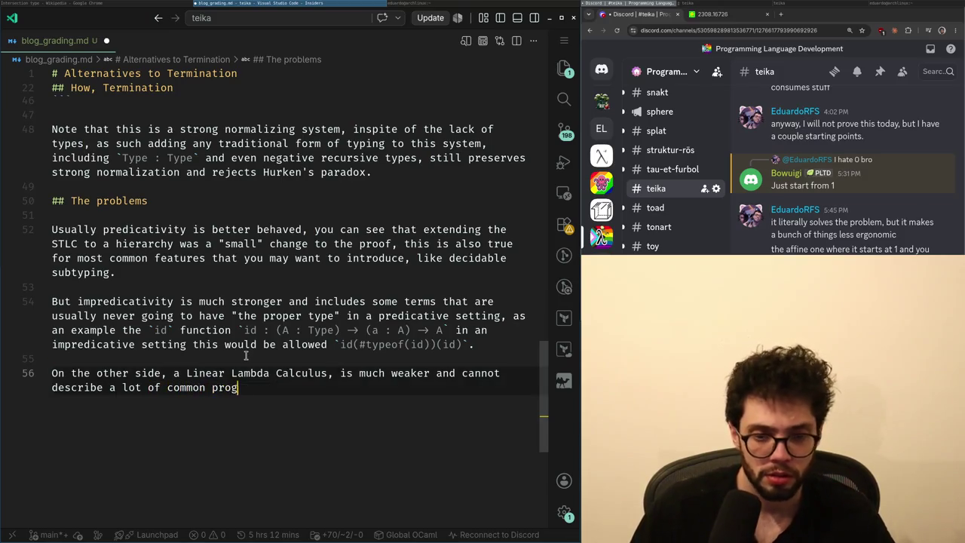
text(able to do the `id)
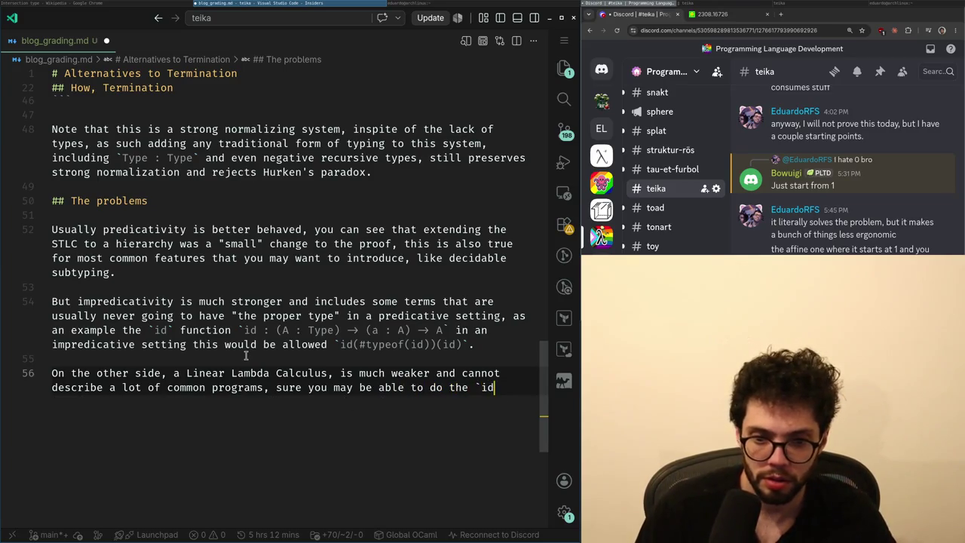
text((_)(id)
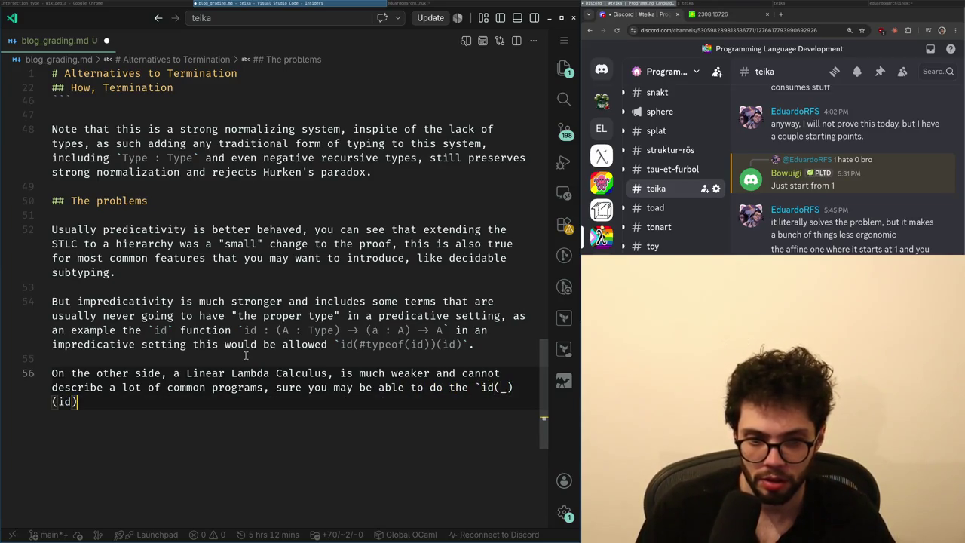
key(Left)
key(Left)
key(Left)
text(d)
key(End)
text(` a)
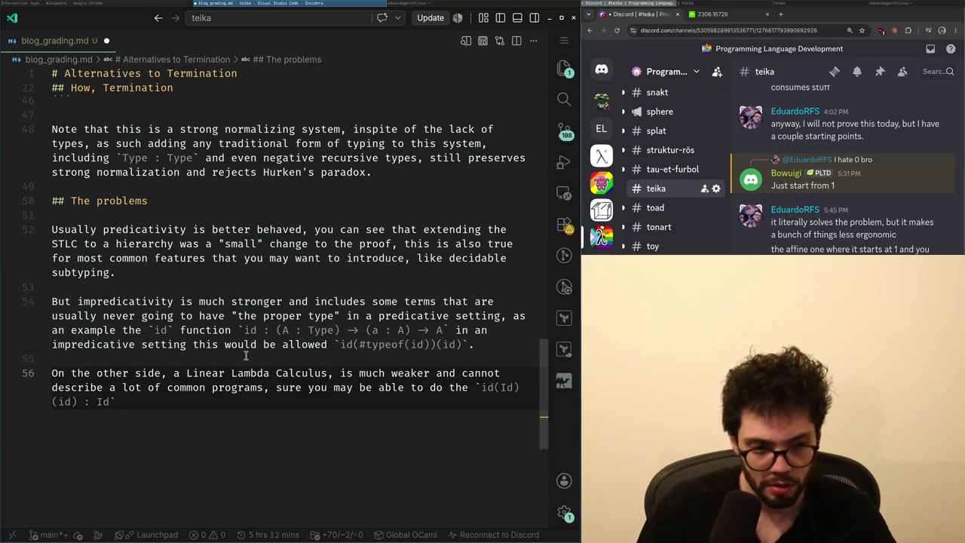
key(BackSpace)
key(BackSpace)
key(BackSpace)
text(issue a)
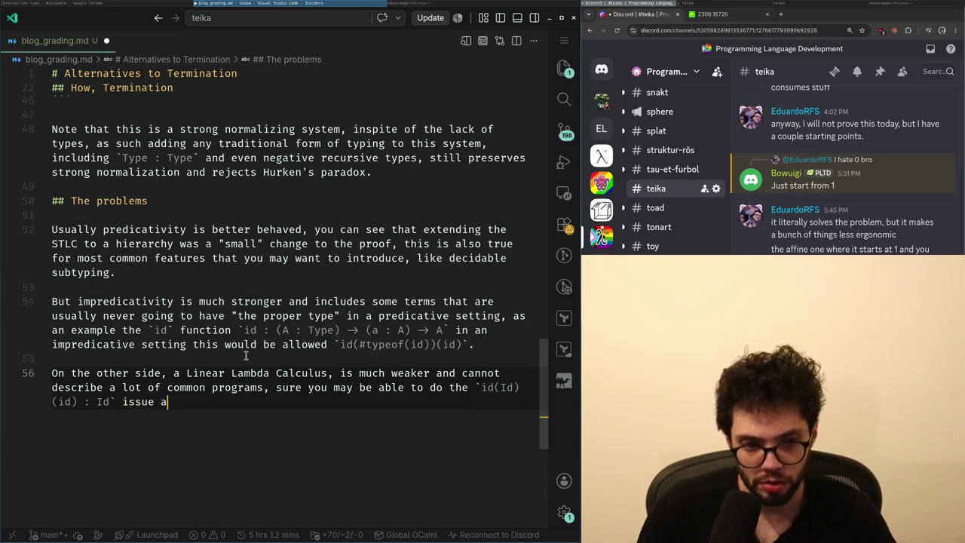
text(eally not a feasible way)
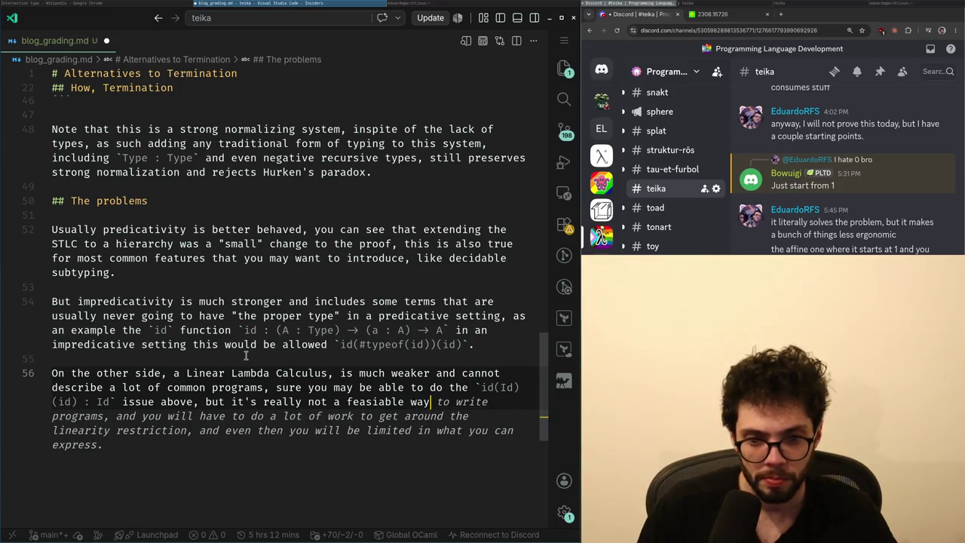
text( prog)
text(.)
- Change the closing phrase to 'not an ergonomic way of writing programs.' ending with a period
key(ctrl+shift+Left)
key(ctrl+shift+Left)
key(ctrl+shift+Left)
key(ctrl+shift+Left)
key(ctrl+shift+Left)
key(ctrl+shift+Left)
text(not an ergonomic)
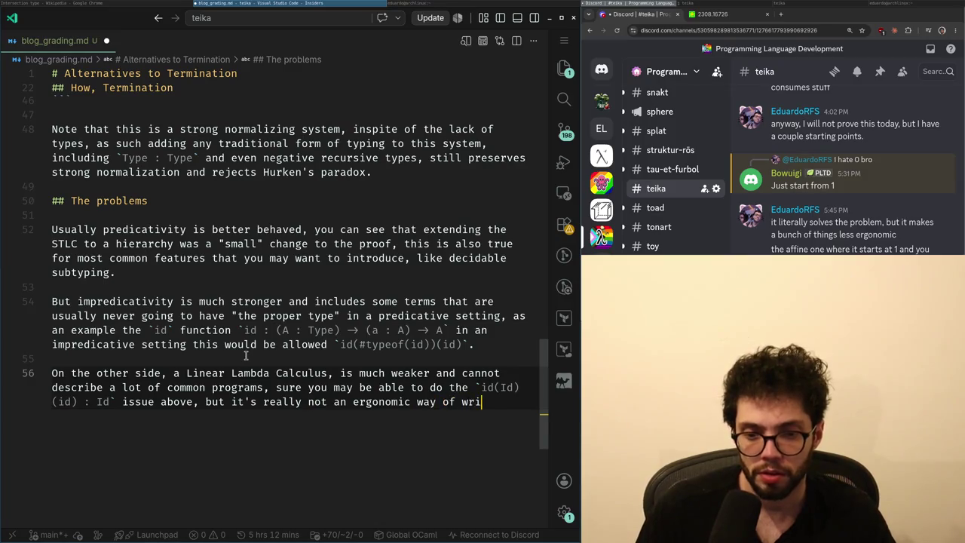
text(rograms)
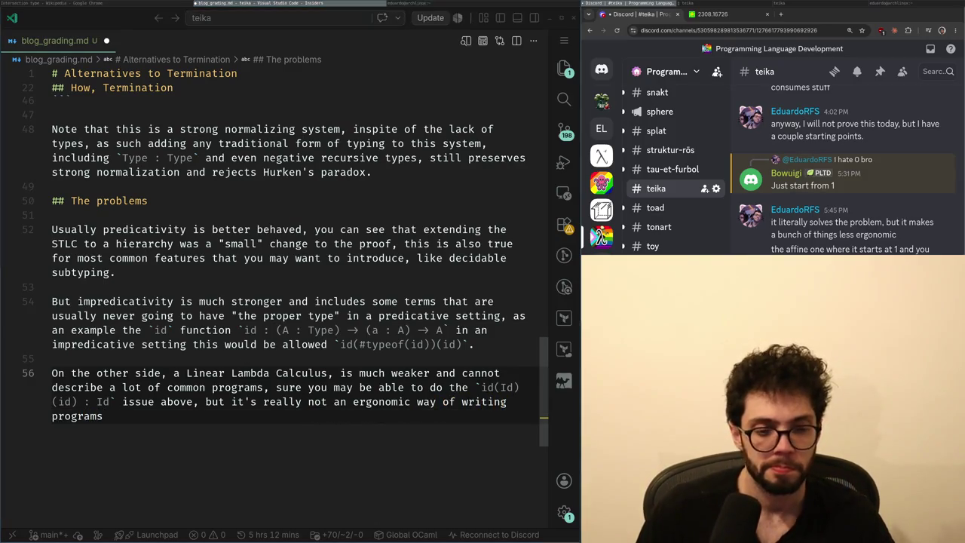
text(,)
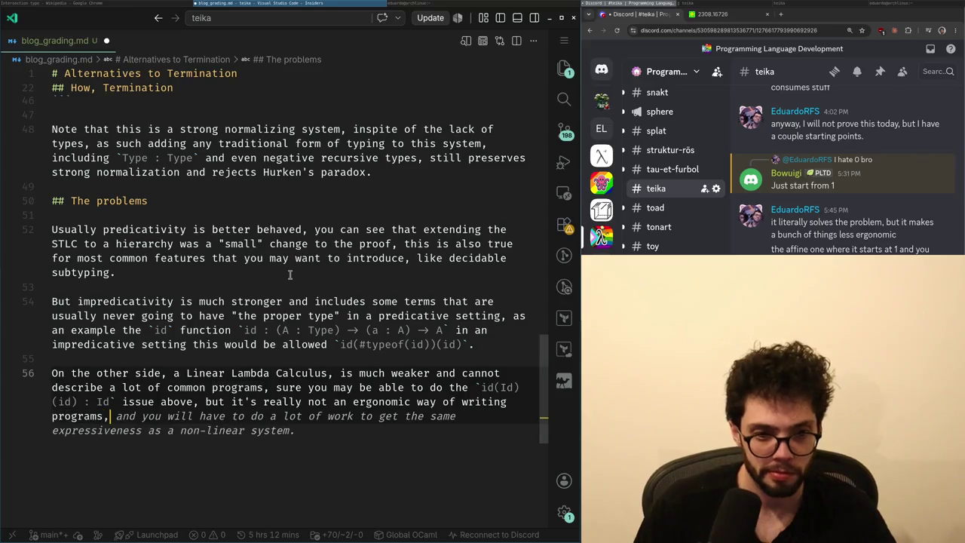
key(BackSpace)
text(.)
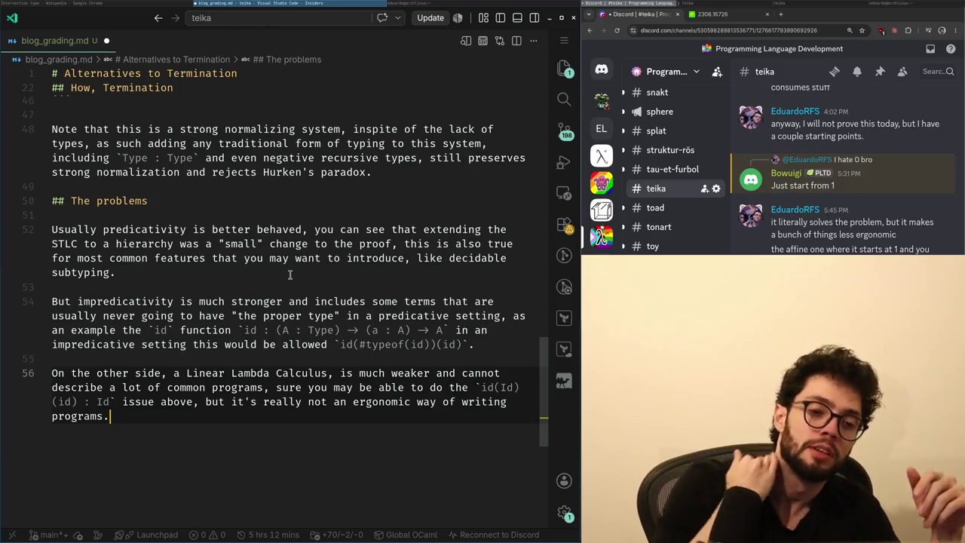
key(Escape)
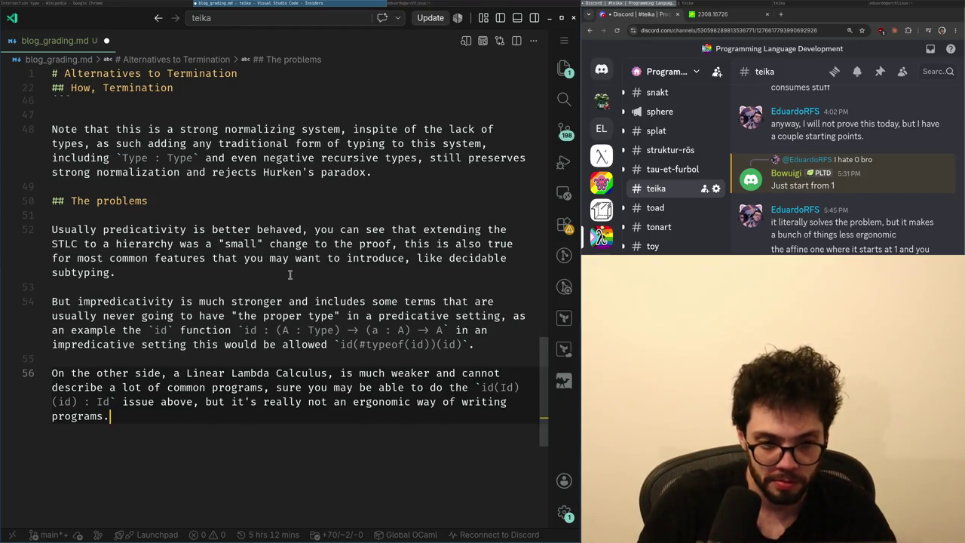
- Remove the abandoned 'Some naive extensions like' sentence
key(ctrl+BackSpace)
key(ctrl+BackSpace)
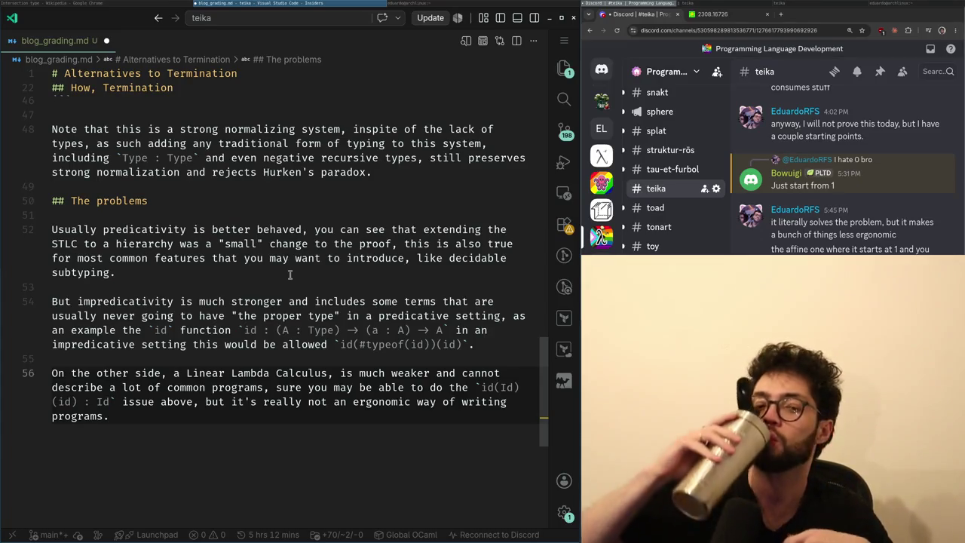
text( Some naive extensi)
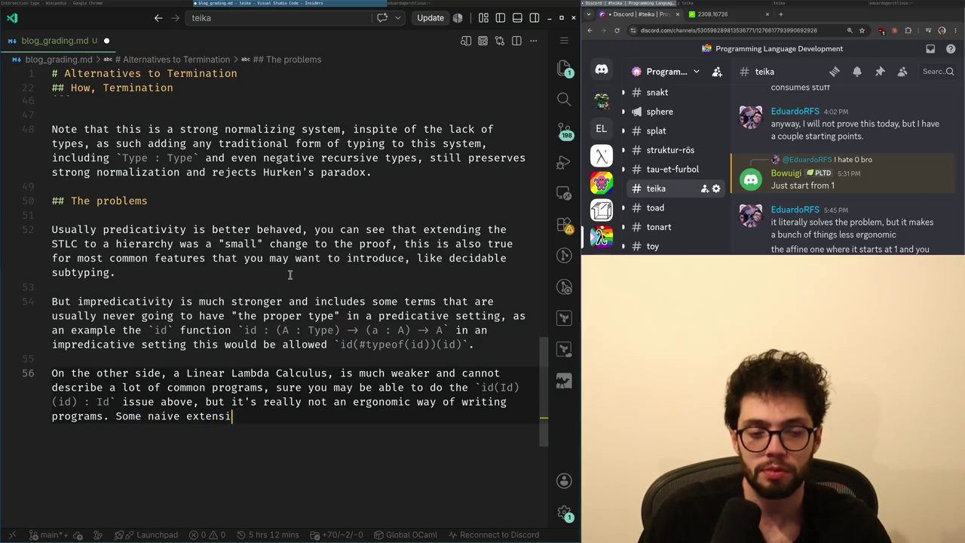
text(ke)
key(ctrl+Left)
key(ctrl+Left)
key(ctrl+Left)
key(Return)
key(Return)
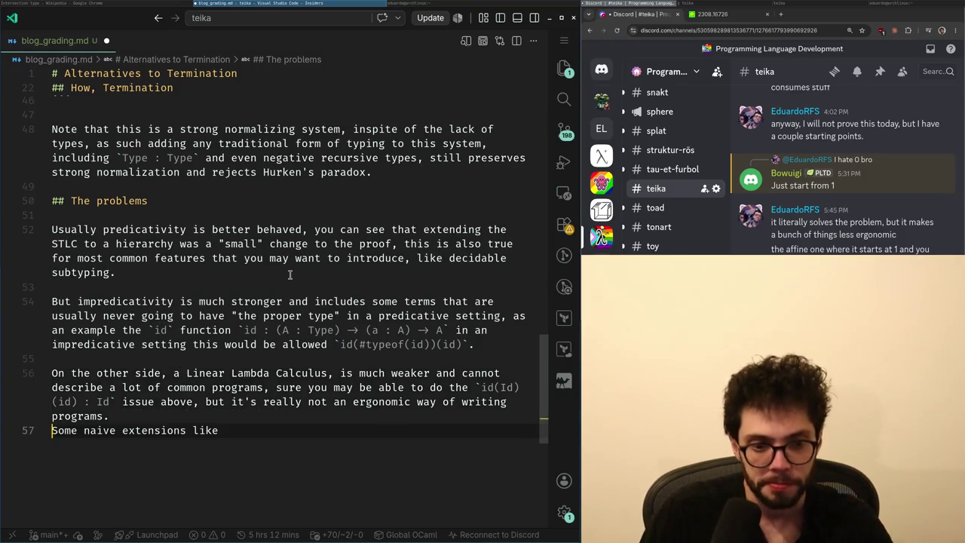
key(BackSpace)
key(BackSpace)
key(shift+End)
key(BackSpace)
key(BackSpace)
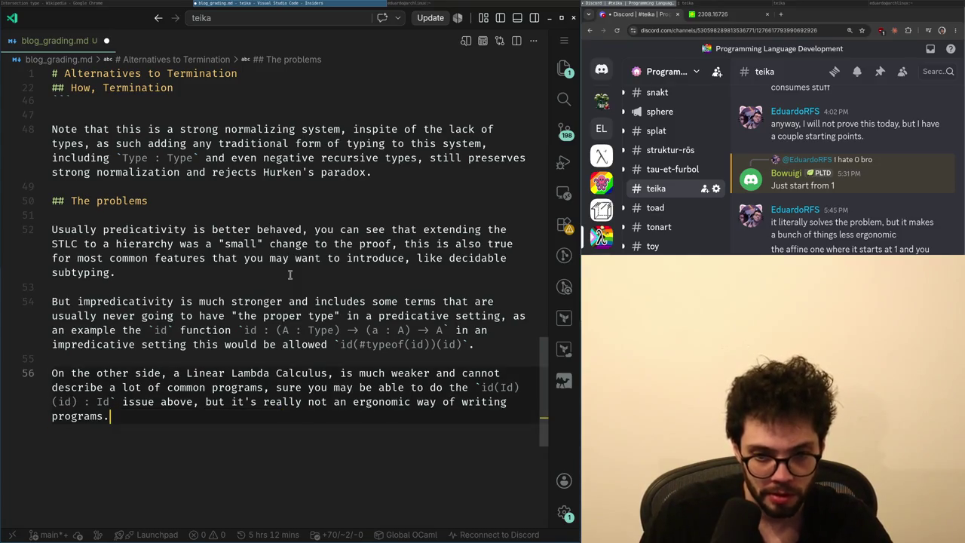
key(Up)
key(Up)
key(Up)
key(Up)
key(Up)
key(Up)
key(Up)
key(Up)
key(Up)
key(Up)
key(Up)
key(Up)
key(Up)
key(Up)
- Add a line under The problems saying STLC lacks polymorphism, a huge restriction
key(Return)
key(Return)
key(Up)
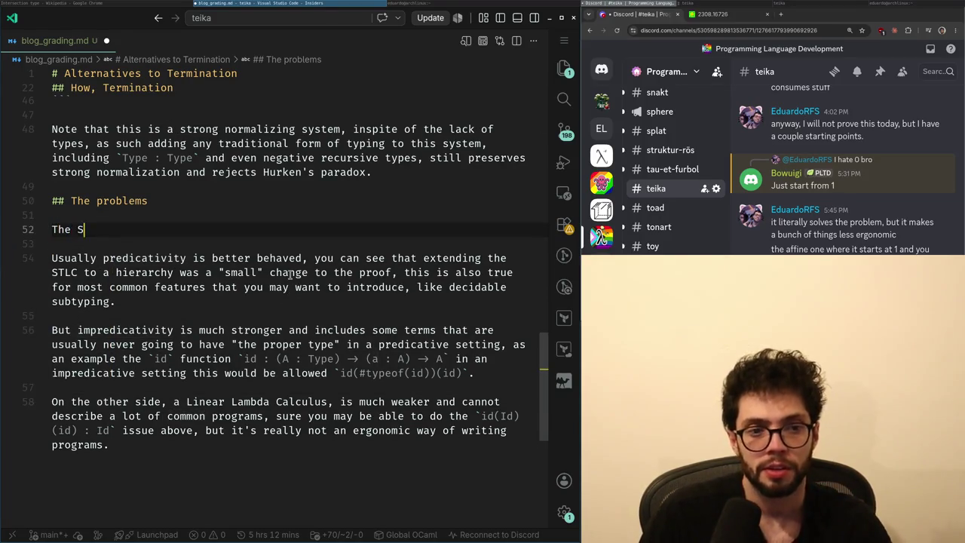
text(ve pol)
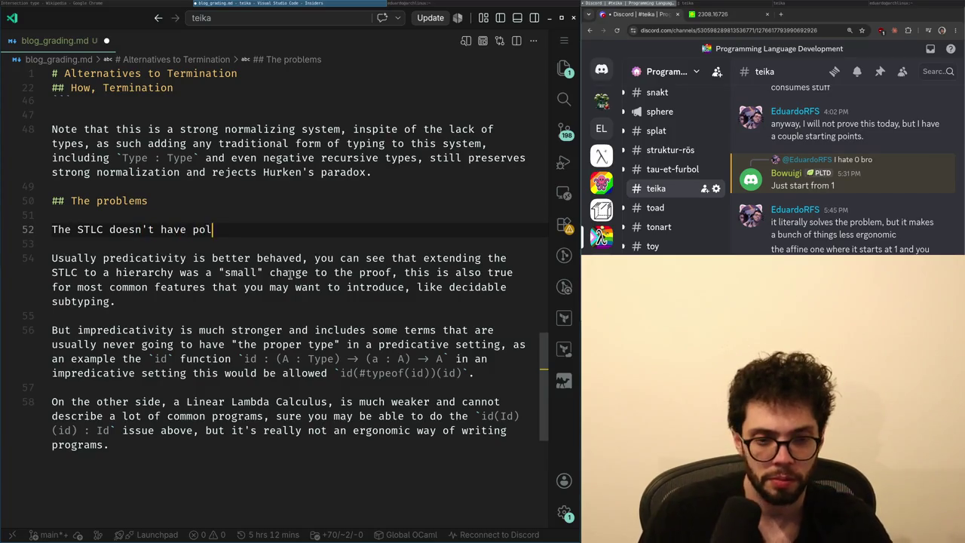
text(ymorphism, that is a huge restriction)
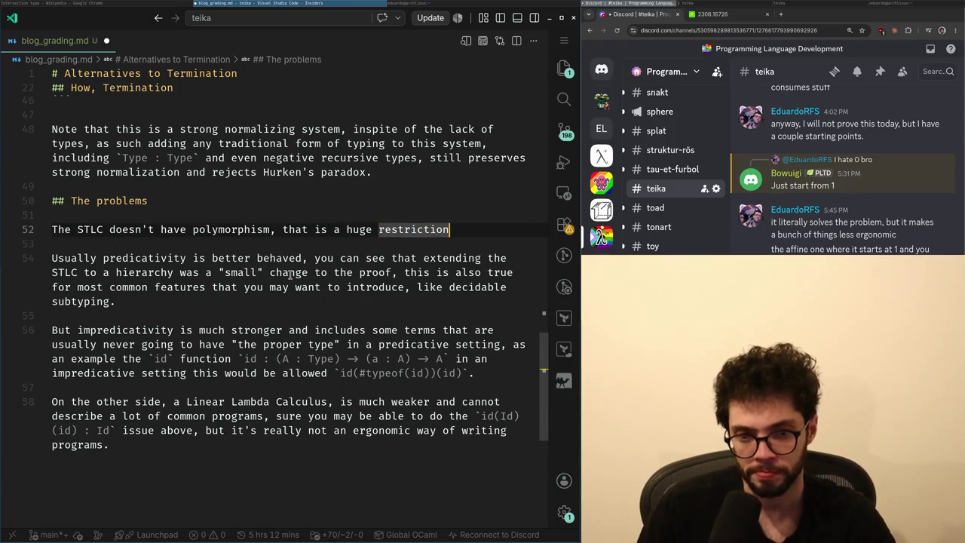
text(.)
key(Down)
key(Down)
key(Down)
key(Down)
key(Down)
key(Down)
key(Down)
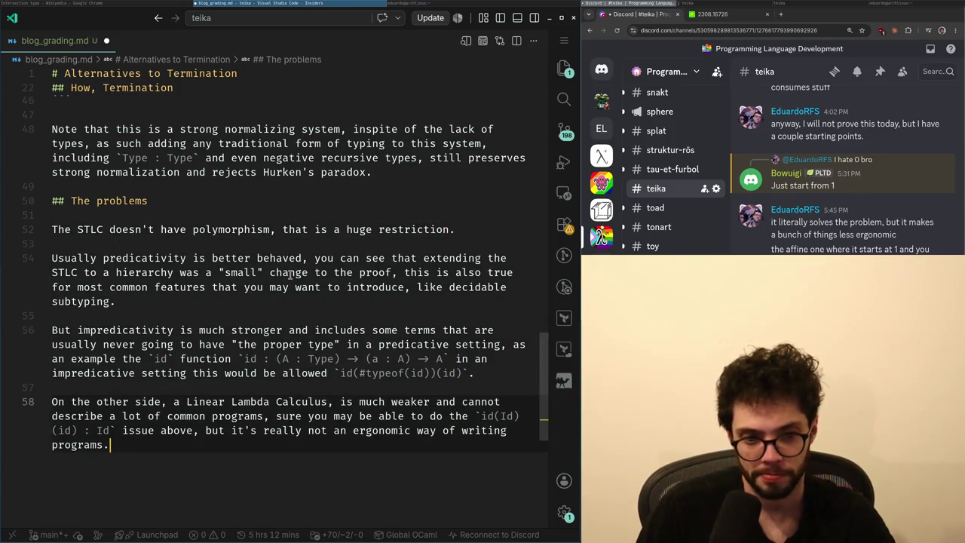
- Reword the paragraph opening to 'On the term-based side, like the Linear Lambda Calculus'
key(Up)
key(Up)
key(Up)
key(ctrl+Right)
key(ctrl+Delete)
key(ctrl+BackSpace)
key(ctrl+BackSpace)
text(the ter)
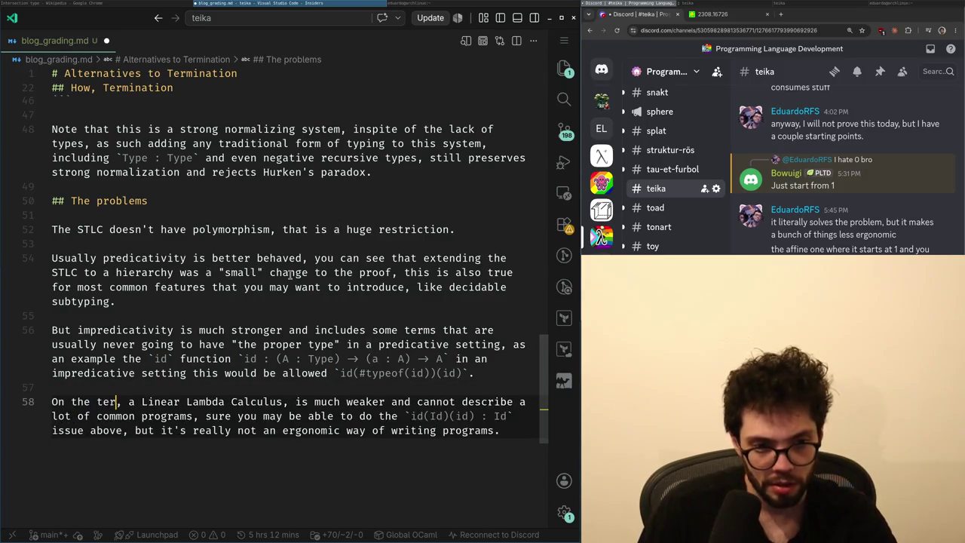
text(m-based side)
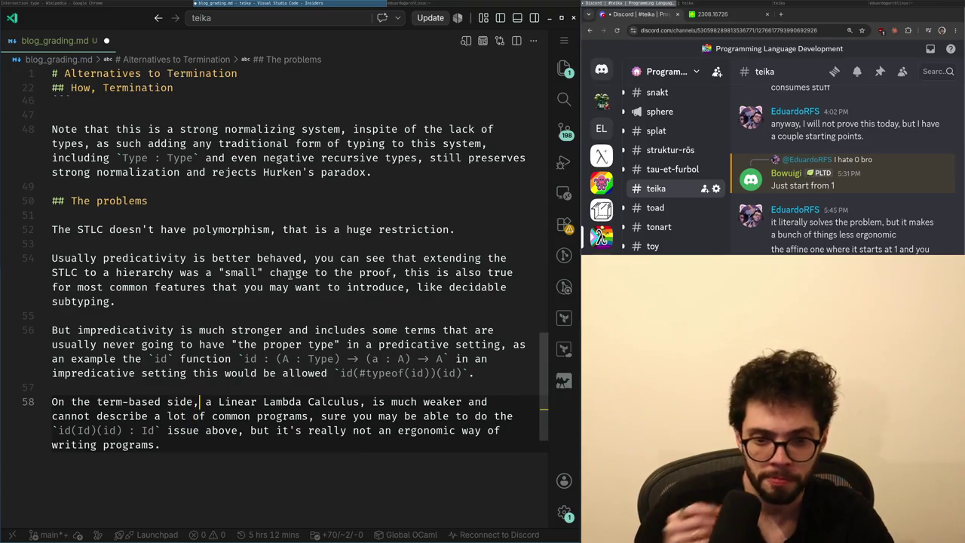
key(Right)
key(Delete)
key(Delete)
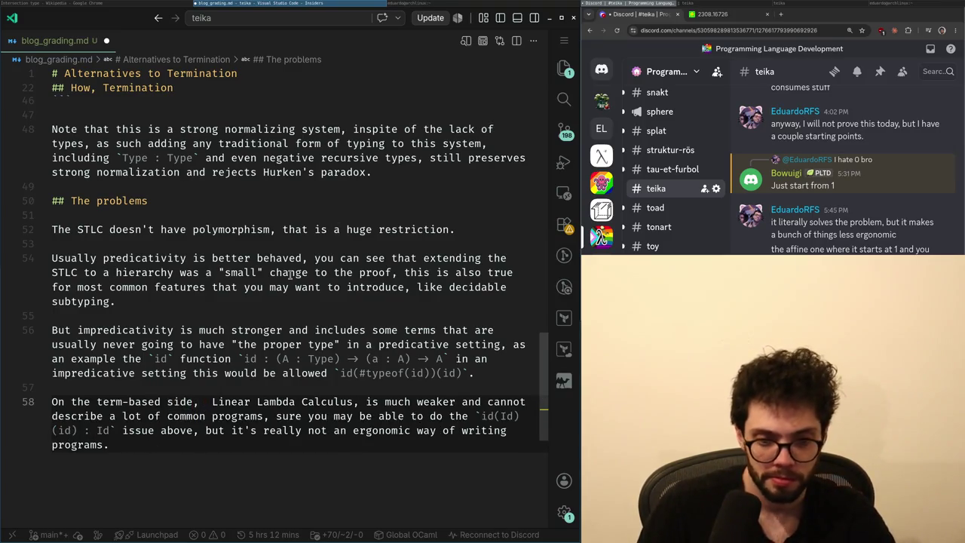
text(like the)
- Insert 'it' after 'Calculus,' and start a new paragraph below
key(ctrl+Right)
key(ctrl+Right)
key(ctrl+Right)
key(ctrl+Right)
key(ctrl+z)
key(ctrl+shift+z)
key(ctrl+Right)
key(ctrl+Right)
key(ctrl+Right)
text(it)
key(ctrl+Right)
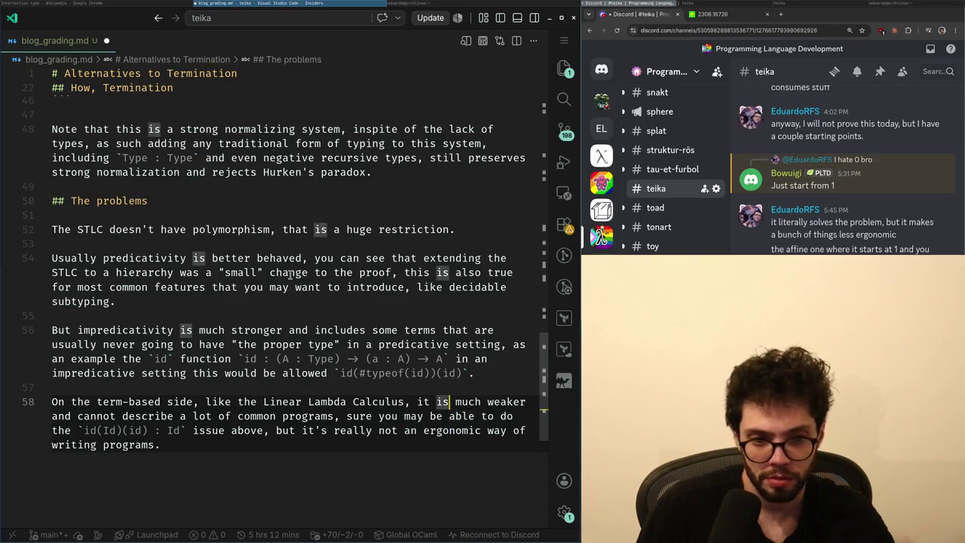
key(ctrl+Right)
key(ctrl+Right)
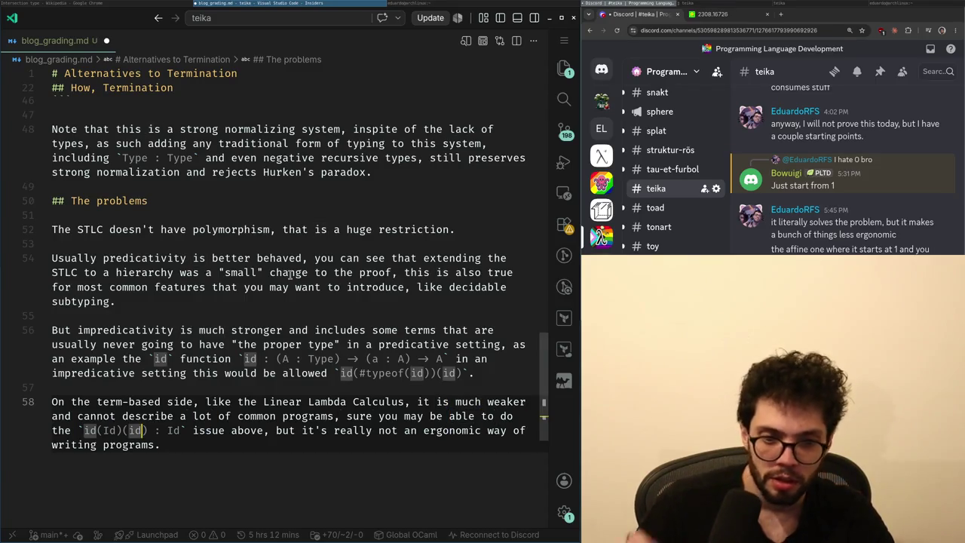
key(ctrl+Right)
key(ctrl+Right)
key(ctrl+Right)
key(ctrl+Right)
key(ctrl+Right)
key(ctrl+Right)
key(ctrl+Right)
key(ctrl+Right)
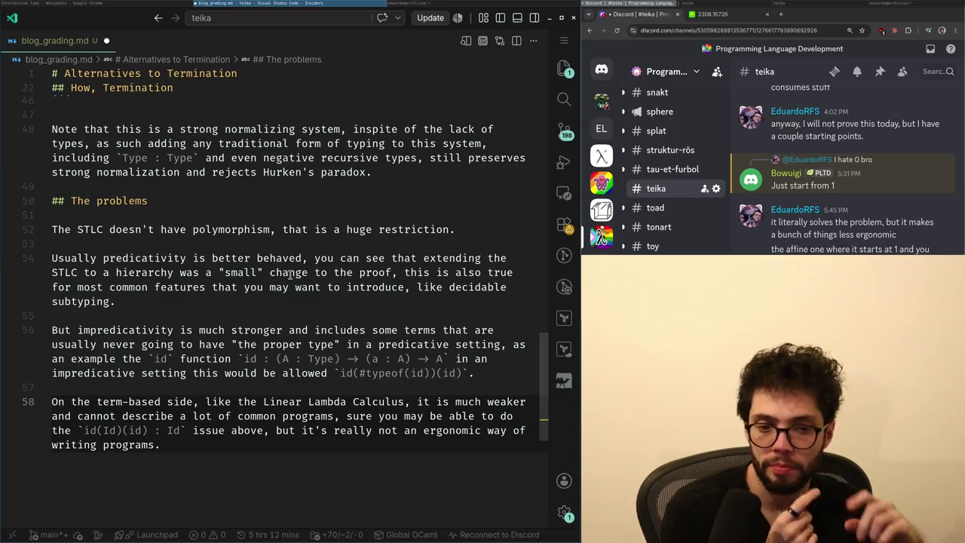
key(Return)
key(Return)
- Type the sentence about mitigating the issues, rewording it to 'some of the issues of each'
text(A)
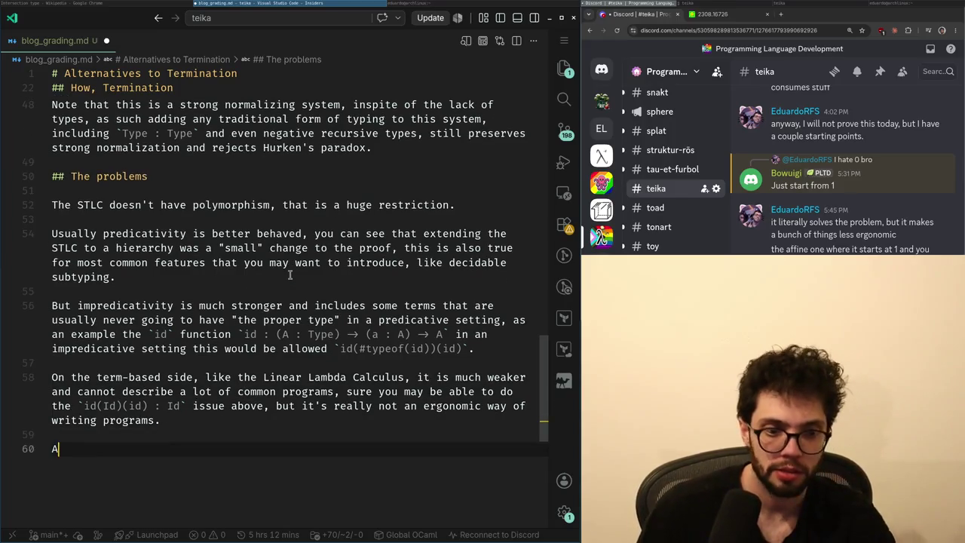
text(u )
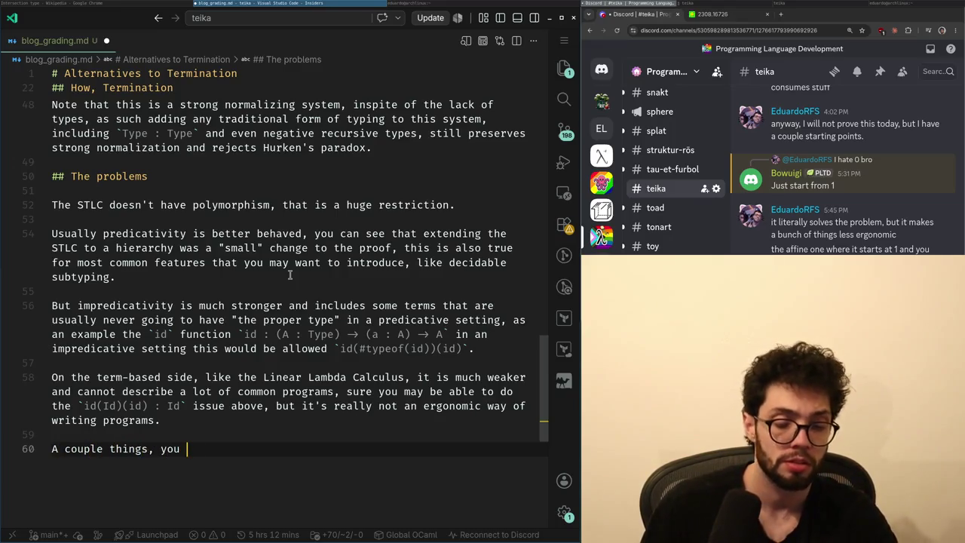
text(h)
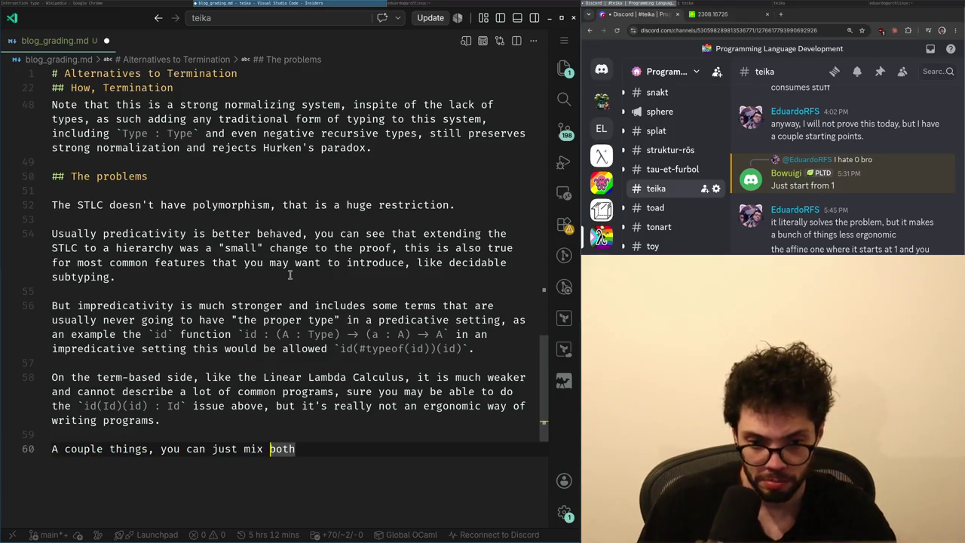
text(, in some ways to miti)
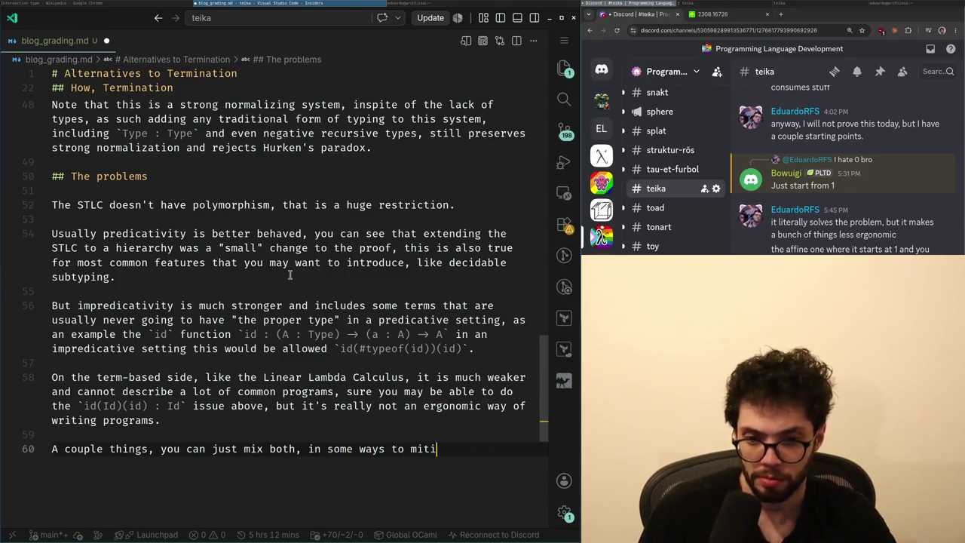
text(gate the issues of ea)
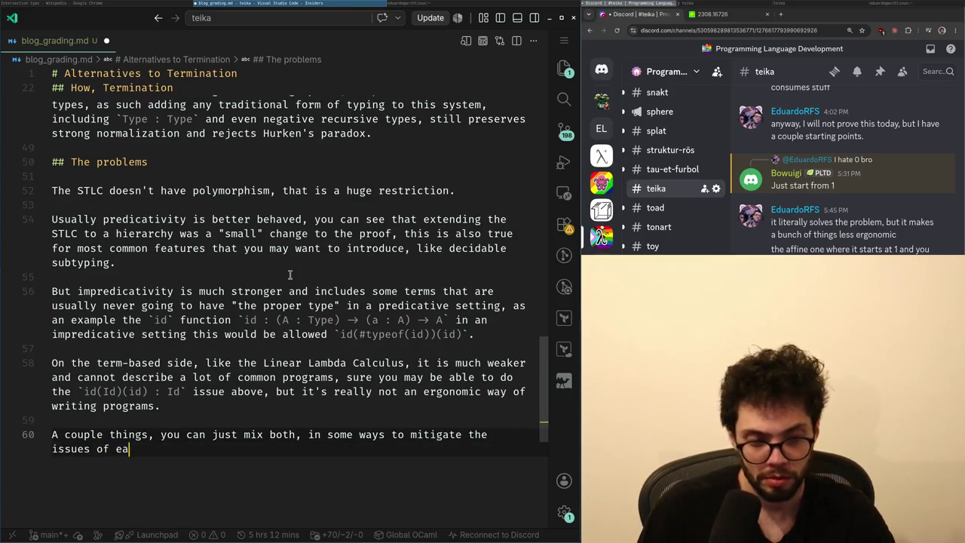
text(h.)
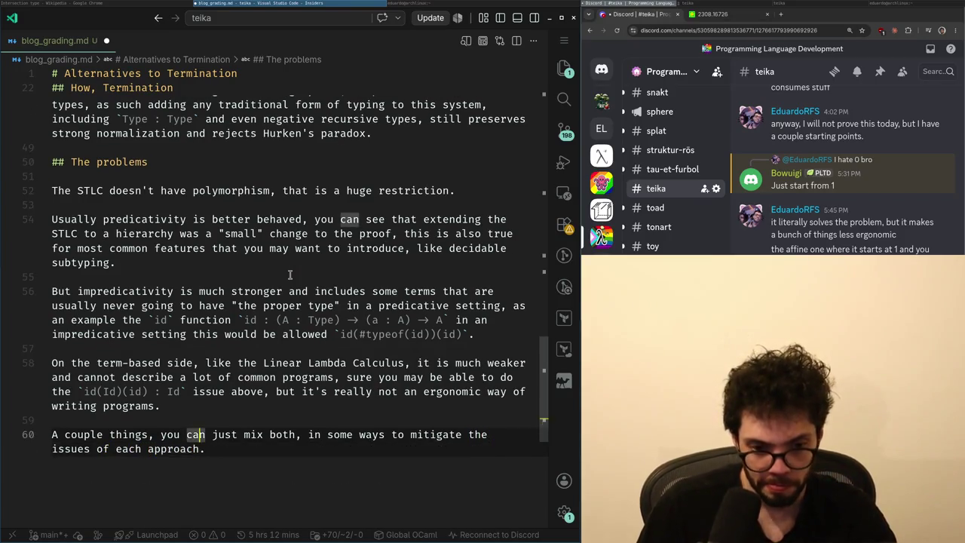
key(Home)
text(specific)
key(BackSpace)
key(BackSpace)
key(BackSpace)
text(some)
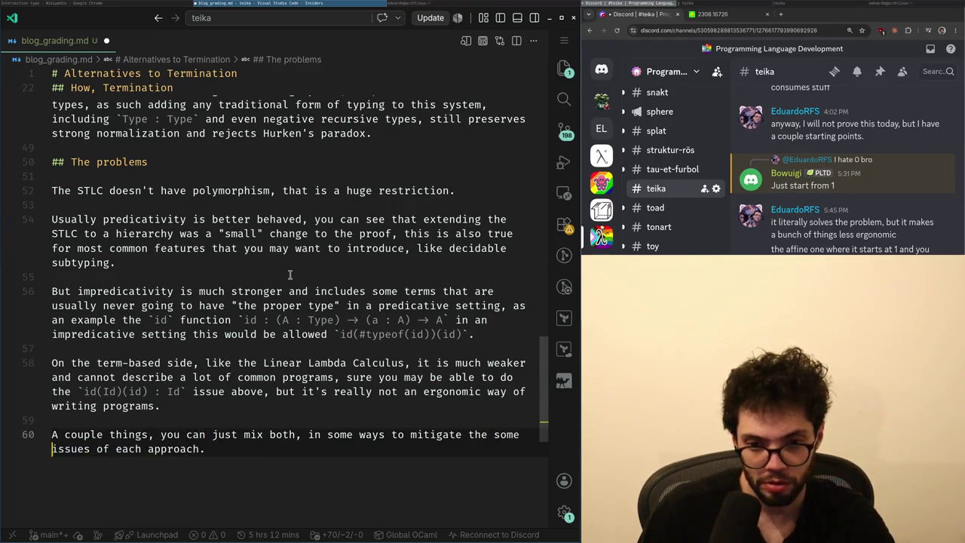
key(BackSpace)
key(BackSpace)
key(BackSpace)
text(some of the)
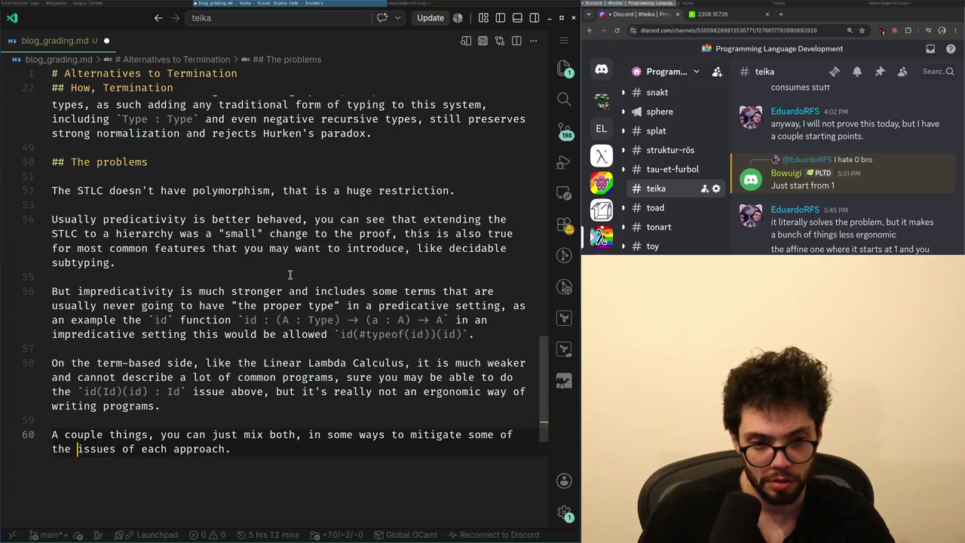
- Replace the sentence's opening words with 'First', so it reads 'First, you can just mix both'
key(ctrl+Right)
key(ctrl+Right)
key(ctrl+Right)
key(Right)
key(Up)
key(Home)
key(ctrl+Right)
key(ctrl+Right)
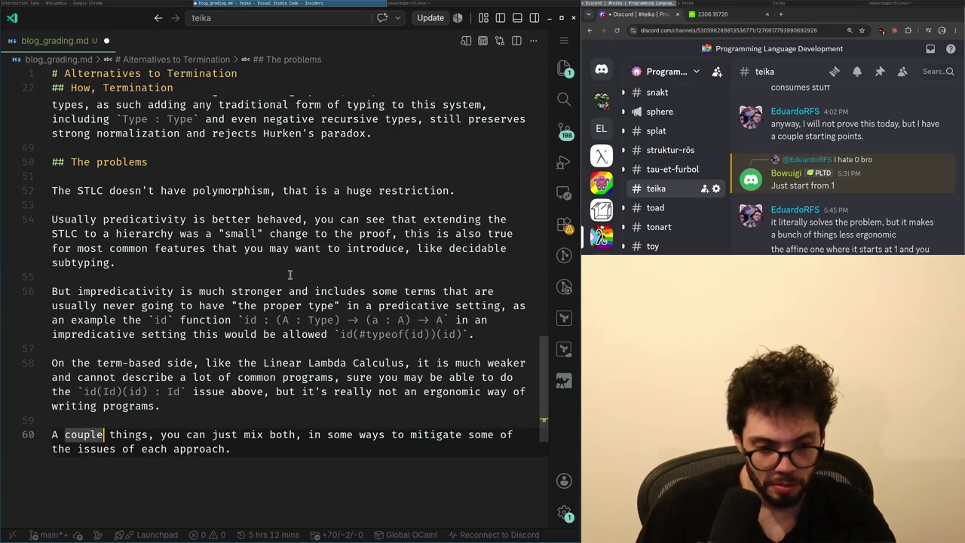
key(ctrl+Right)
key(shift+Home)
text(Fir)
key(BackSpace)
key(BackSpace)
key(BackSpace)
text(First)
- Insert two blank lines above the 'First' paragraph
key(Home)
key(Return)
key(Up)
key(Return)
key(Up)
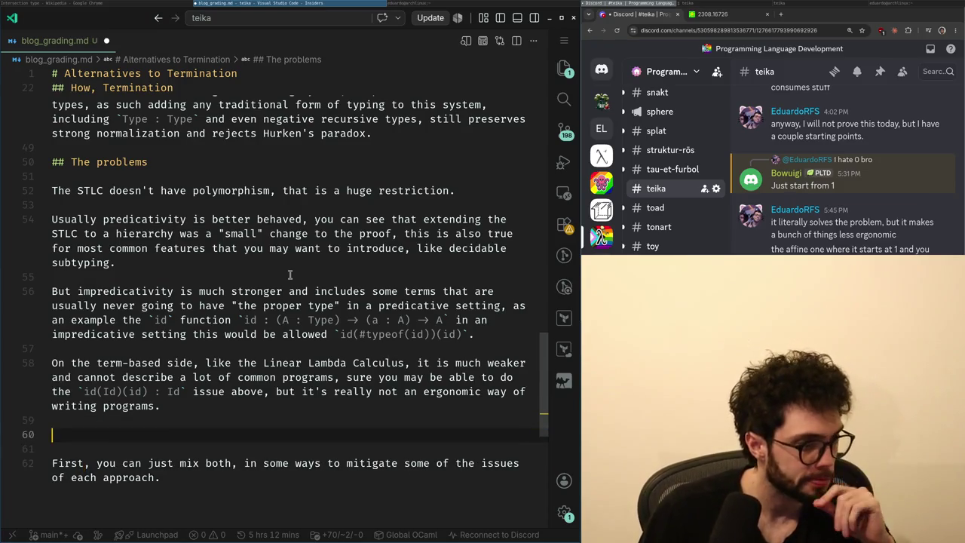
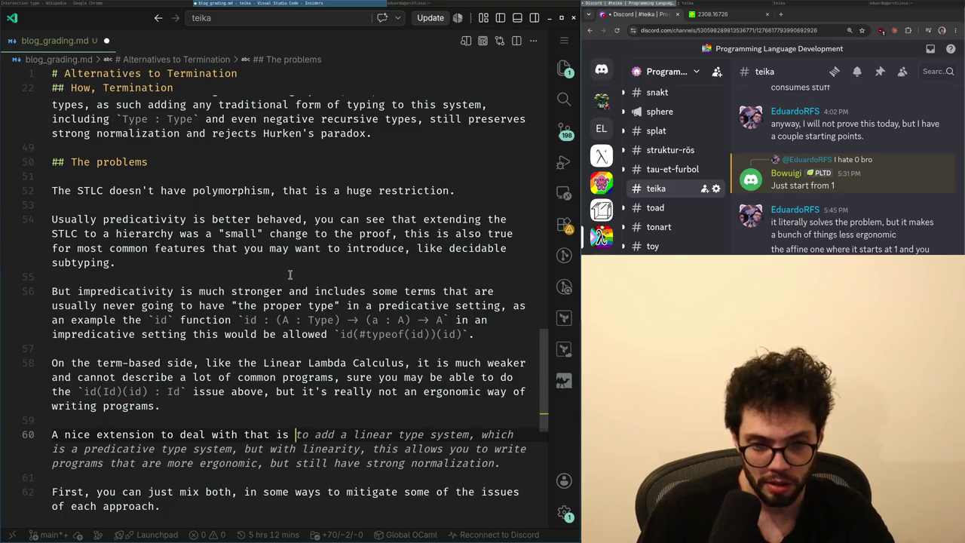
- Replace unfinished line 60 with 'And even the Simply Graded Lambda Calculus, while more ergonomic, it's still quite weak.'
key(shift+Home)
key(BackSpace)
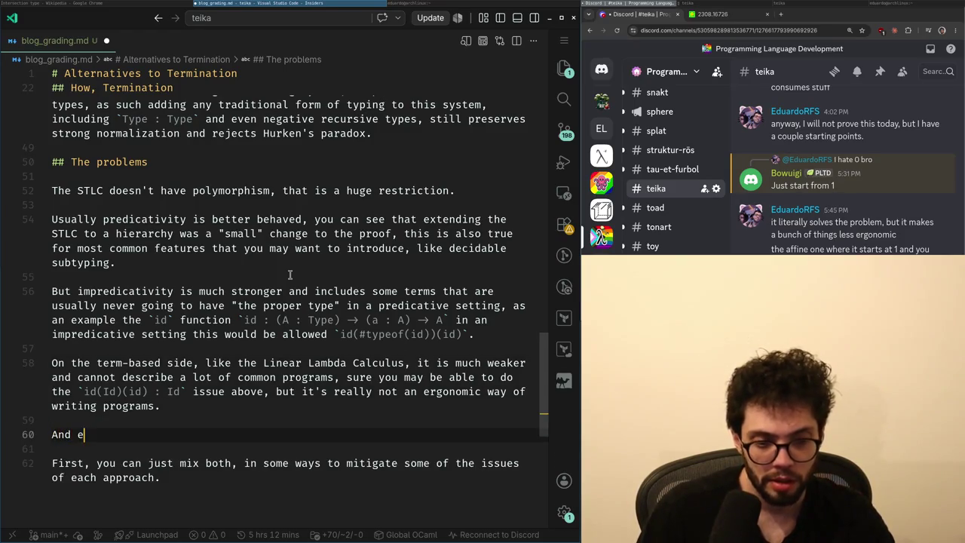
text(ven the Graded)
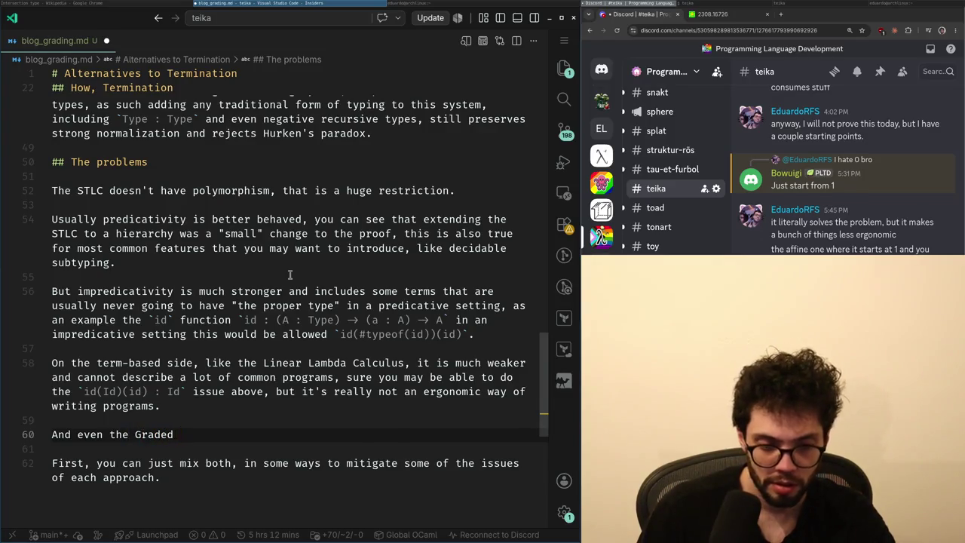
key(ctrl+Left)
text(Simp)
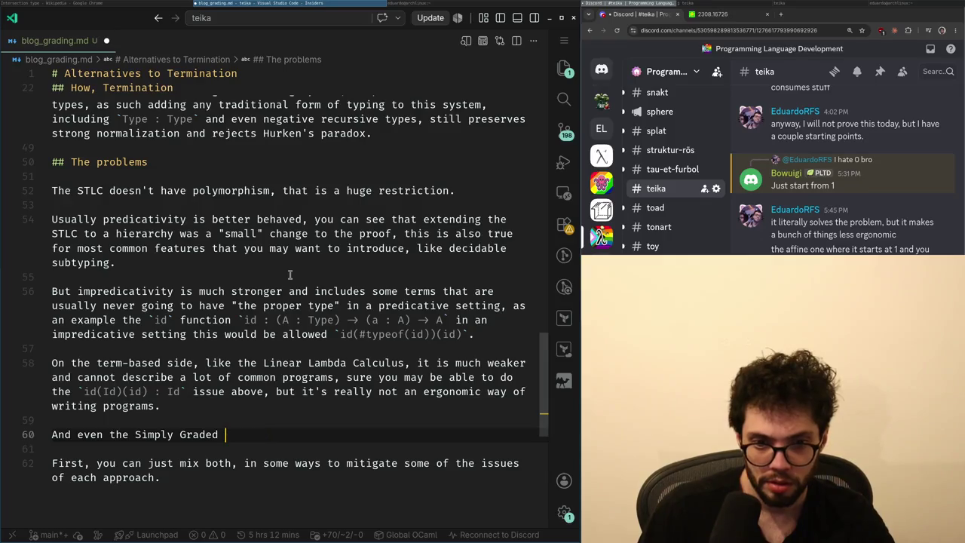
text(lus)
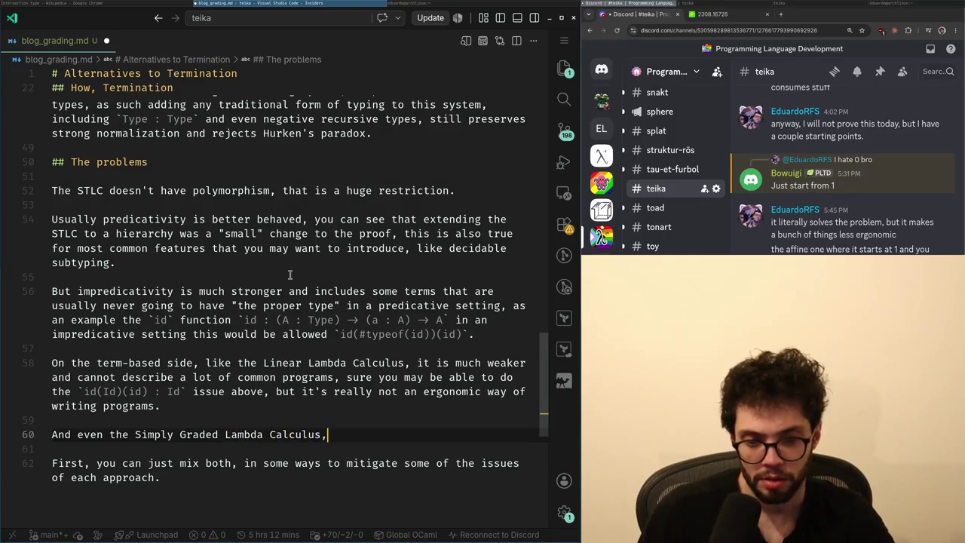
text(,)
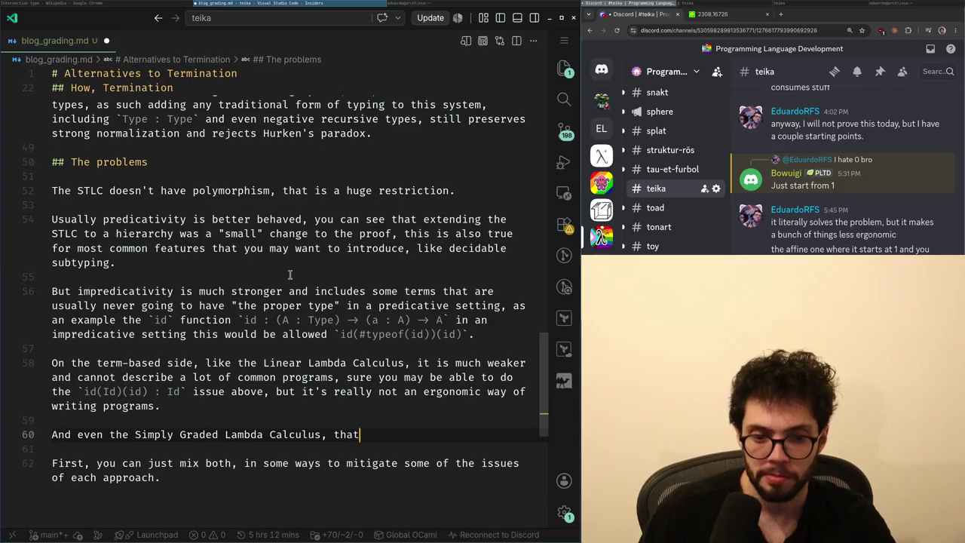
key(ctrl+BackSpace)
key(ctrl+BackSpace)
text(whil)
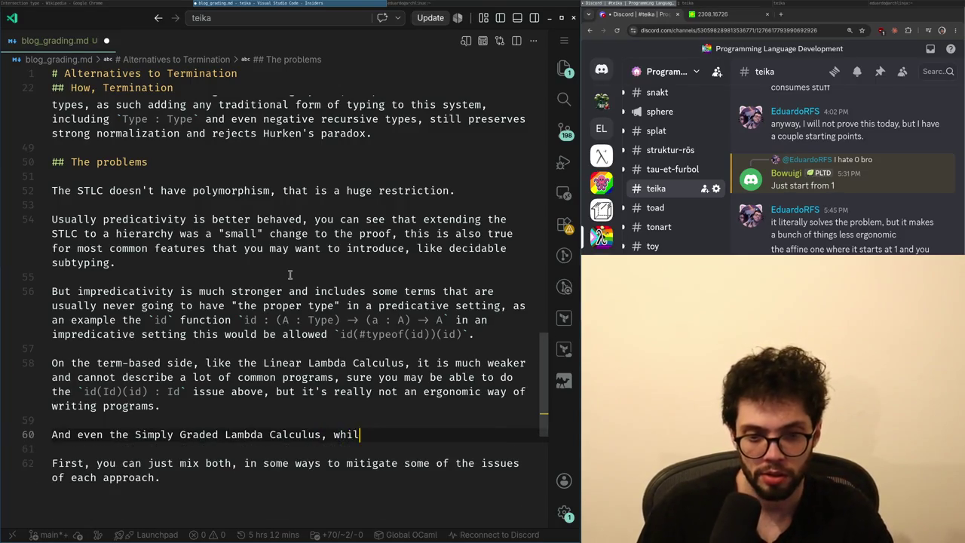
text(, it's still quite weak)
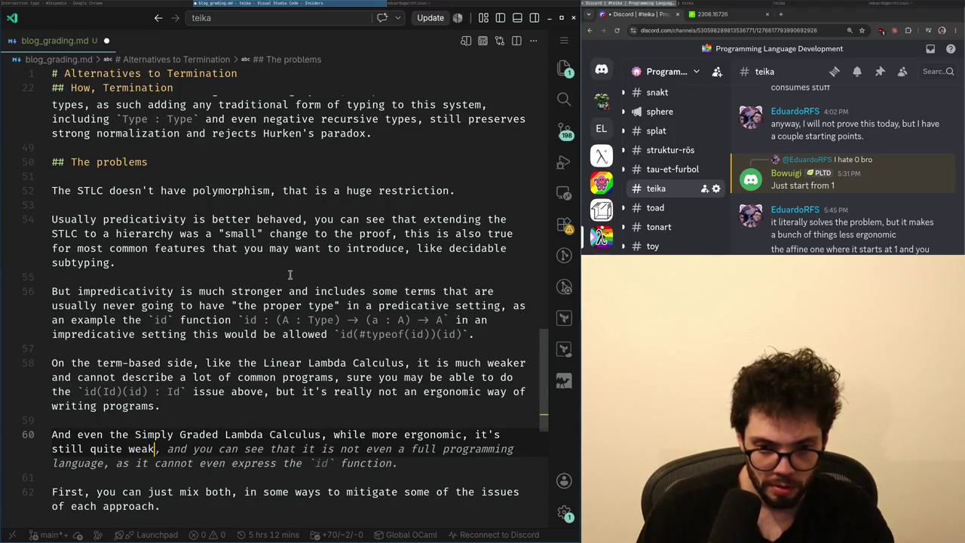
text( .)
- Reread the earlier paragraphs and the Wikipedia Intersection type page, ending on empty line 61
scroll(289, 274, down, 1)
key(alt+Tab)
key(alt+Tab)
key(Up)
key(Up)
key(Up)
key(Up)
key(Up)
key(Up)
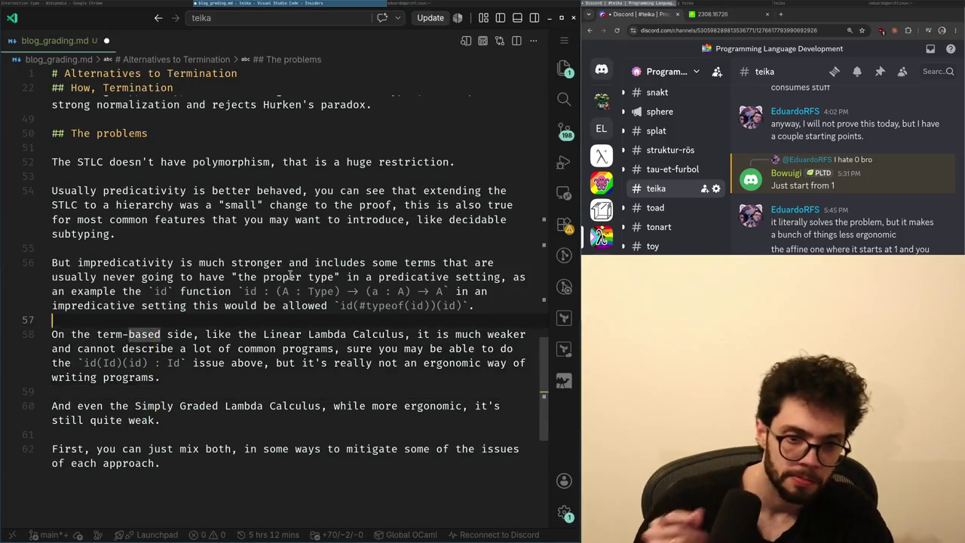
key(Up)
key(Up)
key(Down)
key(Down)
key(Down)
key(Down)
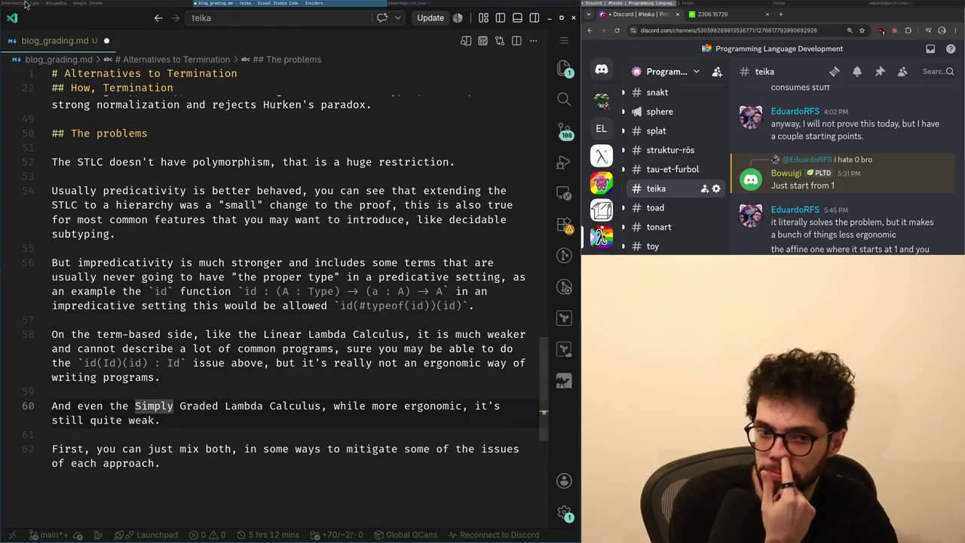
key(alt+Tab)
key(alt+Tab)
key(alt+Tab)
key(alt+Tab)
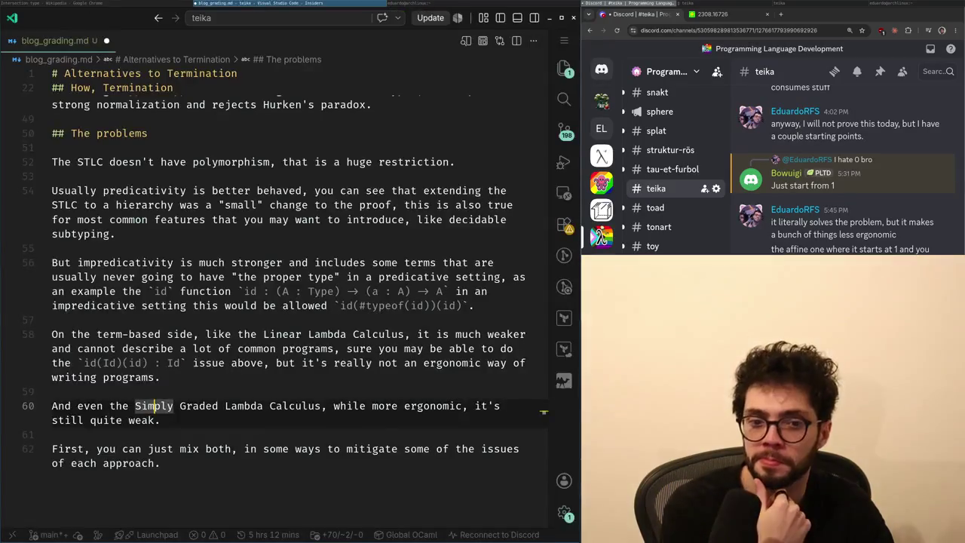
click(172, 451)
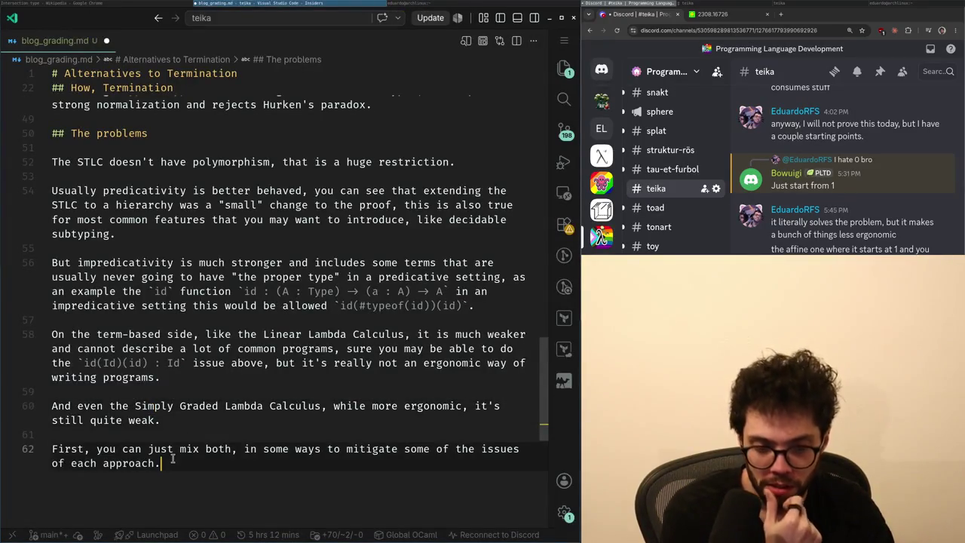
key(Up)
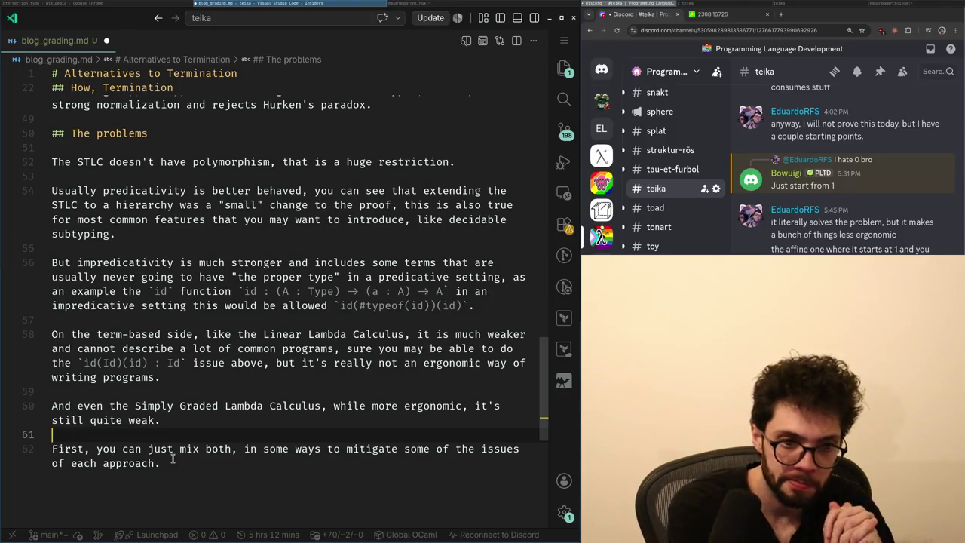
- Start a paragraph: traditional systems take a type-based approach with predicative hierarchy and optional impredicative universe
key(Return)
text(S)
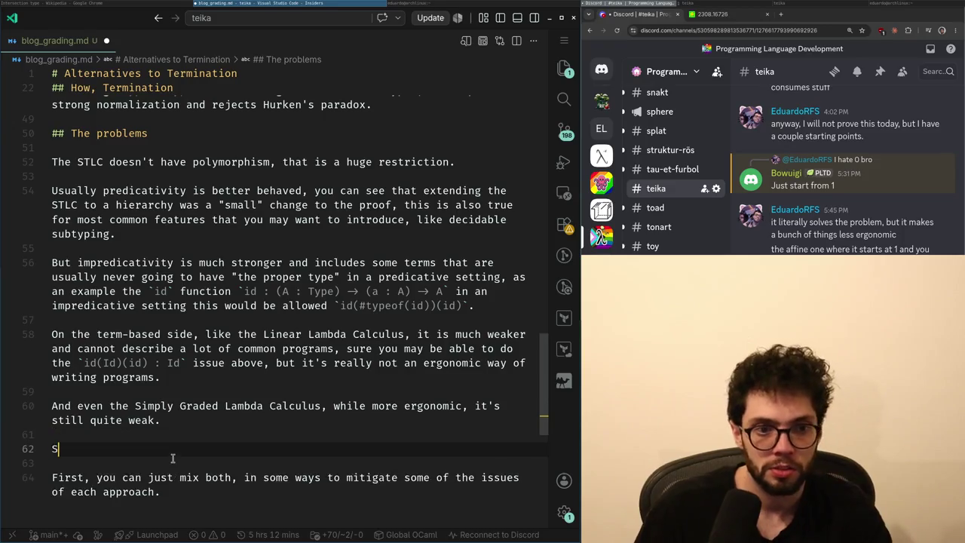
text(ll)
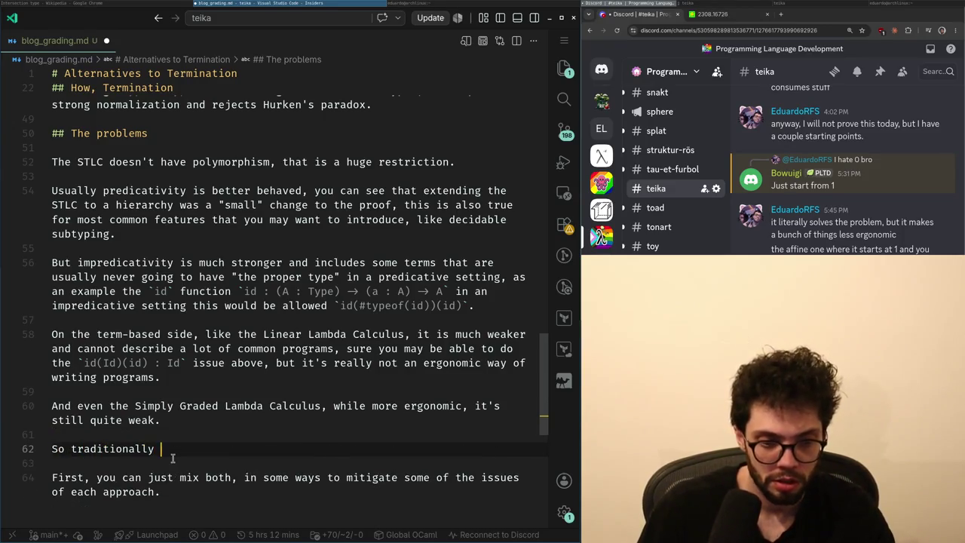
key(BackSpace)
text(systems go with a)
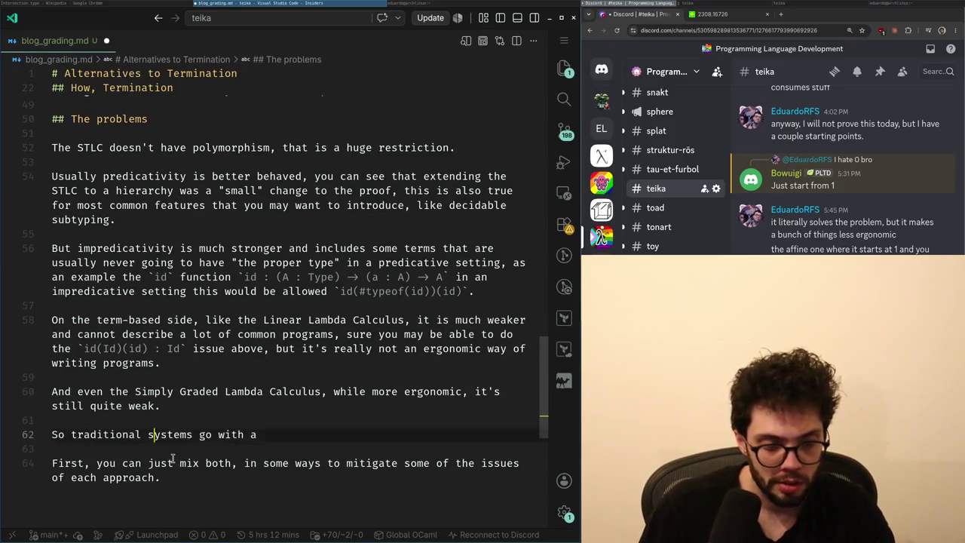
text( --)
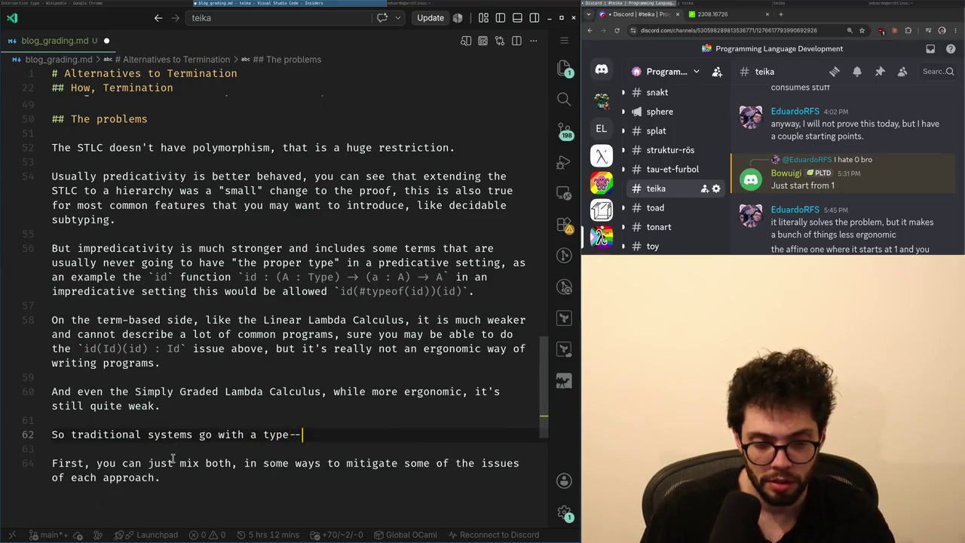
key(BackSpace)
text(based ap)
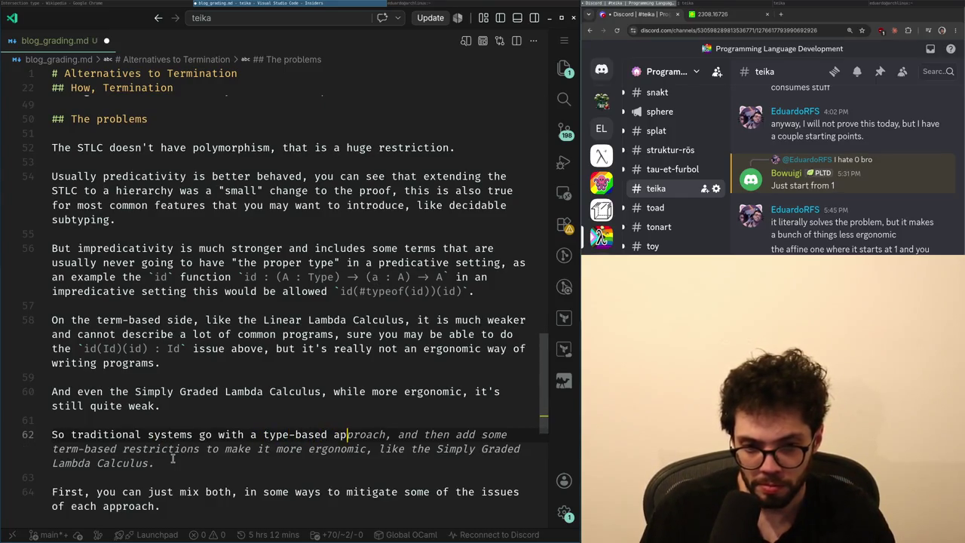
text(proach, usually a p)
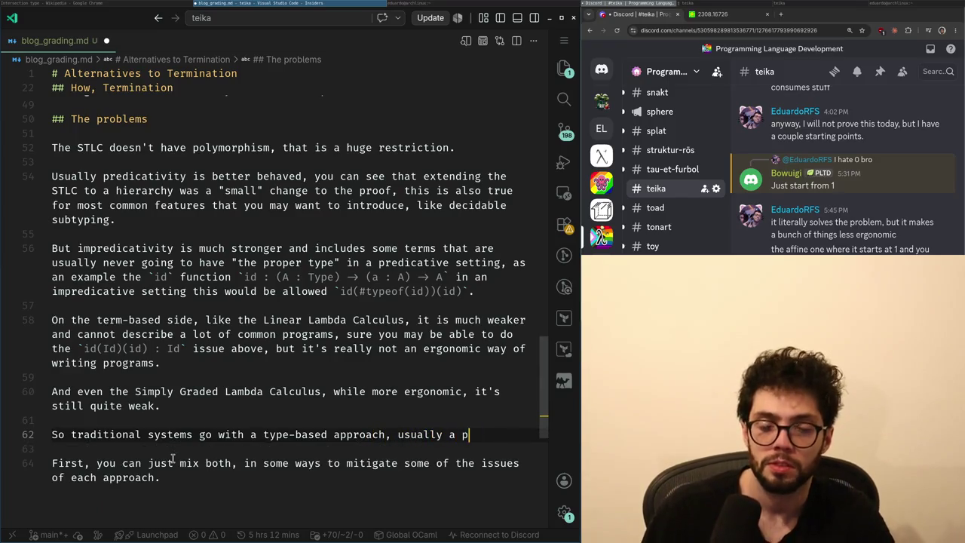
text(tive hierarchy and optionally an impredicative universe)
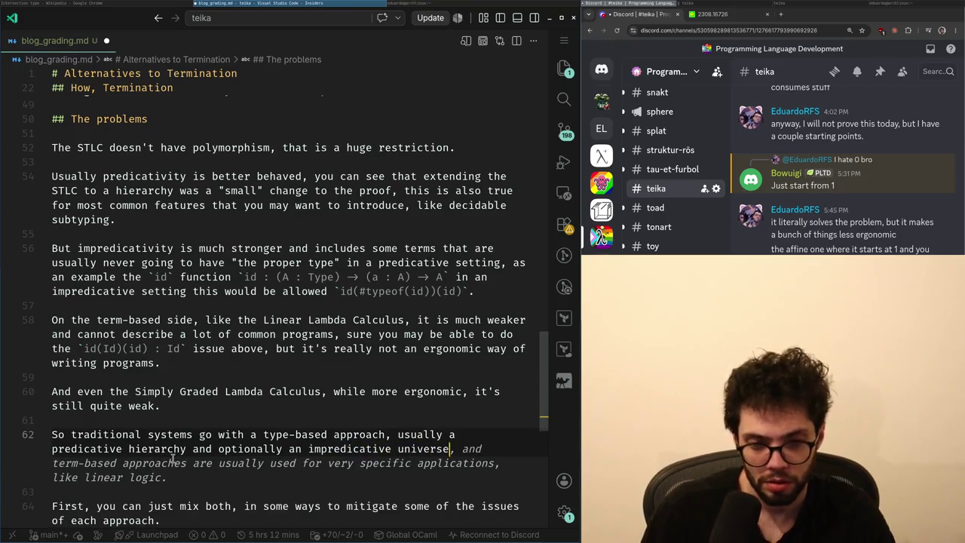
text(, like in Rocq, Lean)
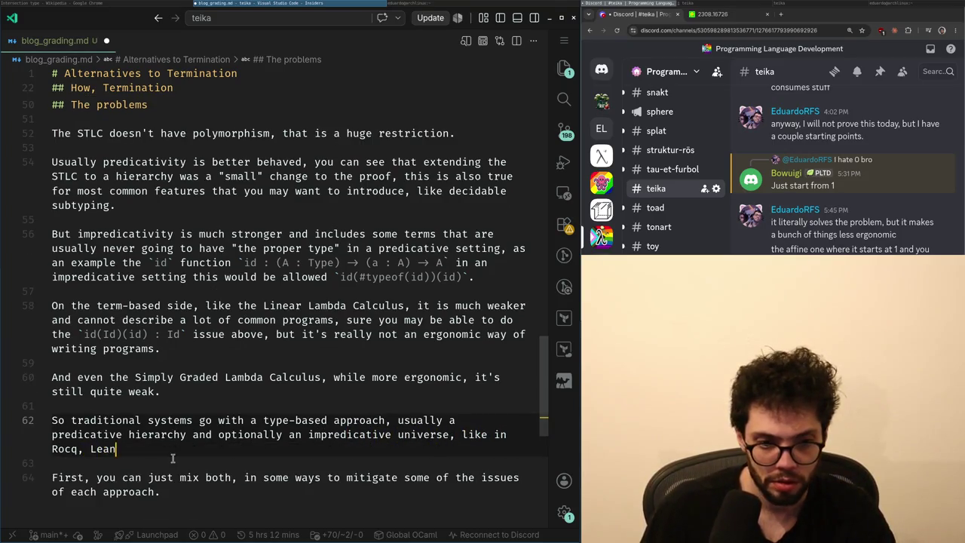
- Finish the sentence citing Rocq and Lean 4, inserting ', often restricted to mere propositions' after universe
key(ctrl+Left)
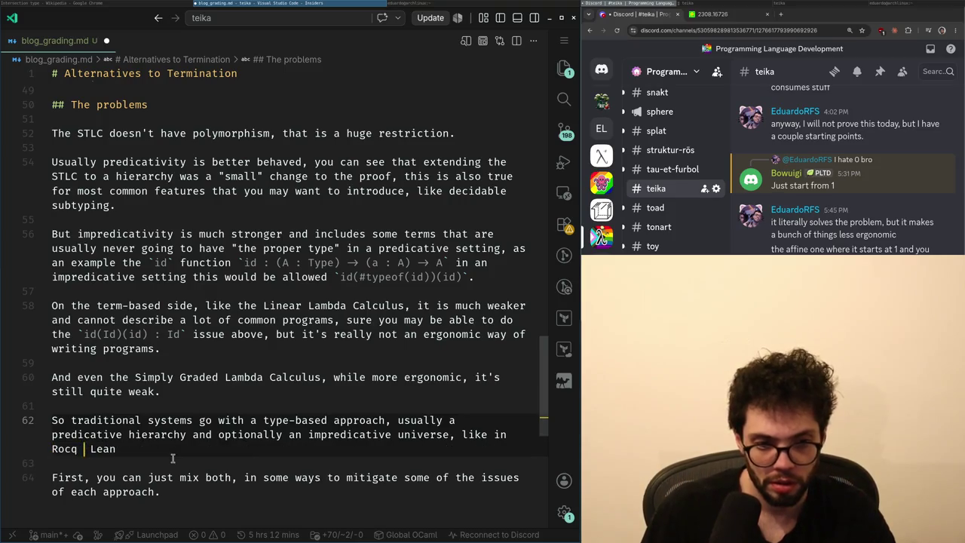
text(.)
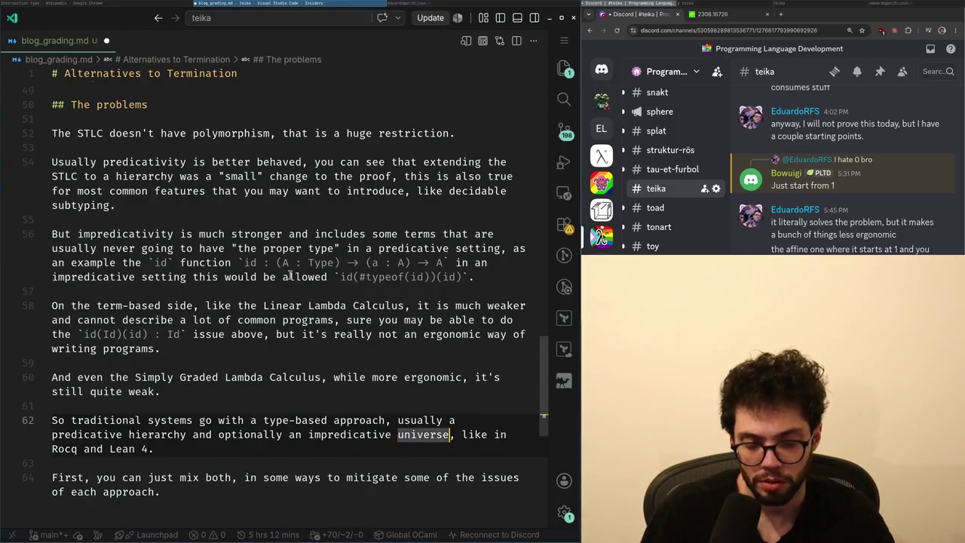
key(ctrl+Left)
key(ctrl+Left)
key(ctrl+Left)
key(Left)
key(Left)
text(, often restricted to mere propositions)
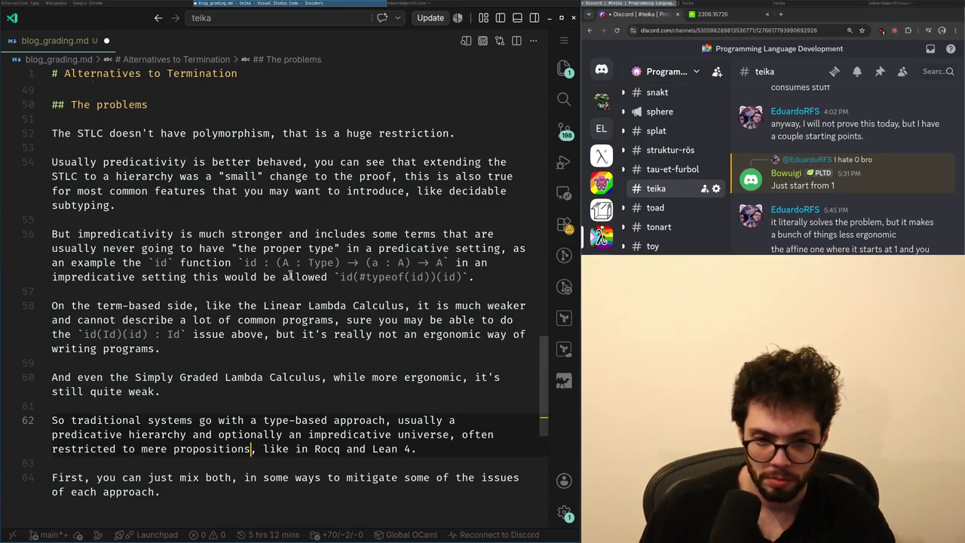
key(Down)
key(Down)
key(Down)
key(Up)
key(Up)
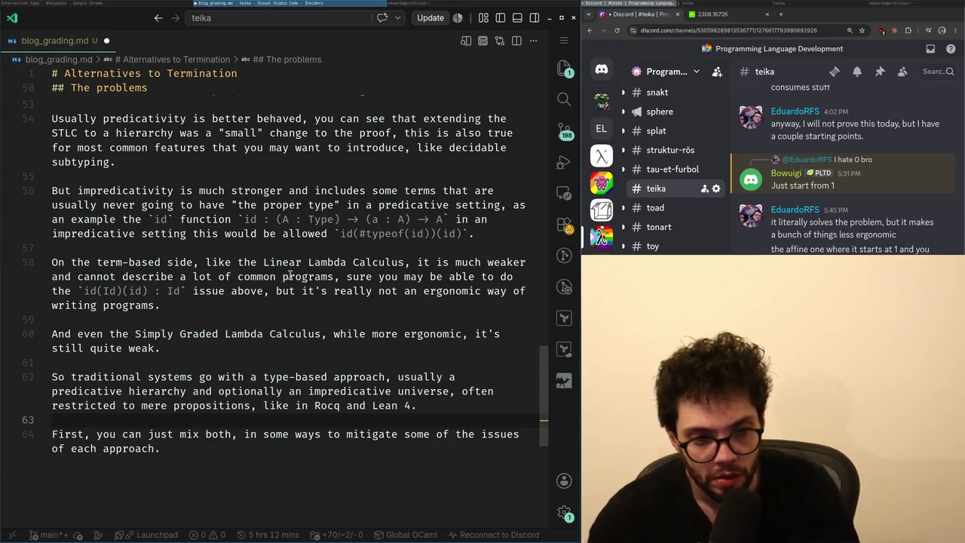
key(Return)
- Begin a '## Why the' heading, then locate the end of the Simply Graded sentence on line 60
text(## Why th)
key(Up)
key(Up)
key(Up)
key(Up)
key(Up)
key(Up)
key(End)
key(Down)
key(Down)
key(Up)
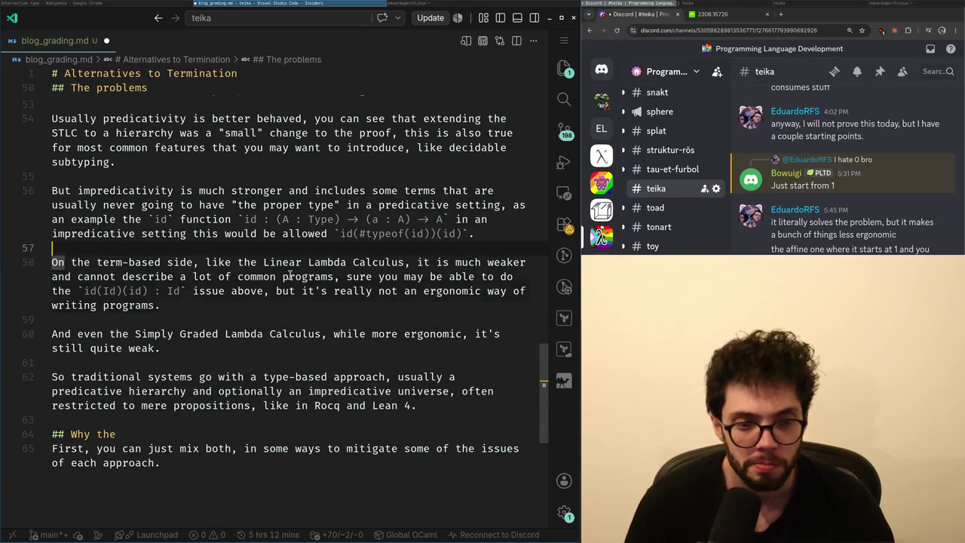
key(alt+Tab)
key(alt+Tab)
key(alt+Tab)
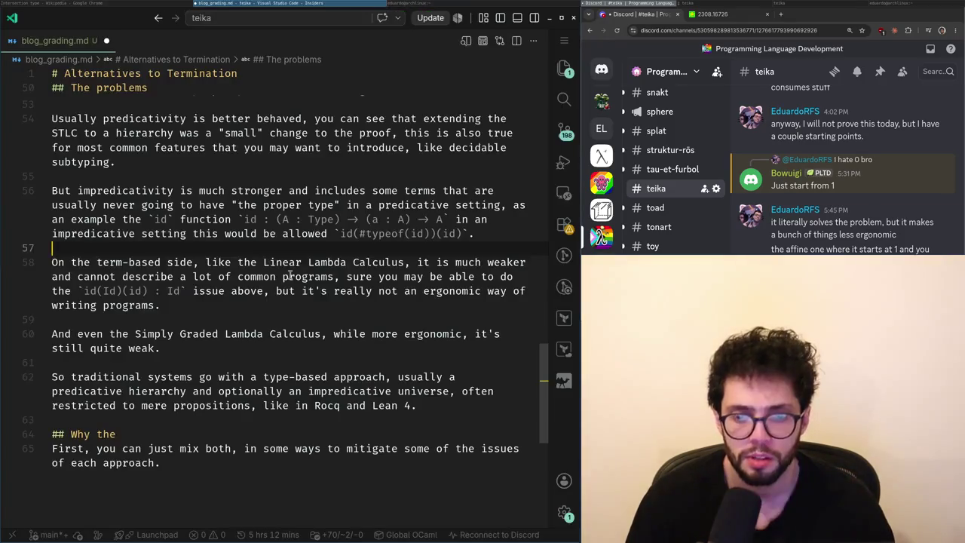
key(Down)
key(Down)
key(Down)
key(Down)
key(Up)
key(Up)
key(End)
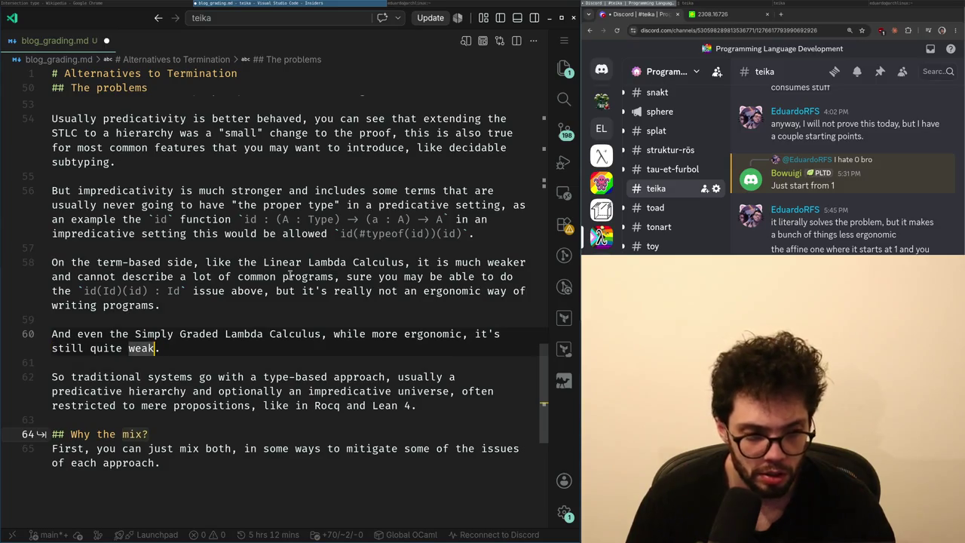
key(Left)
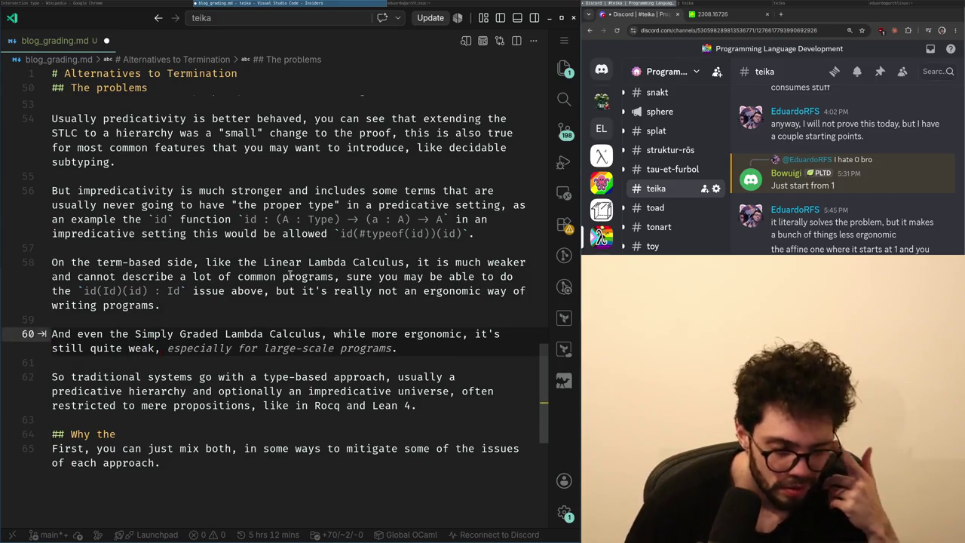
key(Down)
key(Down)
key(Down)
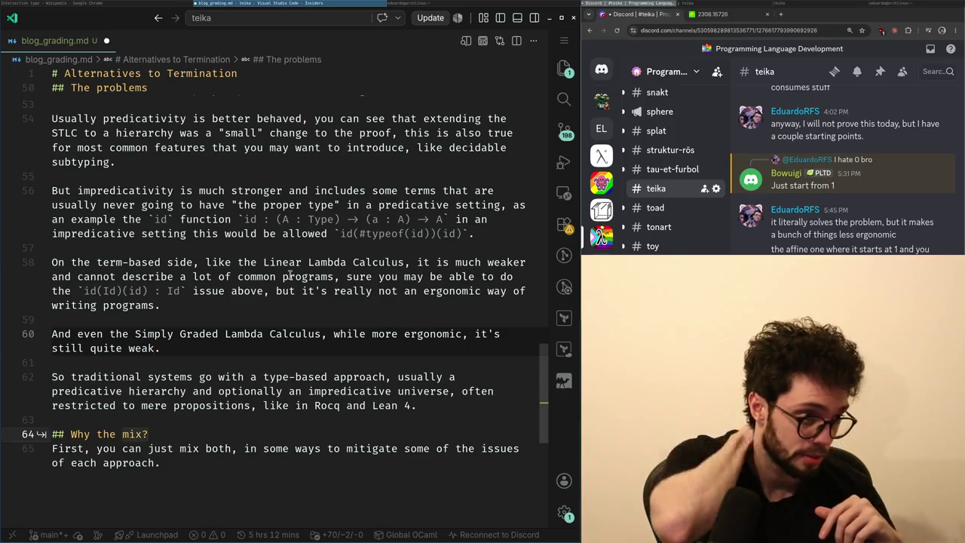
- Extend line 60 after 'weak' with ', in terms of "ordinal analysis"' and begin a verification note
text(, )
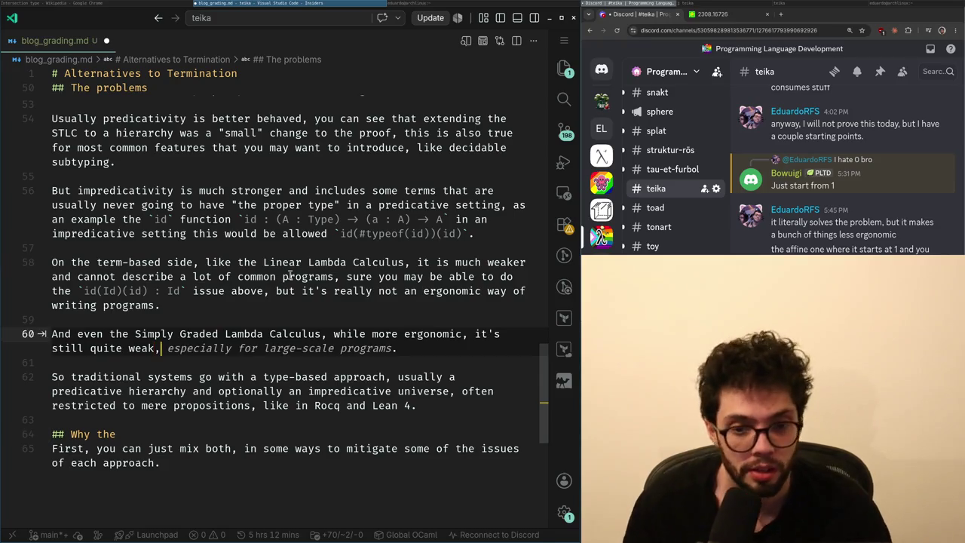
text(in a sense,)
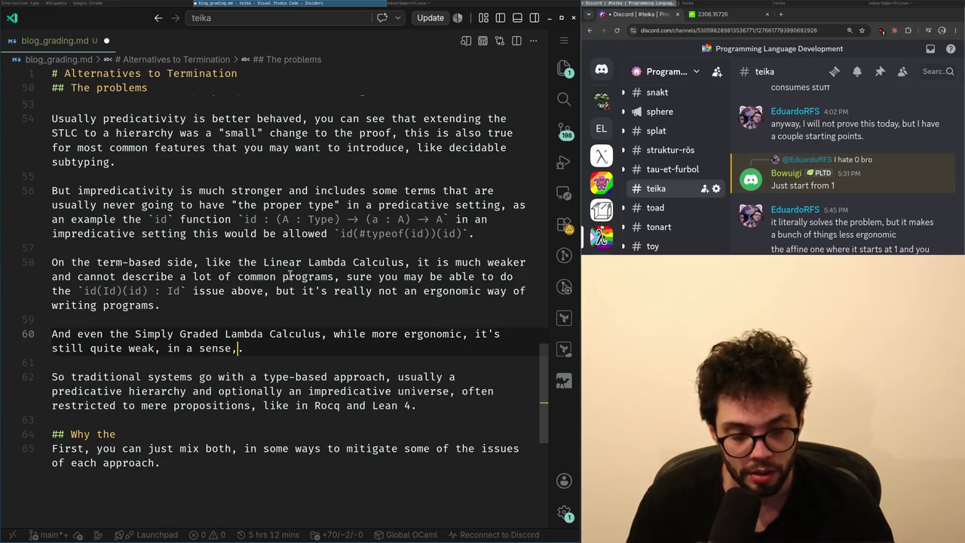
key(BackSpace)
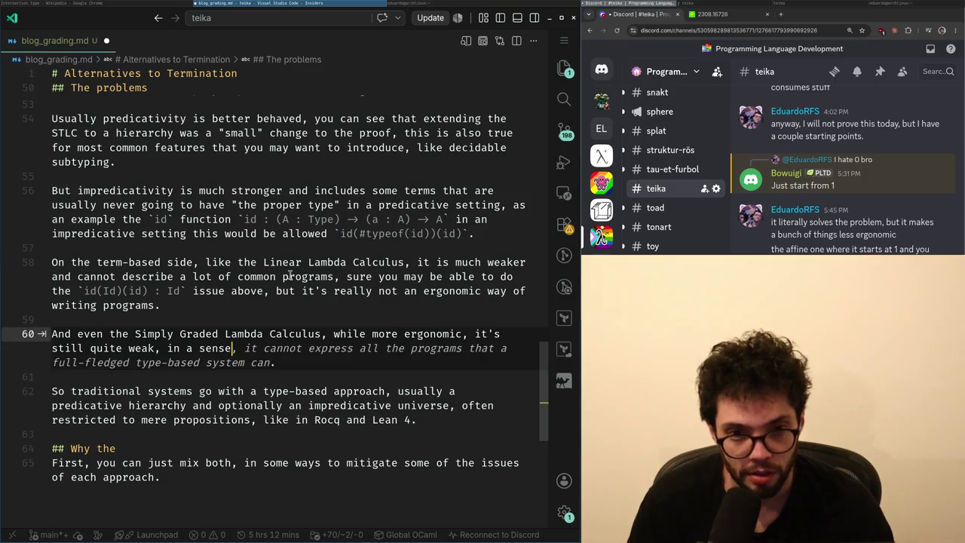
key(BackSpace)
key(BackSpace)
text(terms of "ordinal)
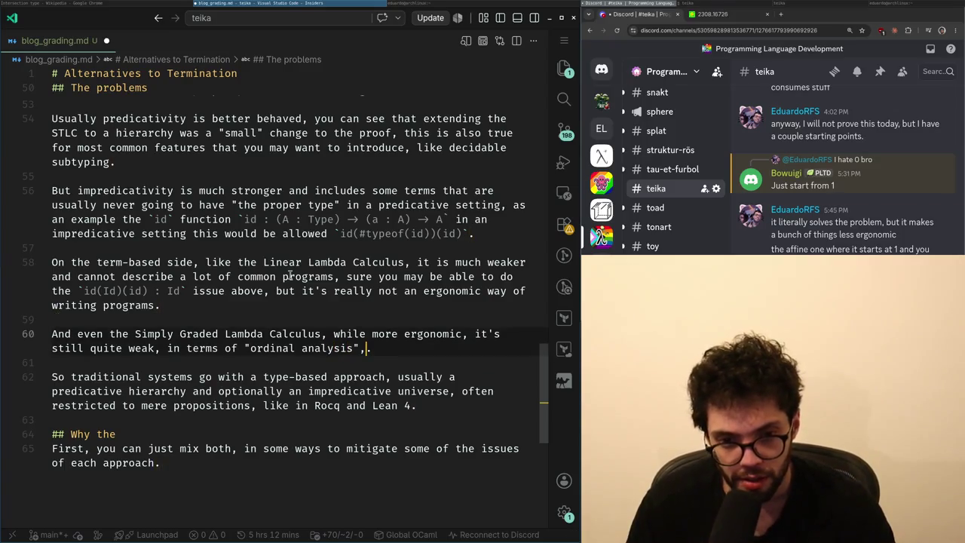
text(th)
key(alt+Tab)
scroll(290, 276, down, 5)
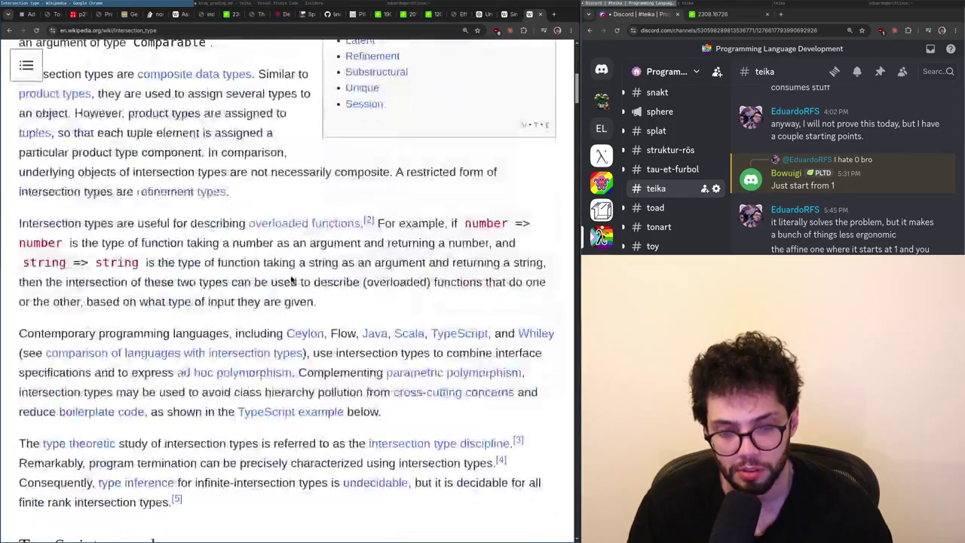
key(alt+Tab)
key(ctrl+Left)
key(ctrl+Left)
key(Right)
key(Right)
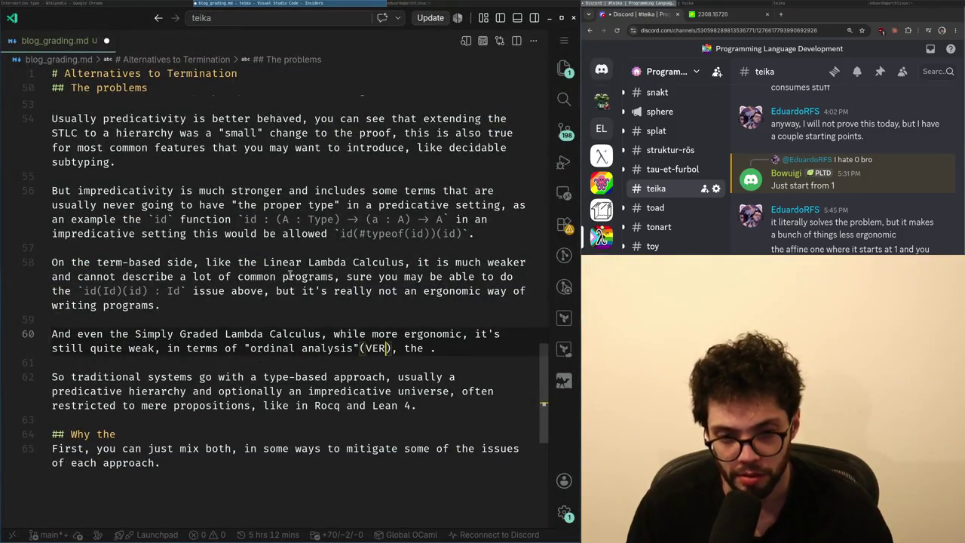
- Remove the leftover ', the' fragment and start 'systems cannot do a' at the sentence end
text(Y THIS)
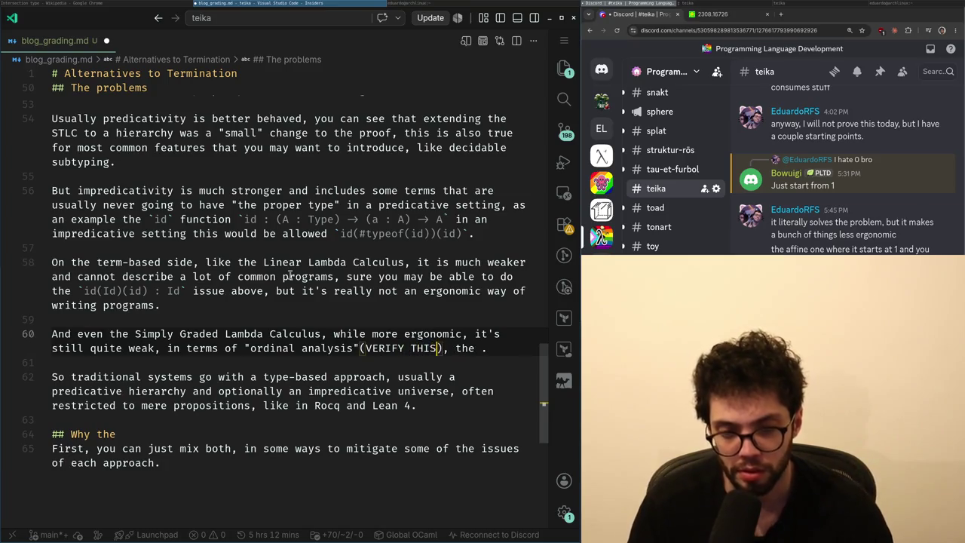
key(ctrl+shift+Left)
key(ctrl+shift+Left)
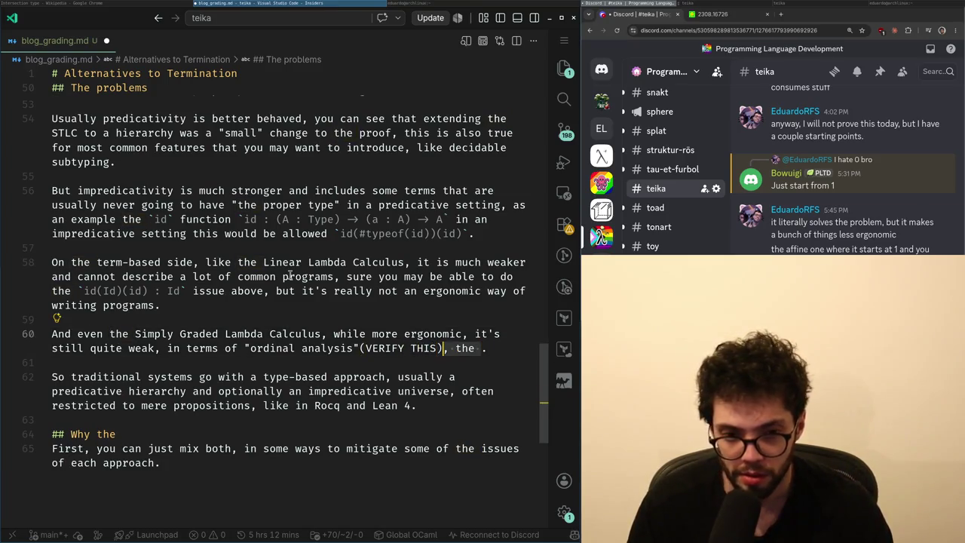
key(BackSpace)
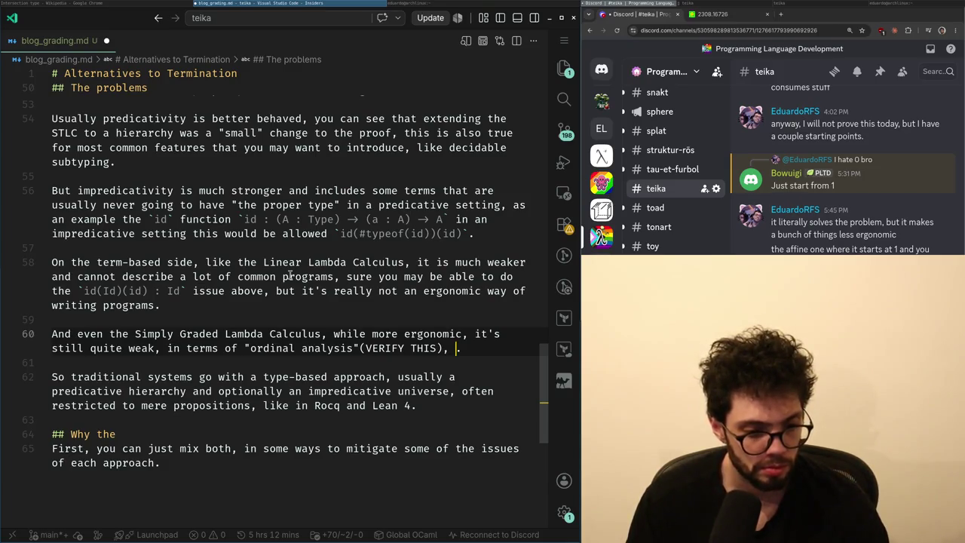
key(Left)
key(Left)
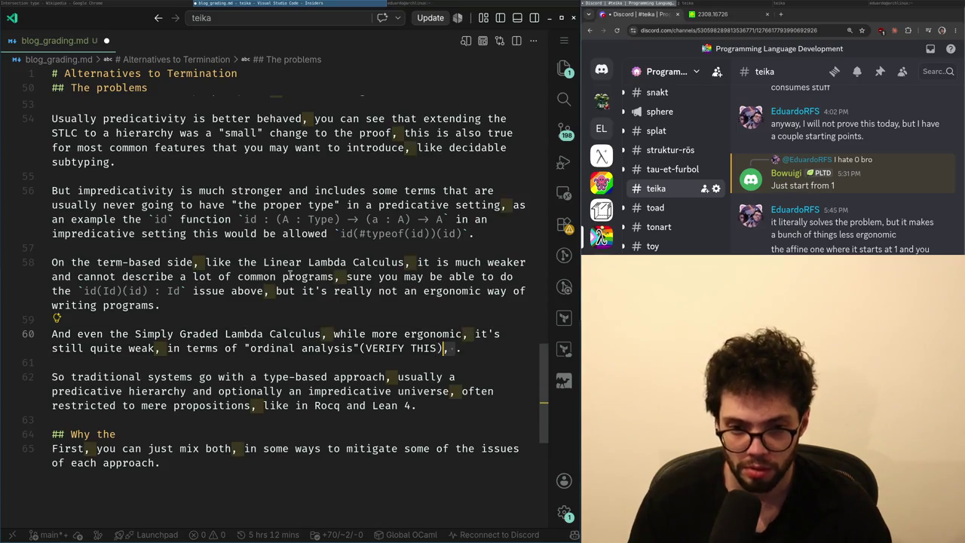
key(End)
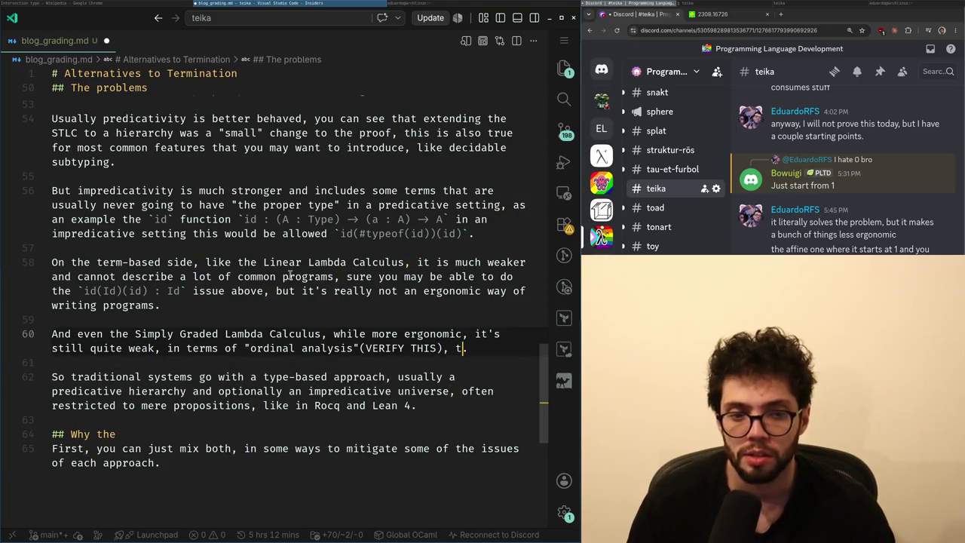
text(ems can)
key(BackSpace)
text(do )
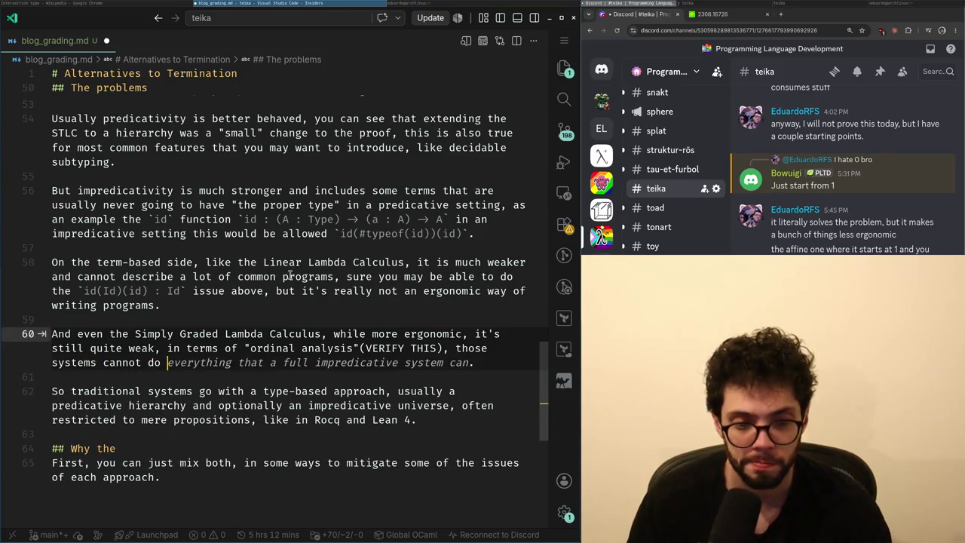
text(a simple)
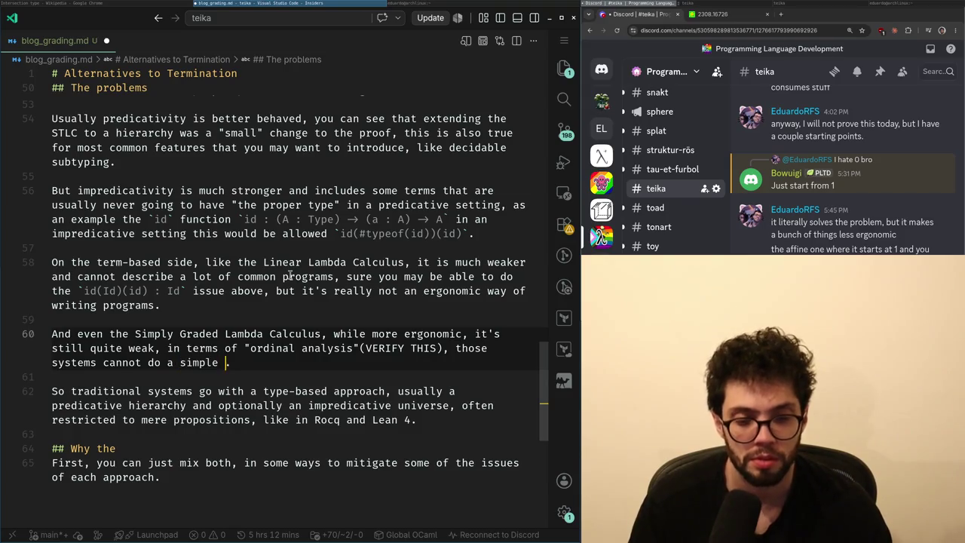
key(BackSpace)
- Replace the ordinal-analysis clause: systems cannot do the traditional `for` loop, aka a `fold` over any natural
key(Up)
key(ctrl+shift+Right)
key(ctrl+shift+Right)
key(shift+Down)
text(common progr)
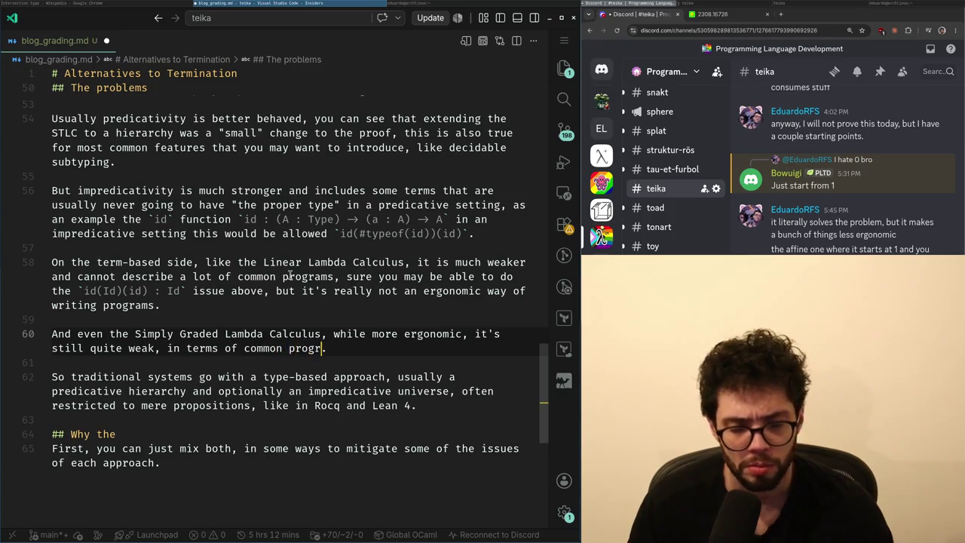
key(BackSpace)
key(BackSpace)
key(BackSpace)
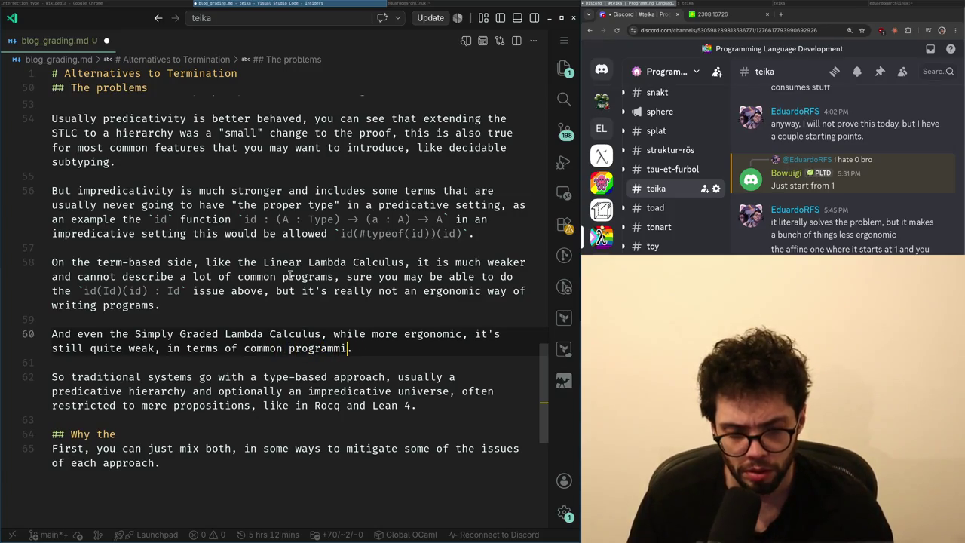
text(system)
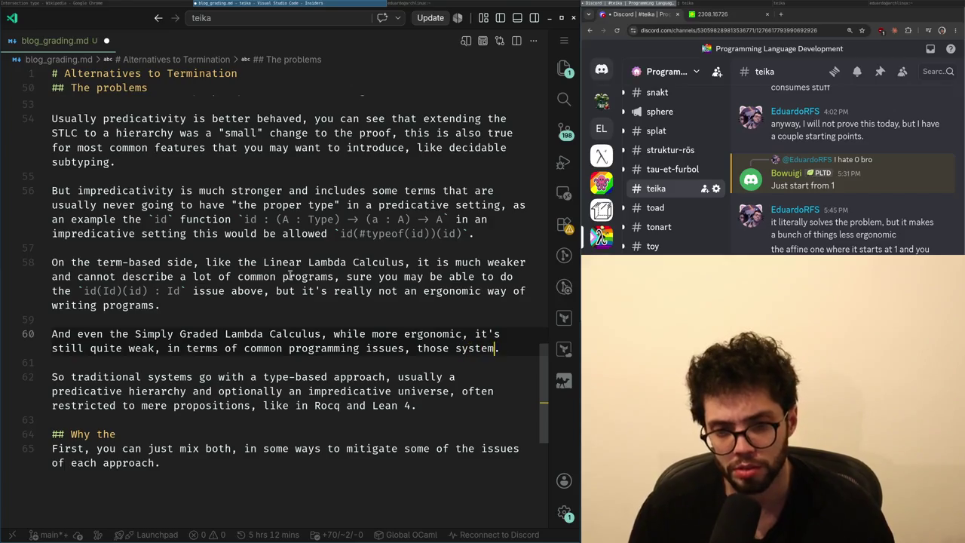
text(s cannot do a simple )
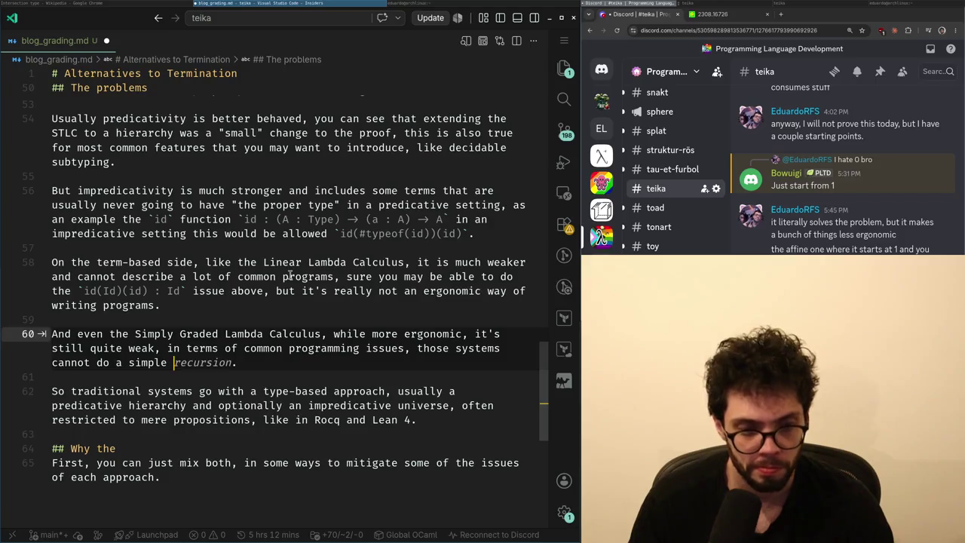
text(`for` loop)
key(ctrl+Left)
key(ctrl+Left)
key(ctrl+shift+Left)
key(BackSpace)
key(ctrl+shift+Left)
text(th)
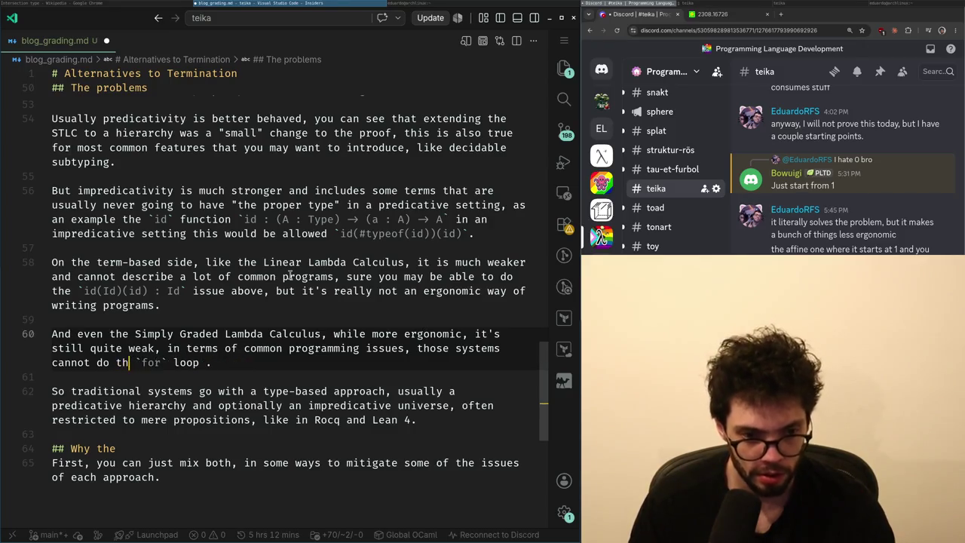
text(e traditional)
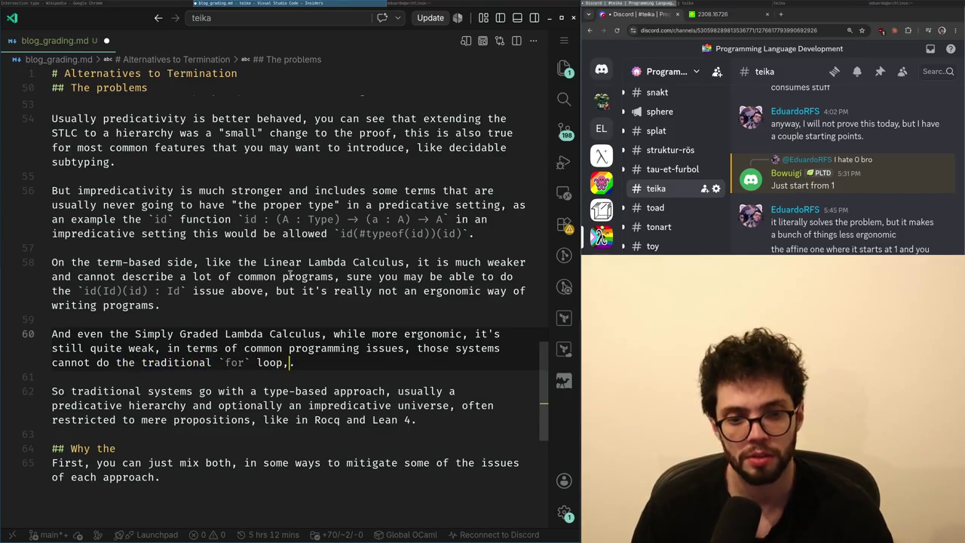
key(BackSpace)
text(.)
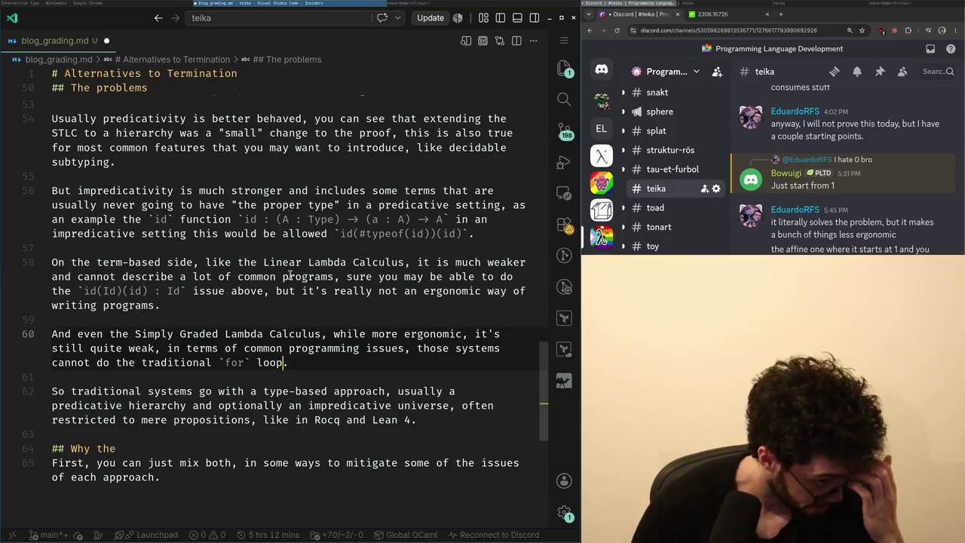
text(, aka a `fo)
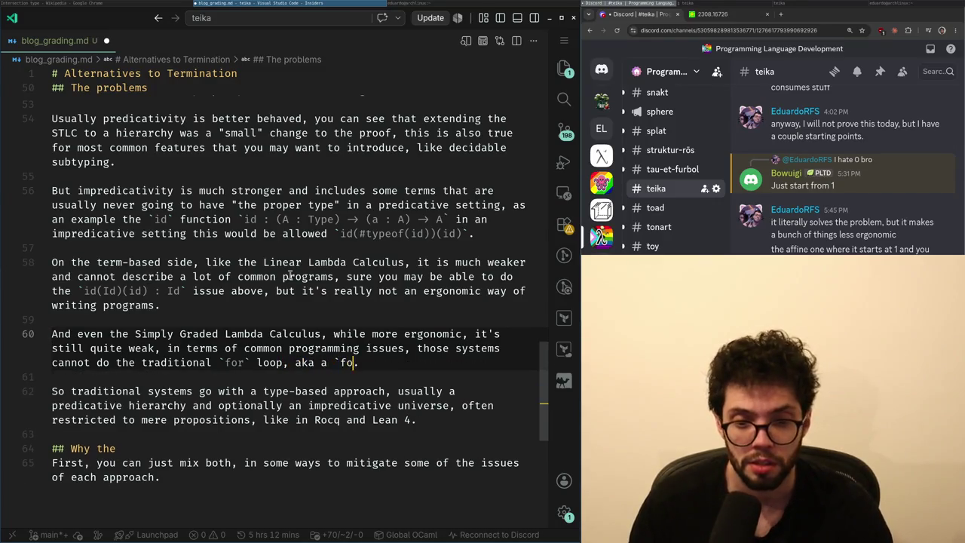
text(tural)
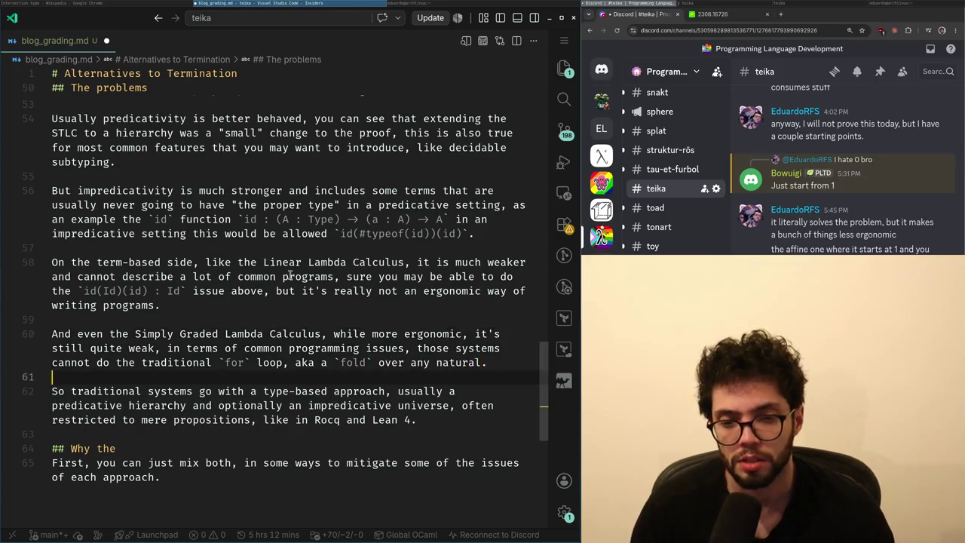
key(Down)
key(Down)
- Try completing the 'Why the' heading with 'mix?' and undo it
key(Home)
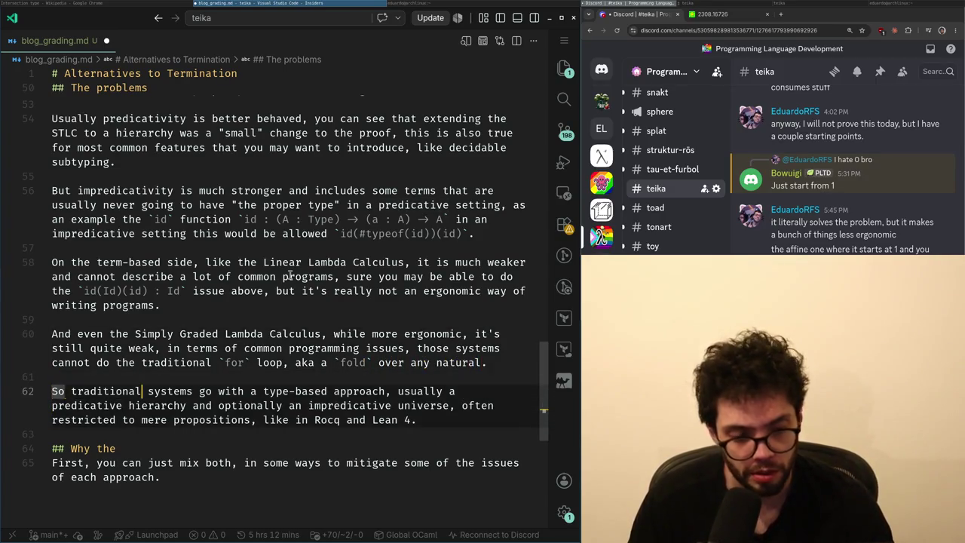
key(Down)
key(Down)
key(Down)
key(Down)
key(End)
text(mix?)
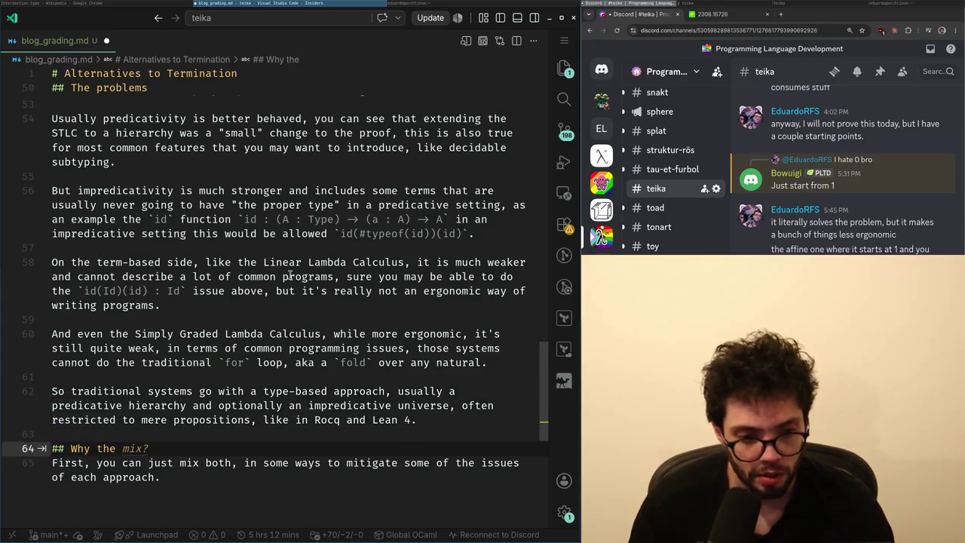
key(ctrl+z)
key(Up)
- Drop 'mix?' from the heading and discard a trial 'But also' sentence on a new line
key(ctrl+z)
key(ctrl+z)
key(Return)
key(Return)
key(Up)
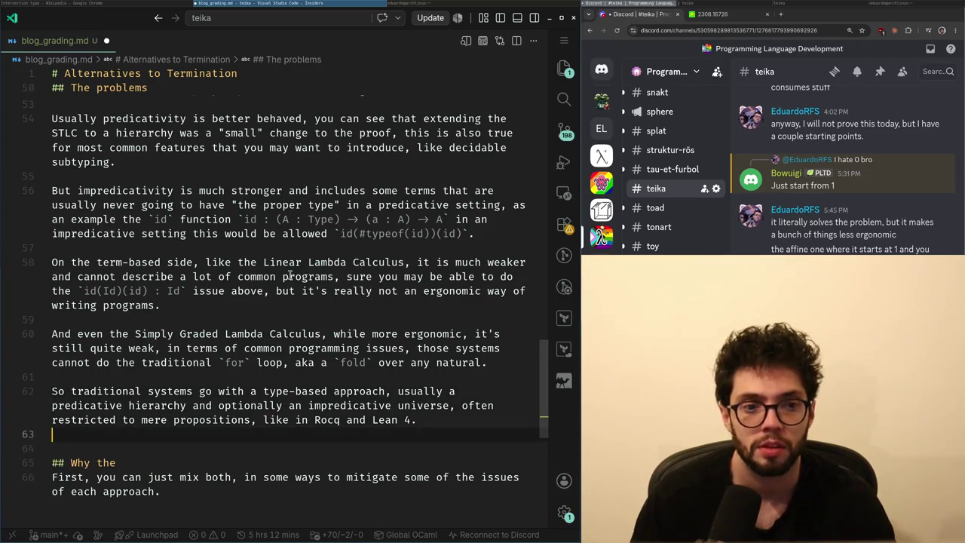
text(But this is bad)
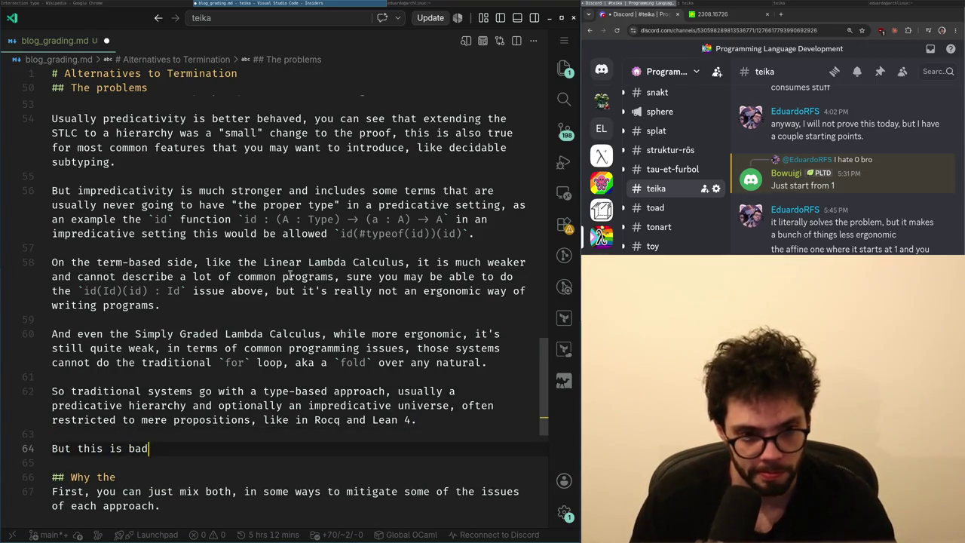
text( also,)
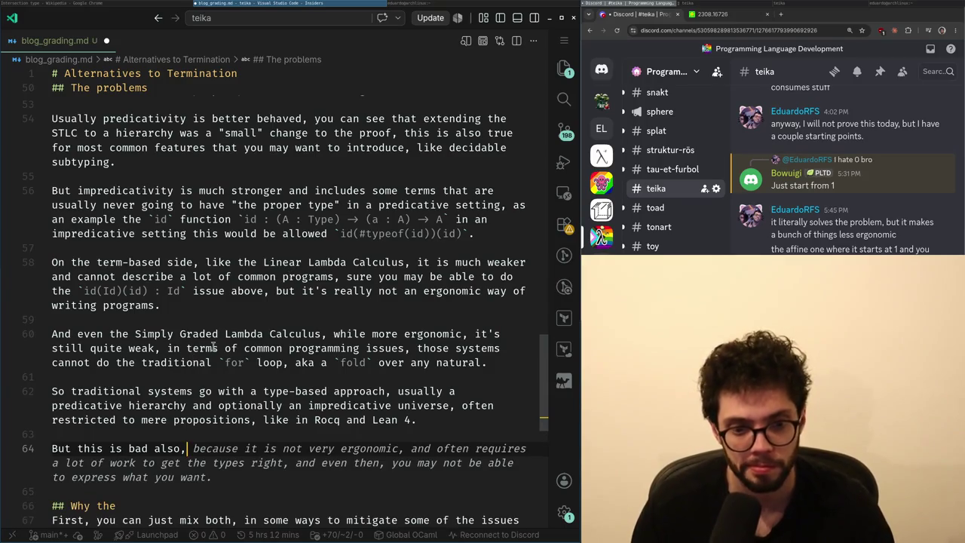
key(shift+Home)
key(BackSpace)
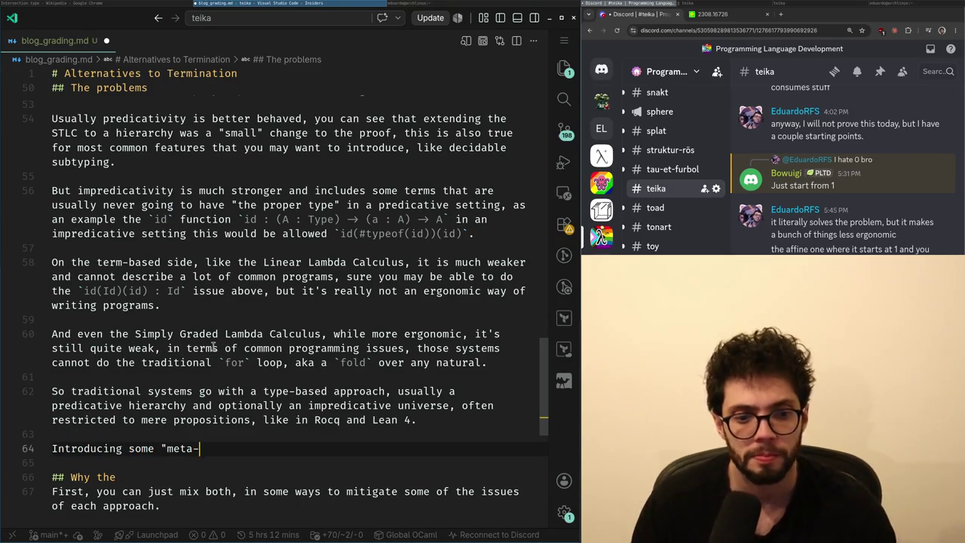
- Write line 64 as 'Introducing some "meta-level" features like predicative universe polymorphism'
text(like )
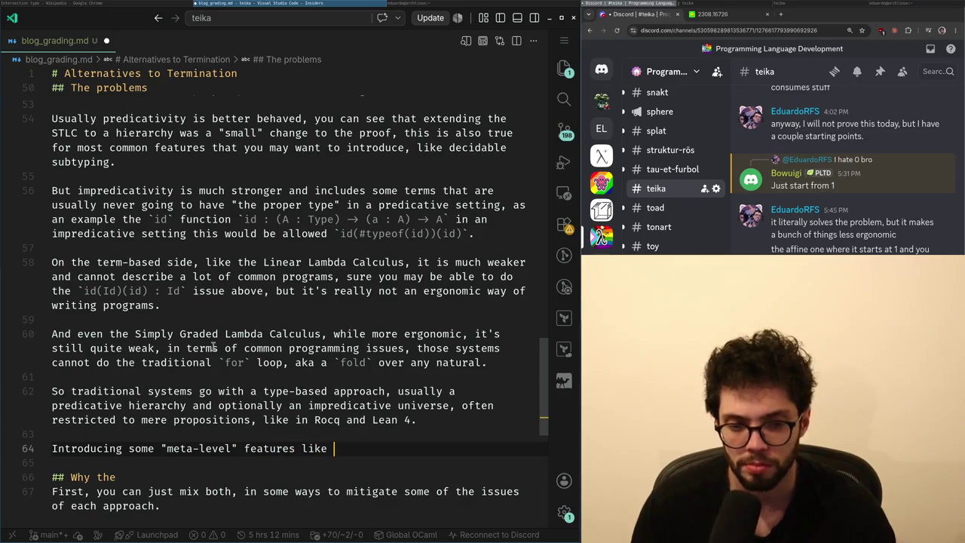
text(universe polymo)
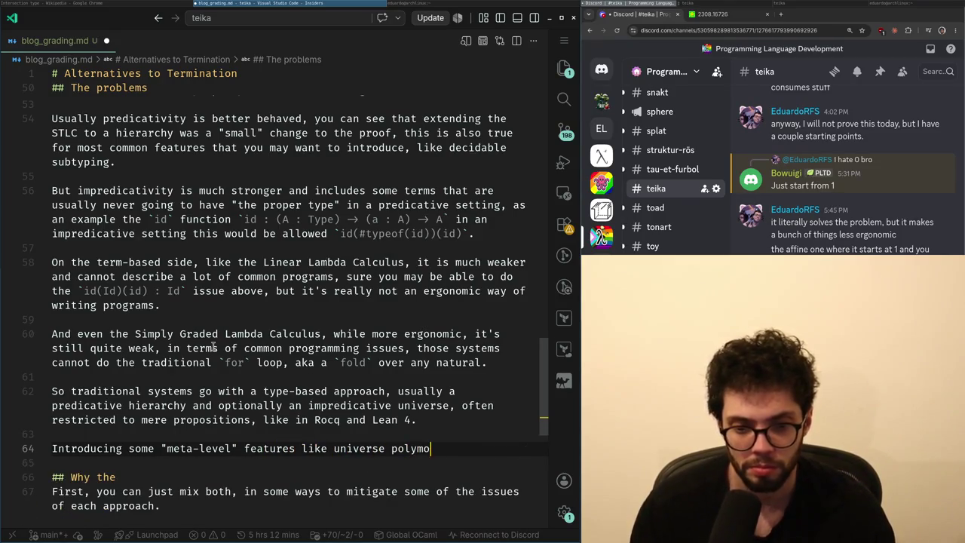
key(Home)
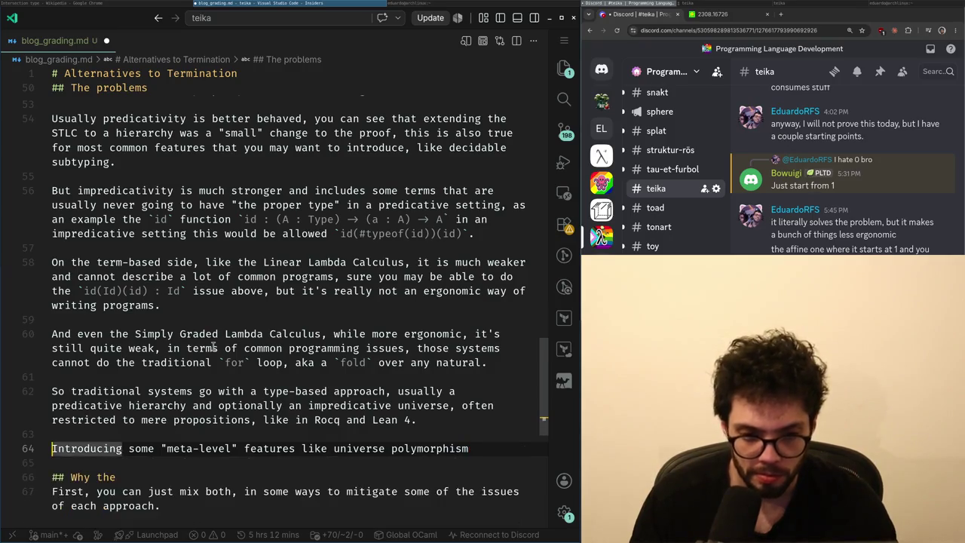
key(End)
key(ctrl+Left)
key(ctrl+Left)
text(impre)
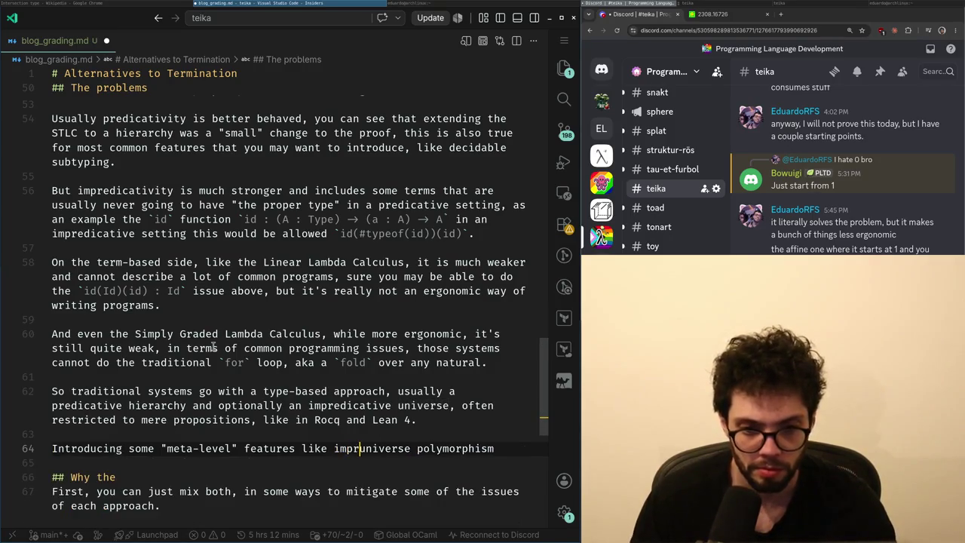
key(BackSpace)
key(BackSpace)
key(BackSpace)
text(predicative)
key(Home)
key(ctrl+Right)
key(ctrl+Right)
key(ctrl+Right)
key(ctrl+Right)
key(ctrl+Right)
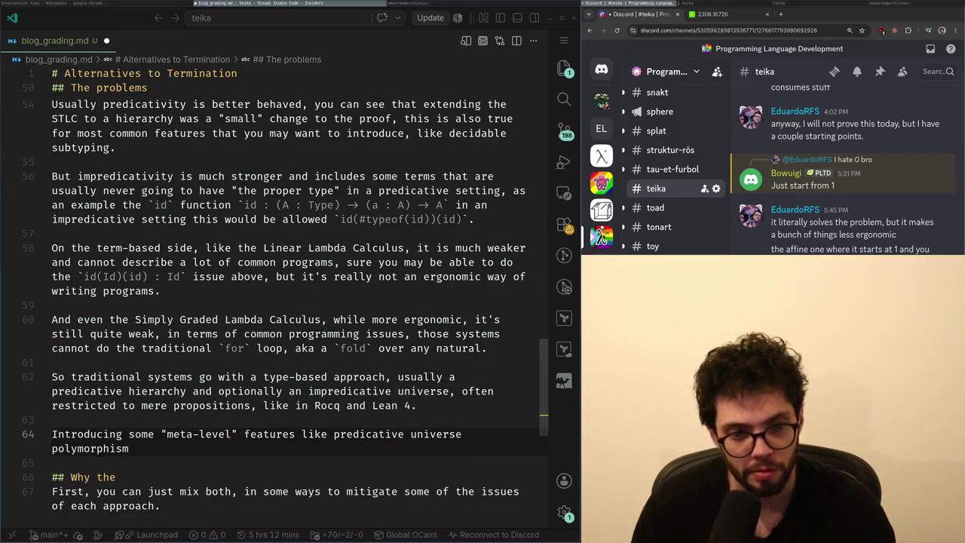
- Switch to Chrome and open x.com in a new tab
key(alt+Tab)
key(ctrl+t)
text(x)
key(Return)
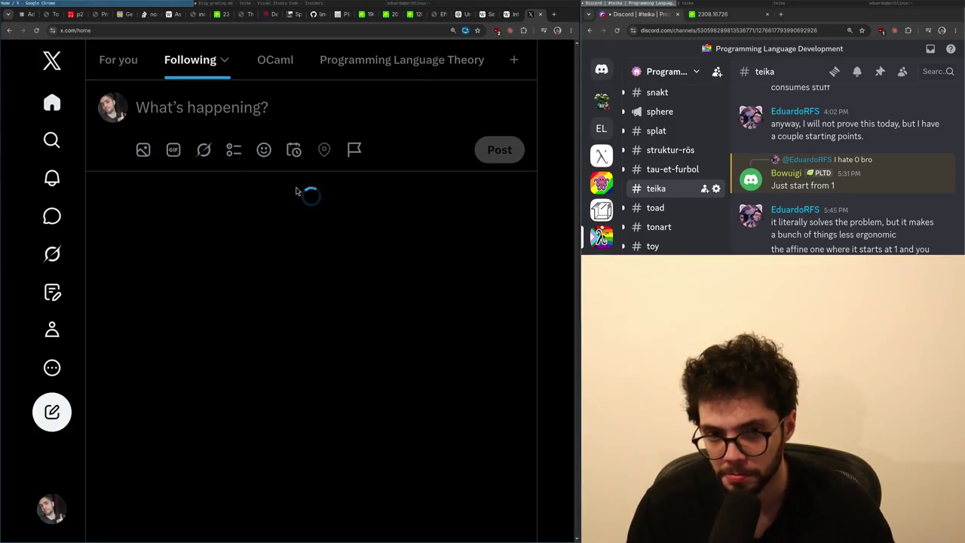
- Scroll the X Following timeline, open the AMD GPUs reply, and return to the blog draft
scroll(298, 201, down, 3)
scroll(337, 278, down, 4)
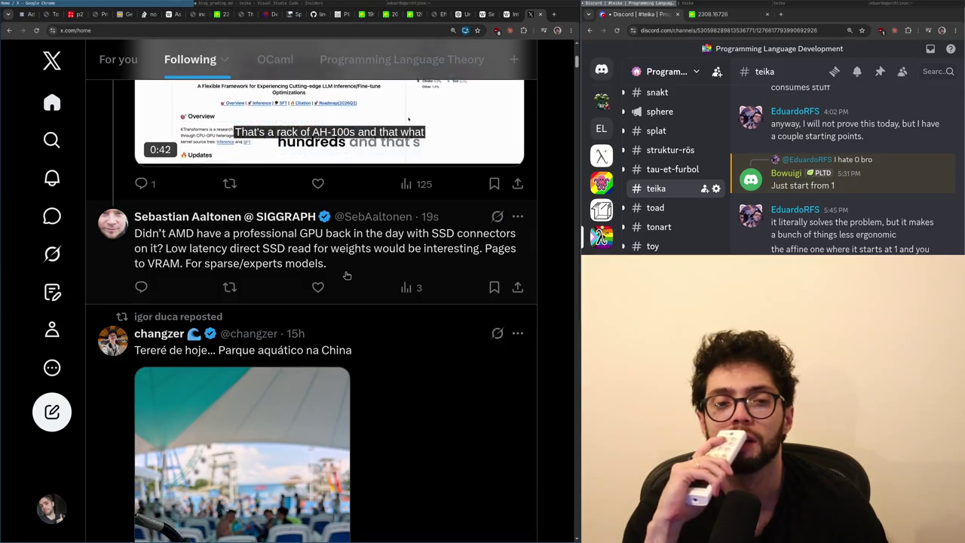
scroll(348, 276, up, 1)
scroll(347, 276, up, 3)
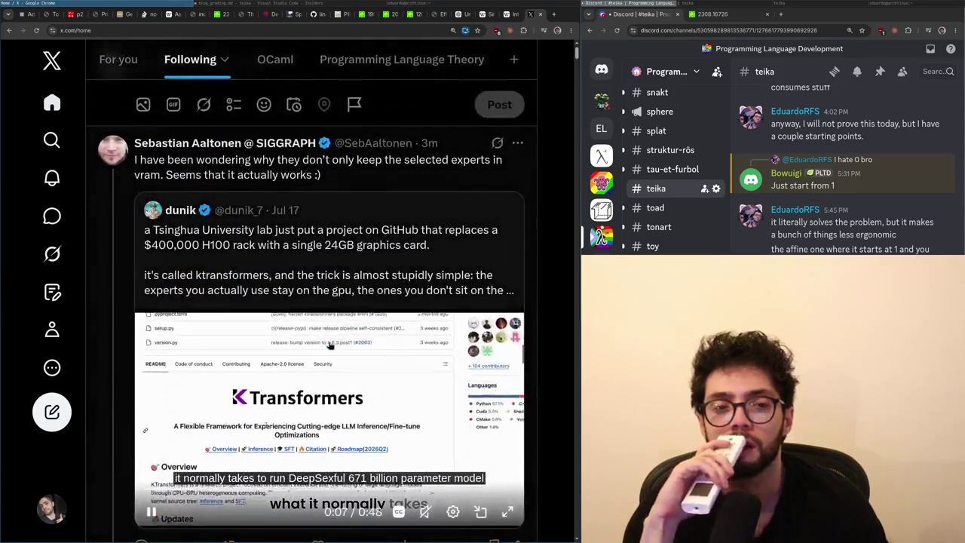
scroll(403, 314, down, 3)
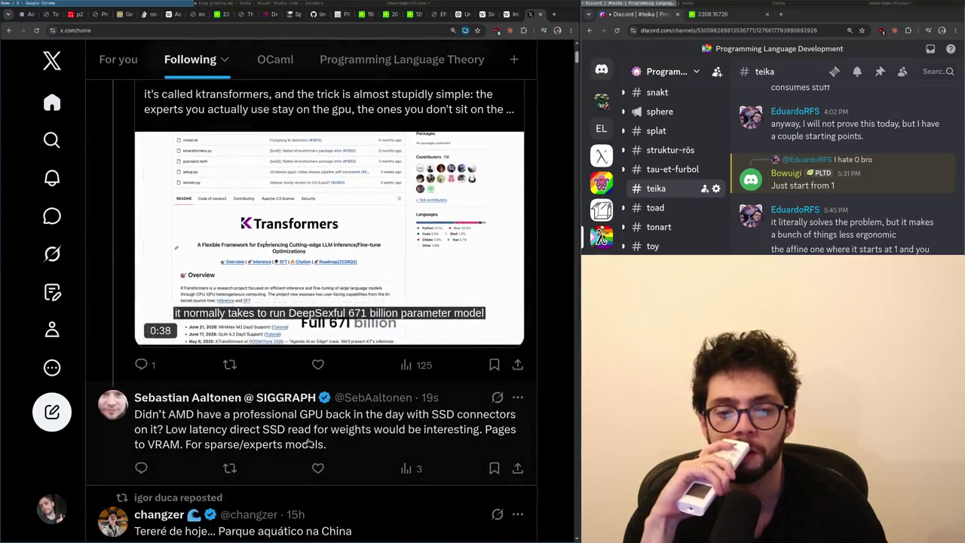
click(287, 392)
click(272, 297)
click(245, 4)
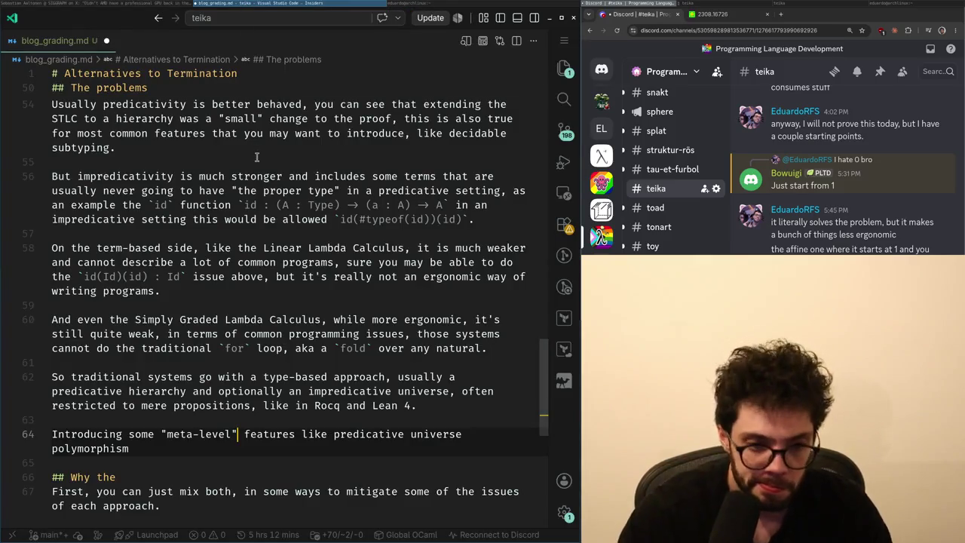
- Remove 'predicative' from line 64 and continue it with 'mitigate limited polymorphism,'
key(Down)
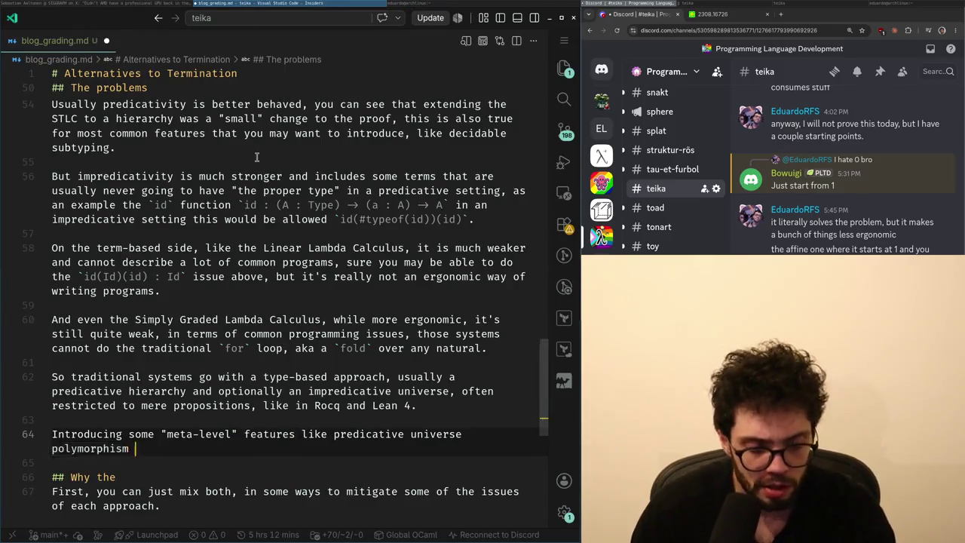
key(Up)
key(ctrl+Right)
key(ctrl+Right)
key(ctrl+Right)
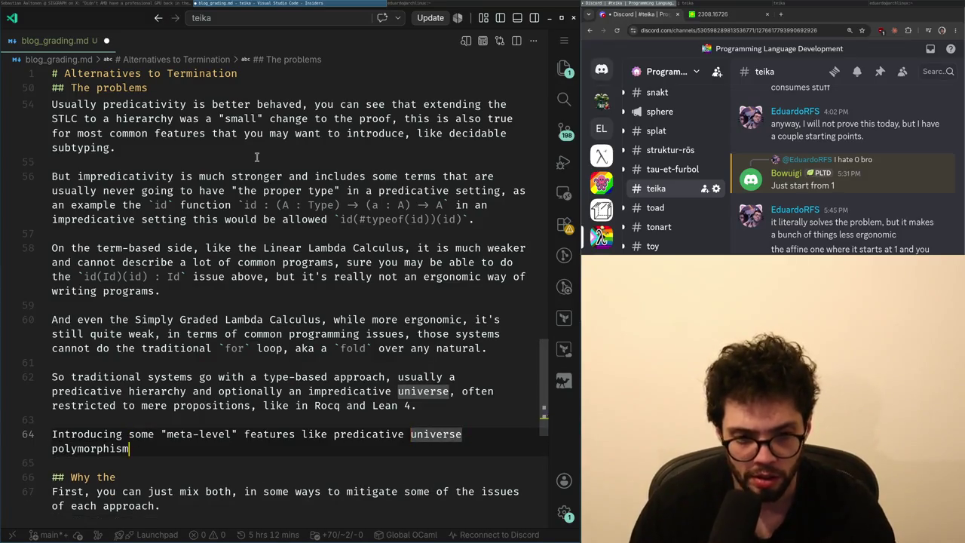
key(Down)
text(to)
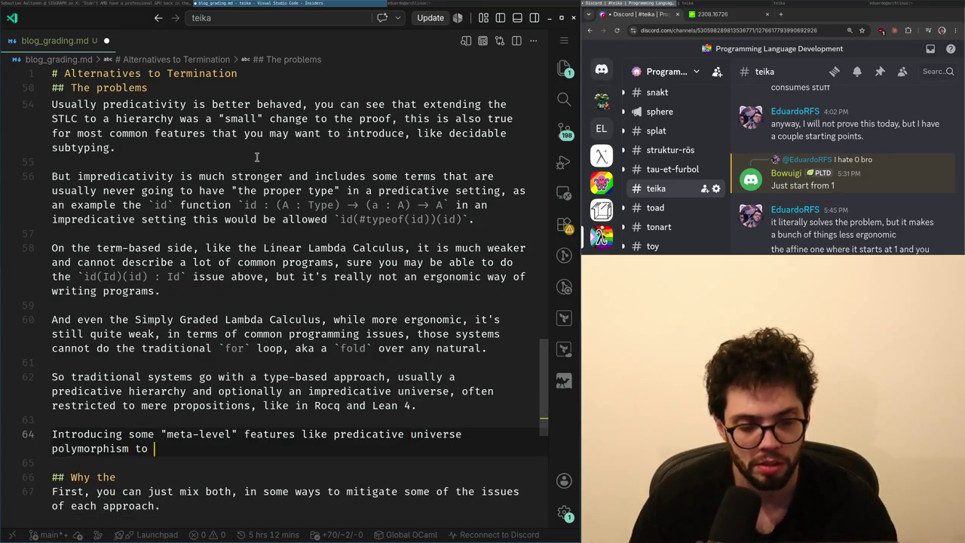
key(ctrl+Right)
key(ctrl+Right)
key(ctrl+Right)
key(Right)
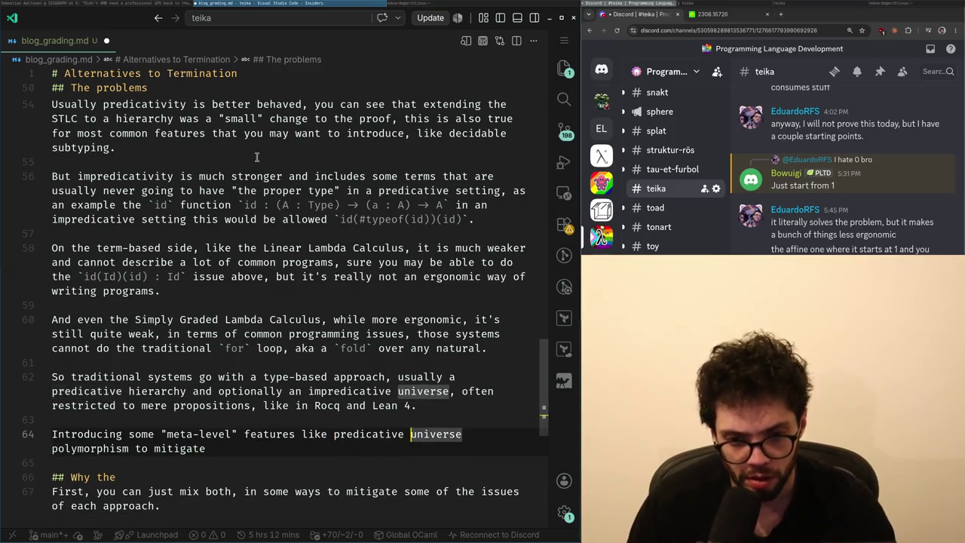
key(ctrl+BackSpace)
key(Down)
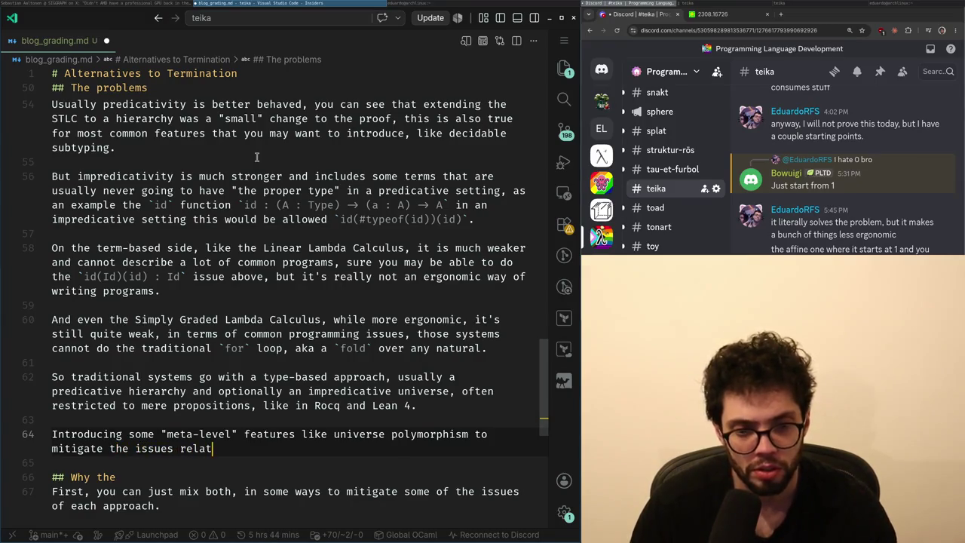
text(e)
text( to the limited polymor)
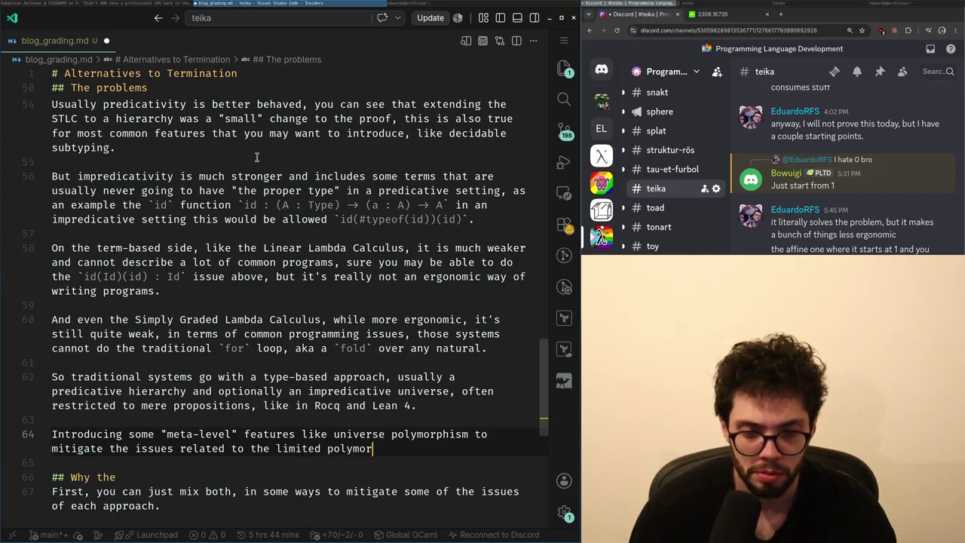
text(m,)
- Delete the quoted 'meta-level' wording and append the clause about adding inductive types with large elimination
key(Up)
key(Home)
key(ctrl+Right)
key(ctrl+Right)
key(ctrl+Right)
key(ctrl+Right)
key(ctrl+Right)
key(ctrl+BackSpace)
key(ctrl+BackSpace)
key(ctrl+BackSpace)
key(BackSpace)
key(BackSpace)
key(ctrl+Right)
key(ctrl+Right)
key(Down)
key(End)
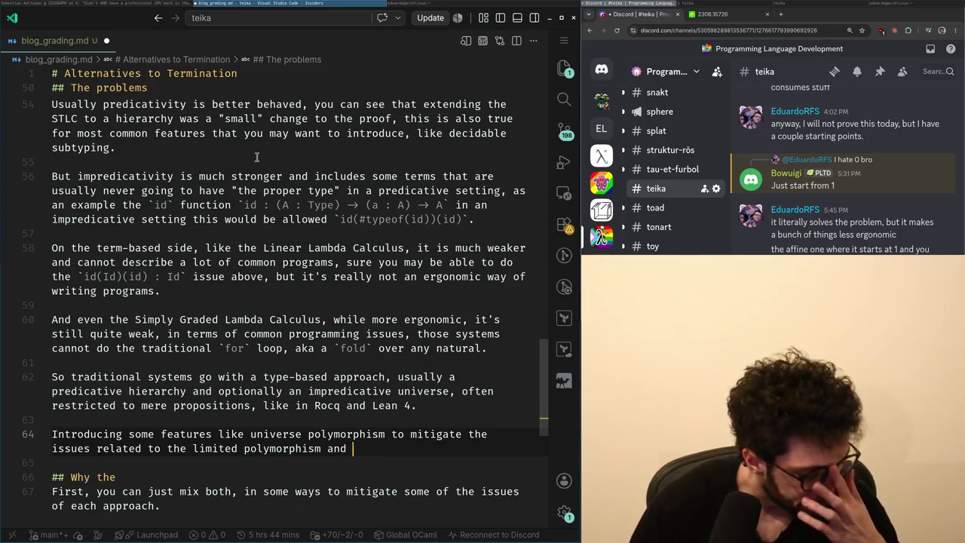
text(adding ind)
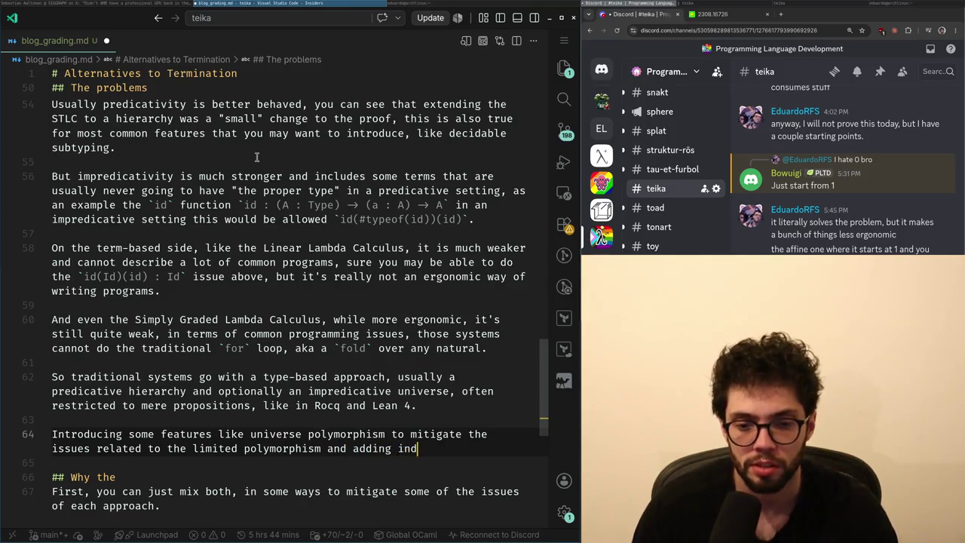
text(h large elimination.)
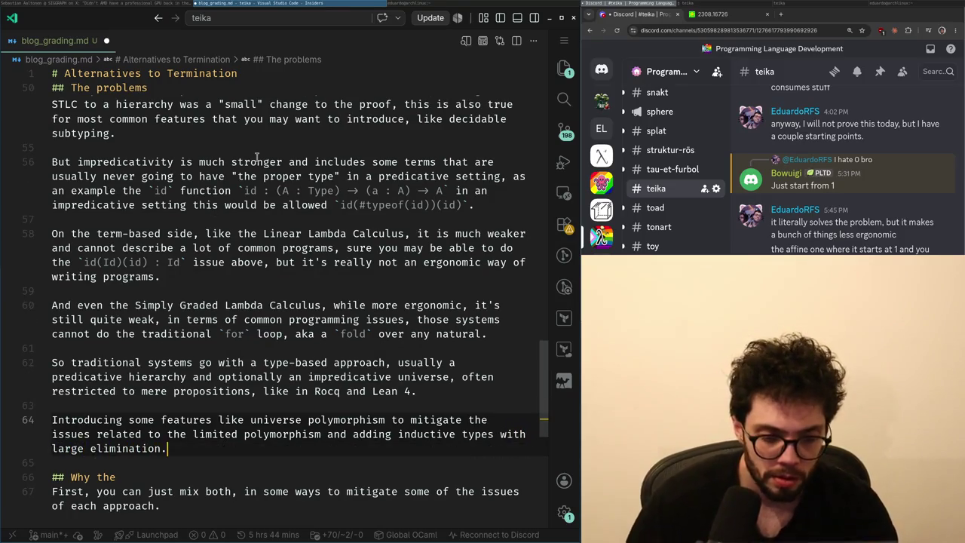
- Remove the word 'and' after polymorphism to rework the sentence
key(Up)
key(Up)
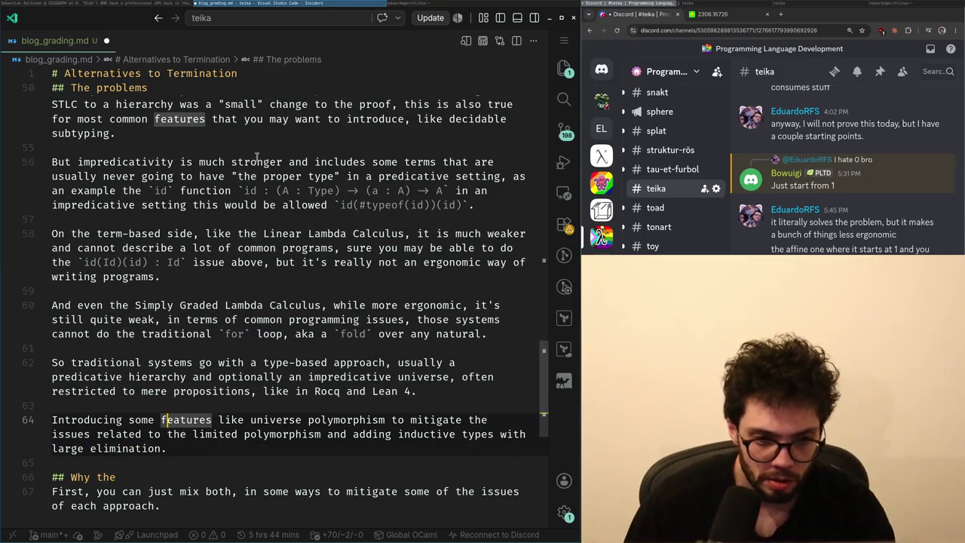
key(Down)
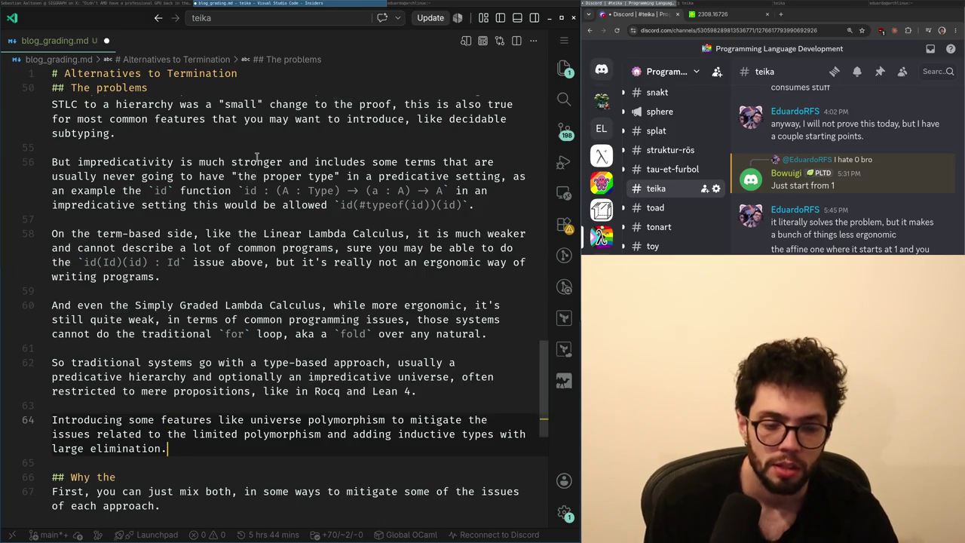
key(Left)
key(ctrl+Right)
key(ctrl+Right)
key(ctrl+Right)
key(ctrl+Right)
key(ctrl+BackSpace)
key(BackSpace)
- Add that large elimination was traditionally also thought to be needed anyway, as induction is not derivable
text(,)
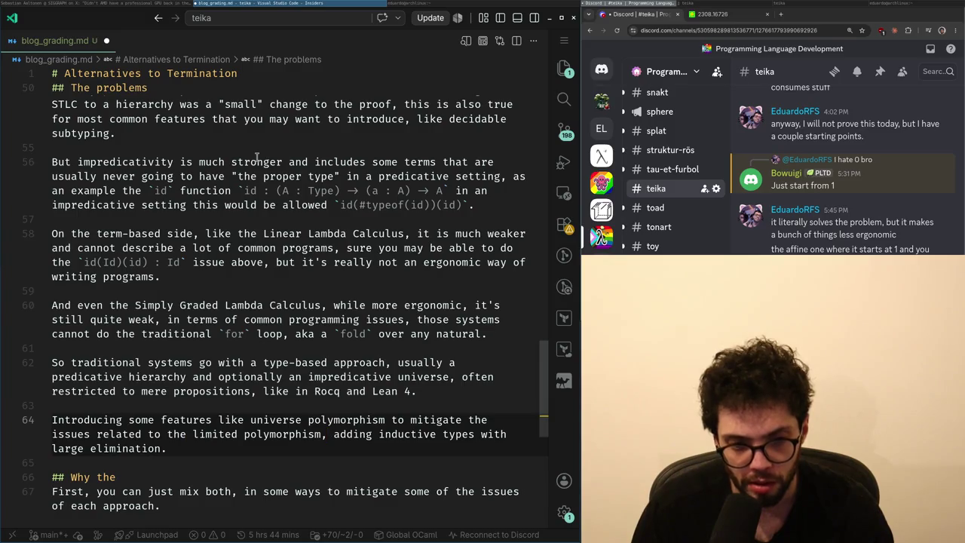
text( traditionally)
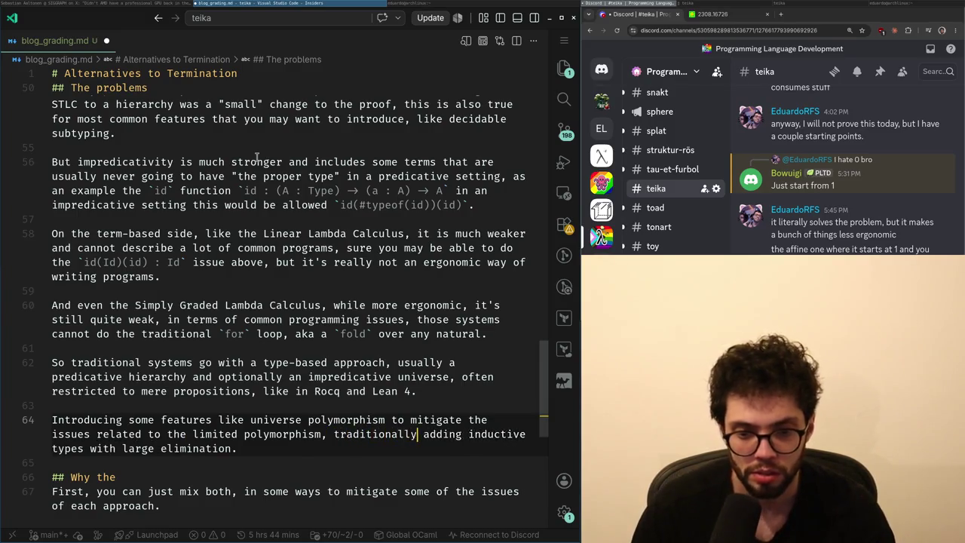
text( also)
key(ctrl+Right)
key(ctrl+Right)
key(ctrl+Right)
text((let's sa)
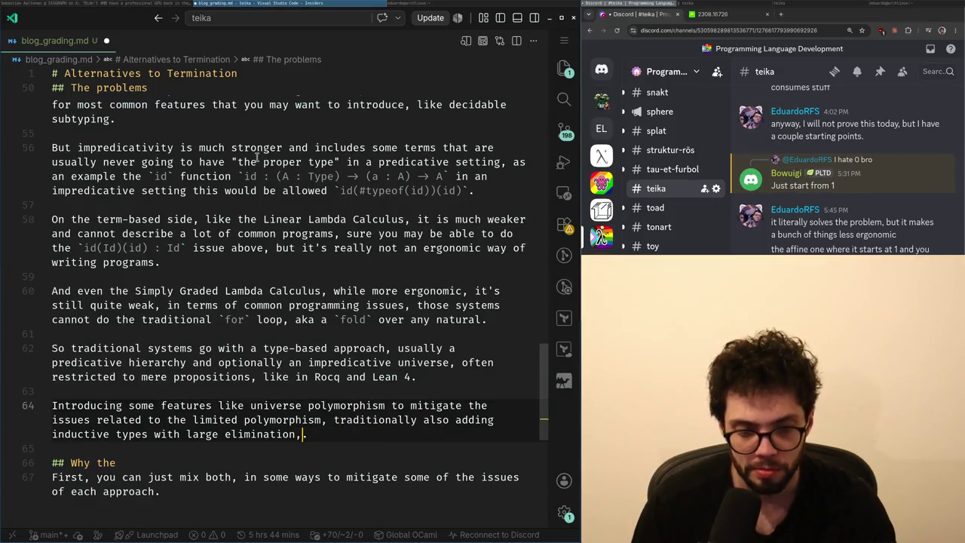
text( which is historical)
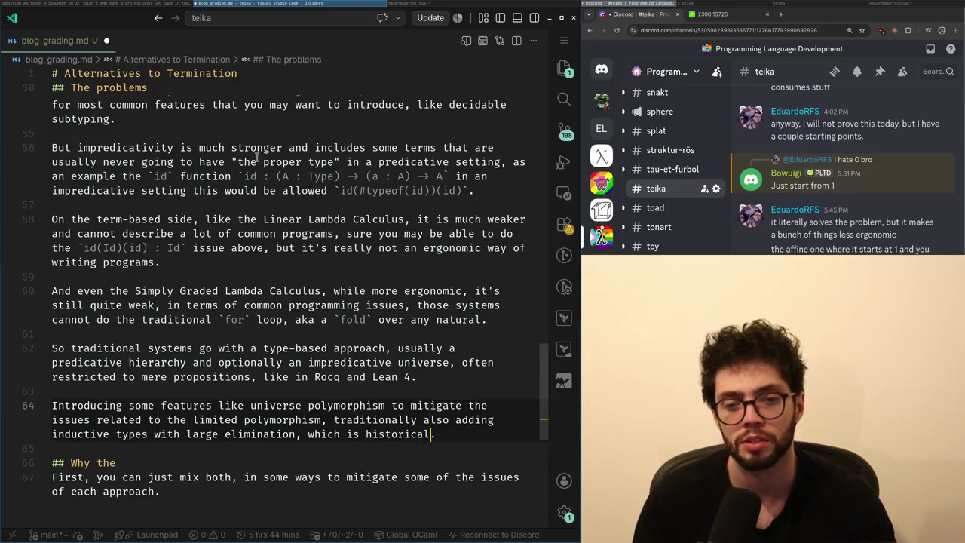
text(be needed)
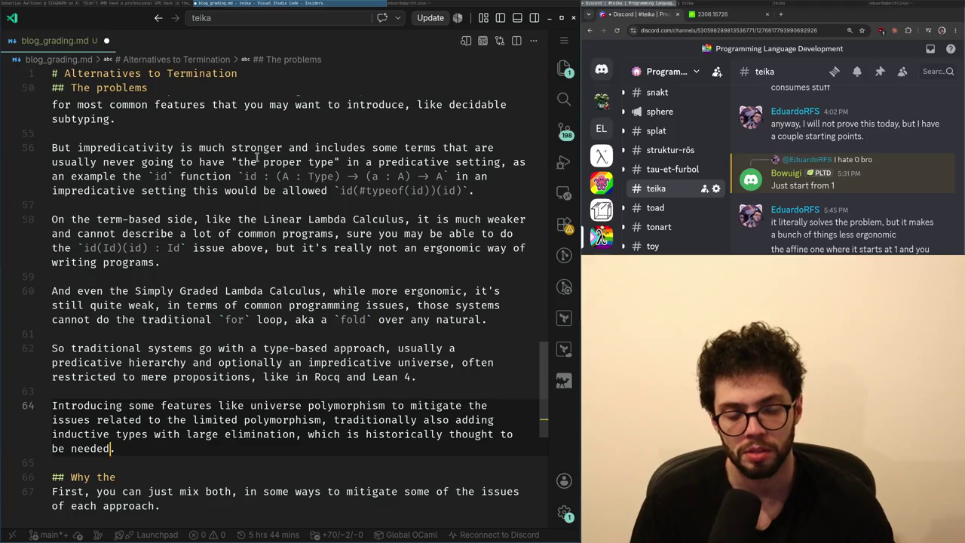
key(ctrl+BackSpace)
text(ally thought to be )
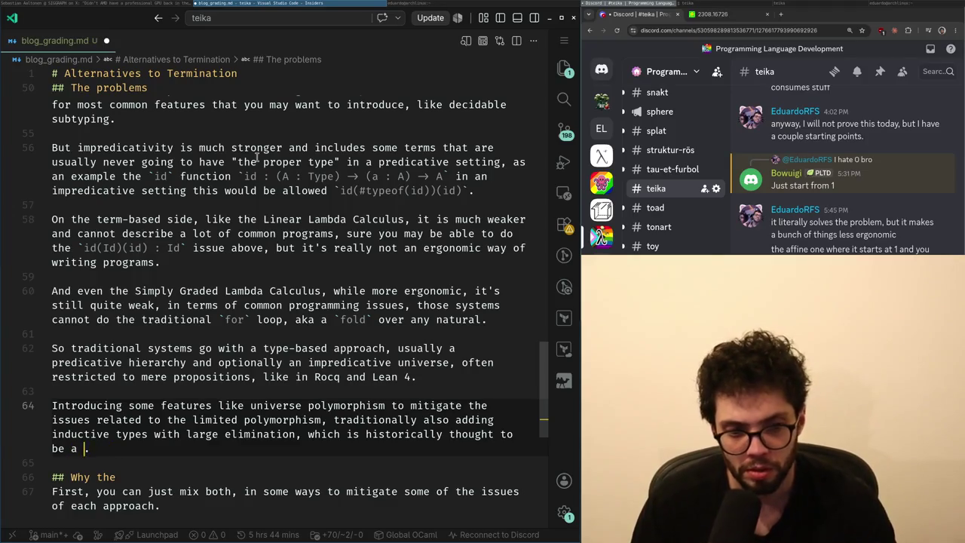
text(needed anyway, as )
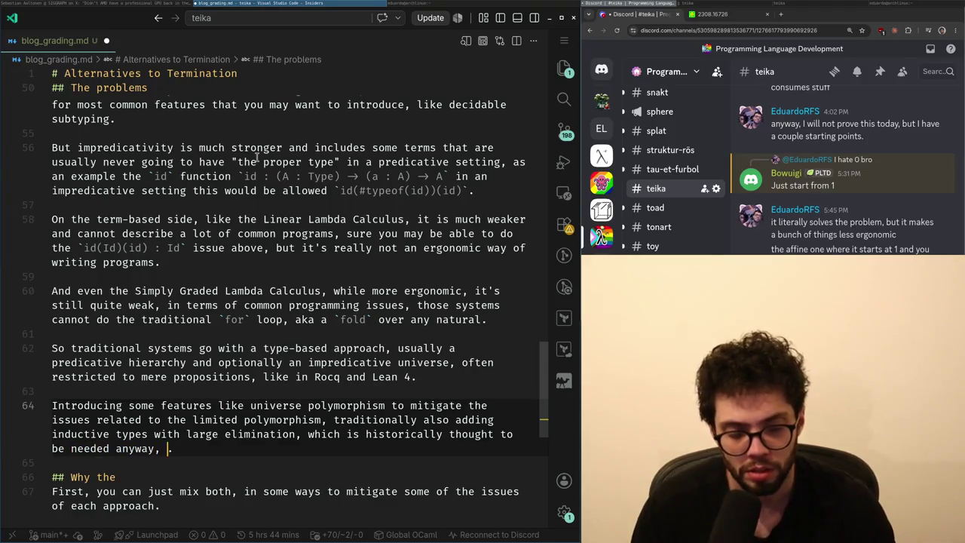
text(i)
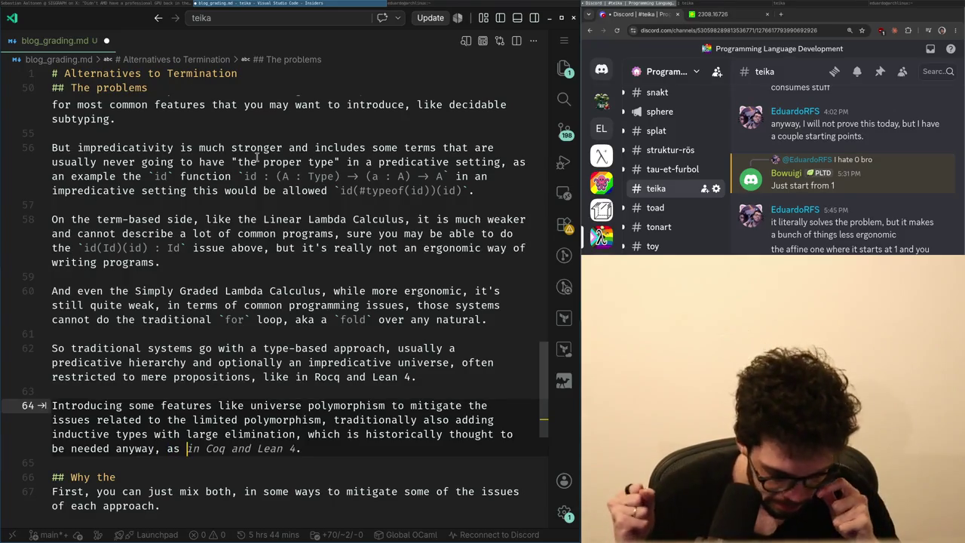
text(nduction is)
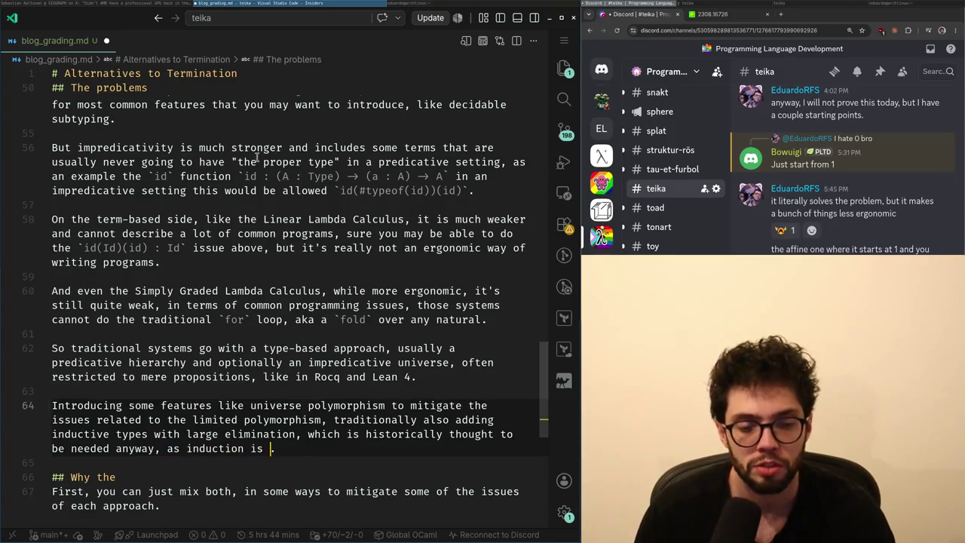
key(BackSpace)
key(BackSpace)
text(vable)
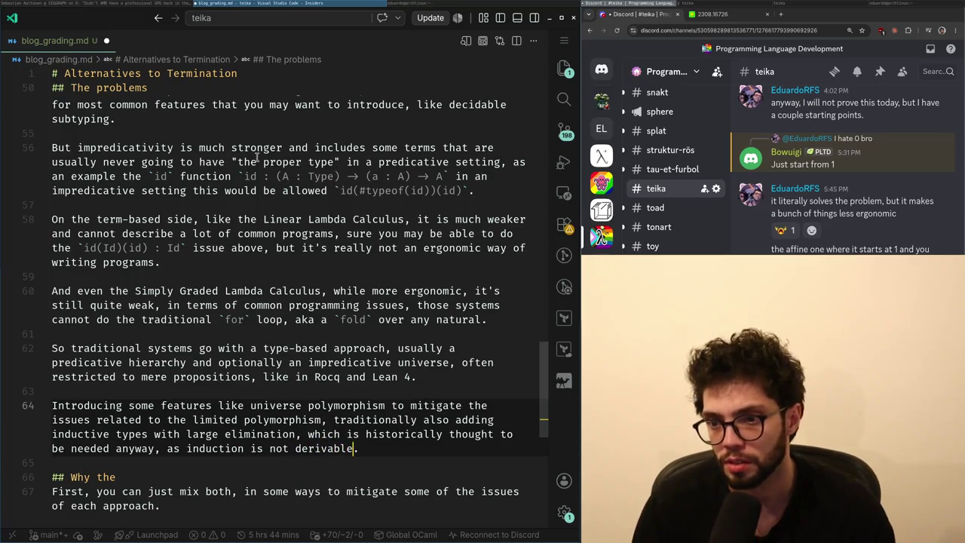
- Reword line 64 to end 'was thought to not be derivable otherwise, so killing two birds with one stone.'
key(alt+Tab)
key(alt+Tab)
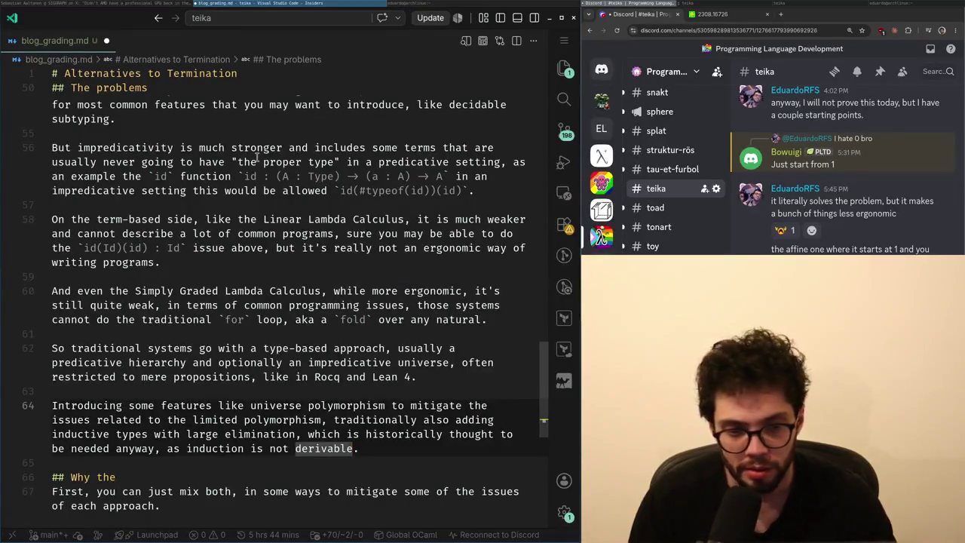
scroll(301, 377, down, 1)
click(270, 429)
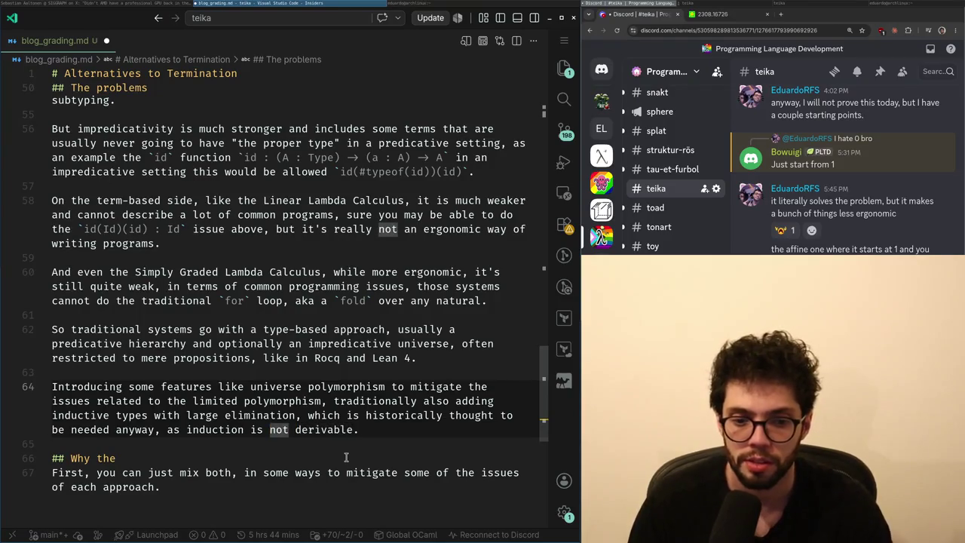
key(BackSpace)
key(BackSpace)
key(BackSpace)
text(was thought to not)
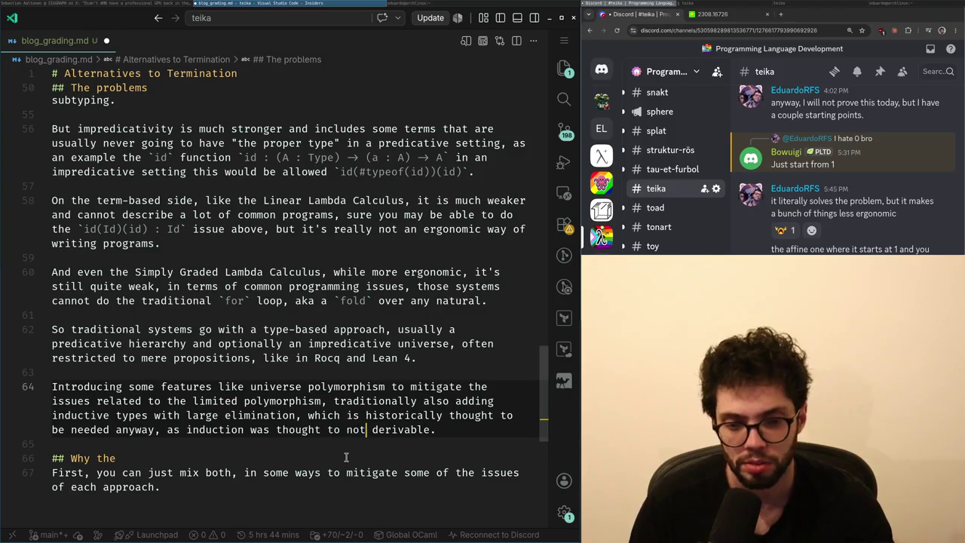
text( be)
key(End)
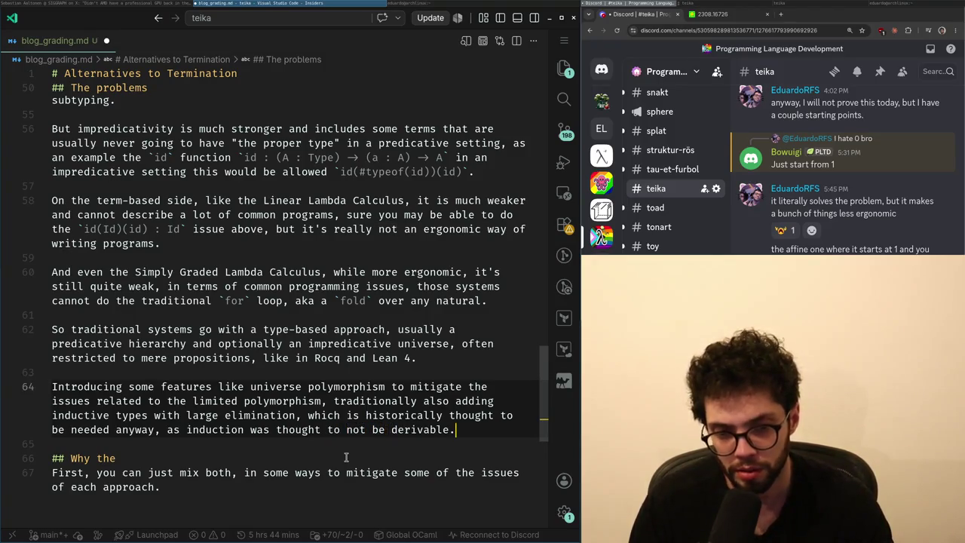
key(BackSpace)
text(otherwise,)
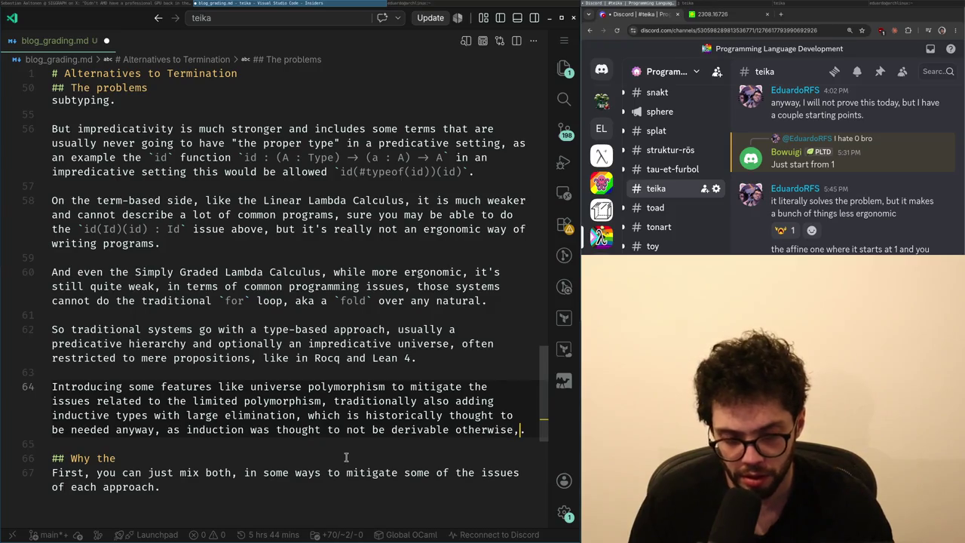
text( so killing two birds with o)
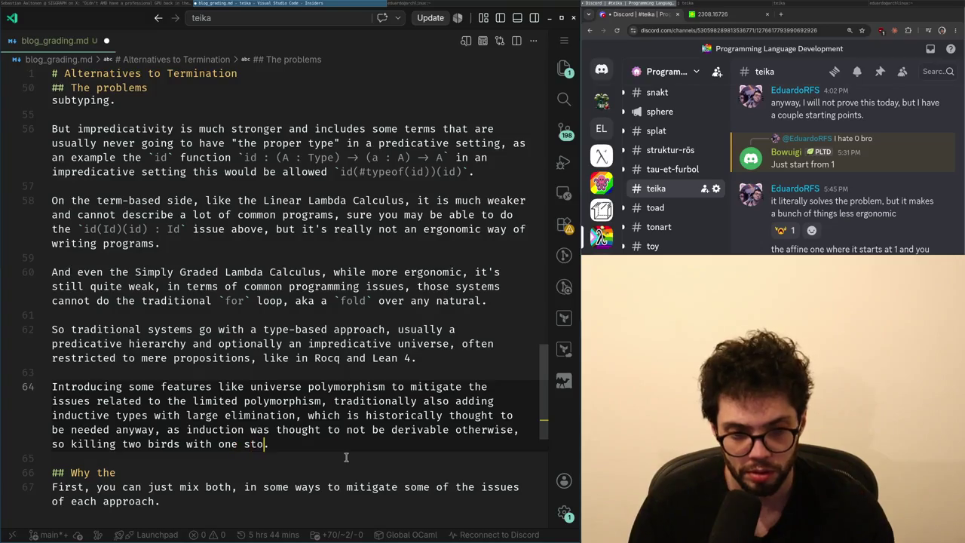
text(ne)
key(Down)
key(Down)
key(End)
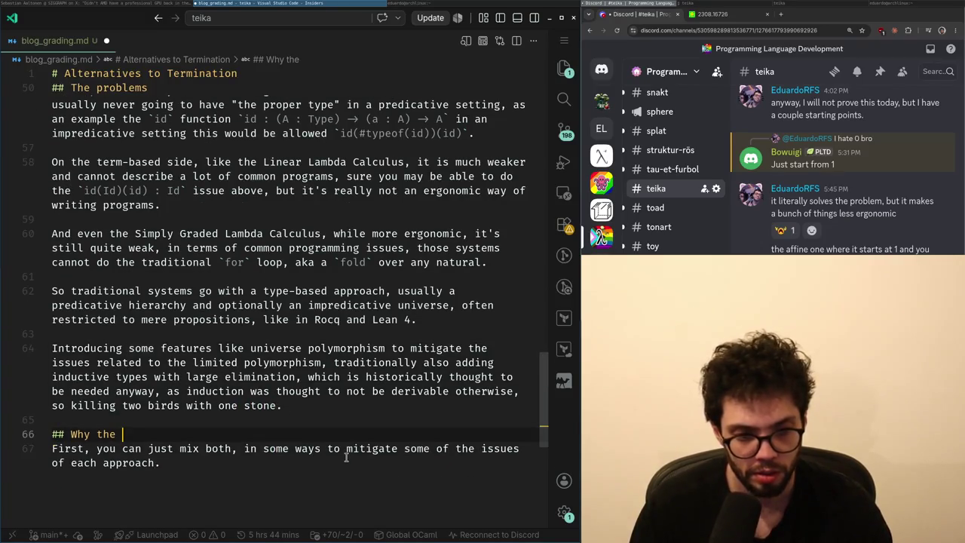
- Change the '## Why the' heading to '## So, the traditional right?' and open a blank line below
key(ctrl+Left)
key(ctrl+Delete)
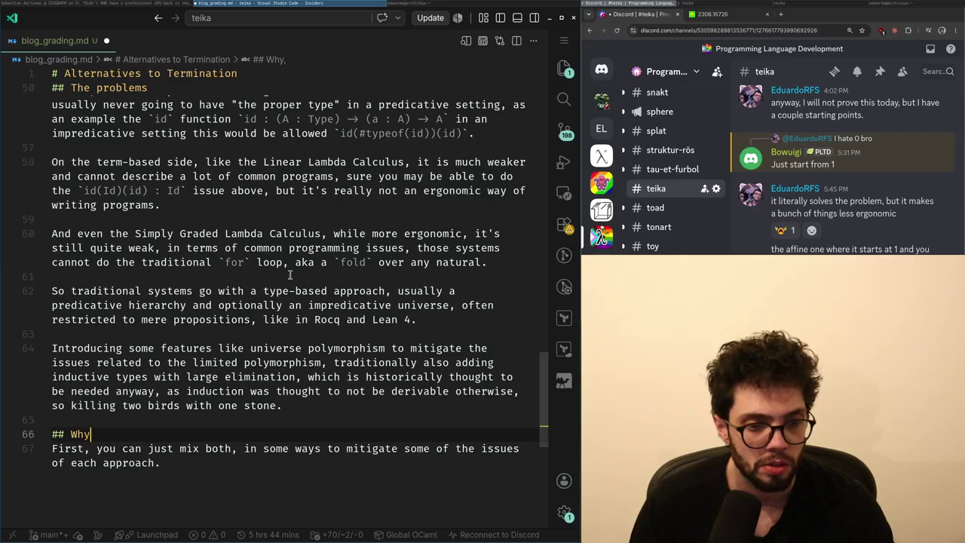
key(super+Left)
key(ctrl+t)
key(ctrl+w)
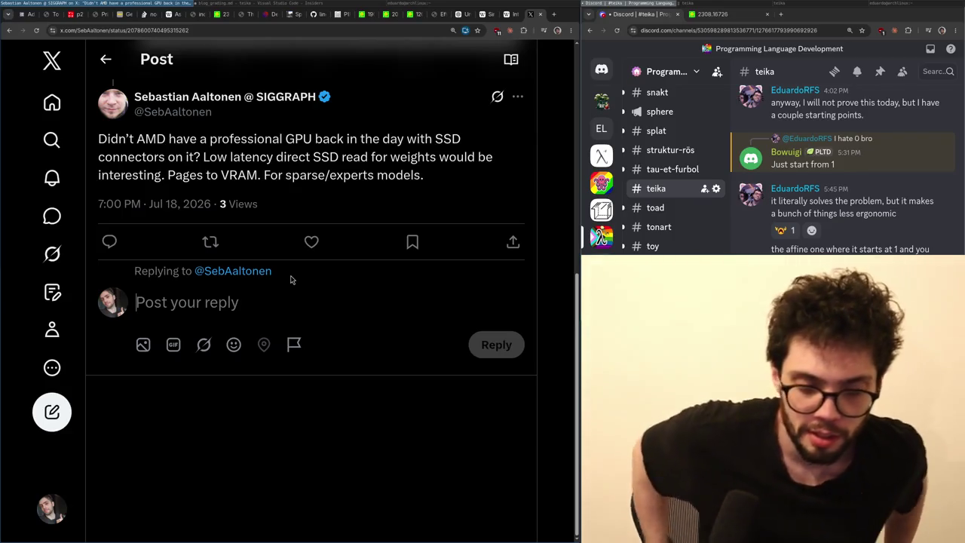
key(alt+Tab)
text(Why)
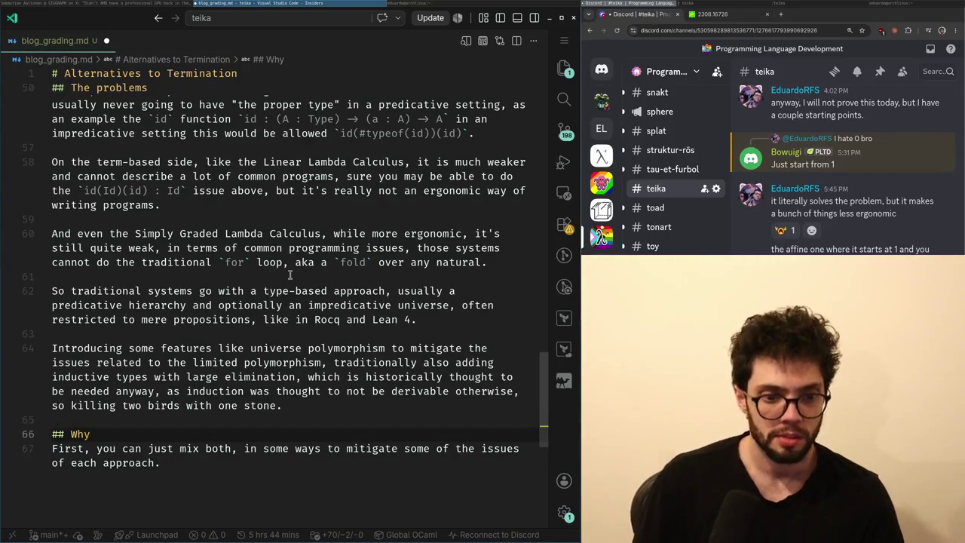
key(BackSpace)
text(So, just predi)
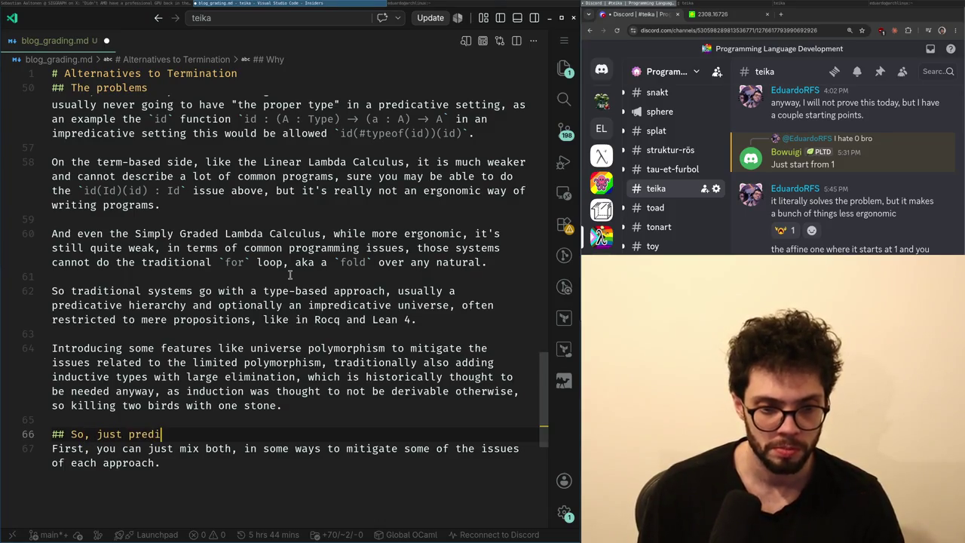
key(ctrl+BackSpace)
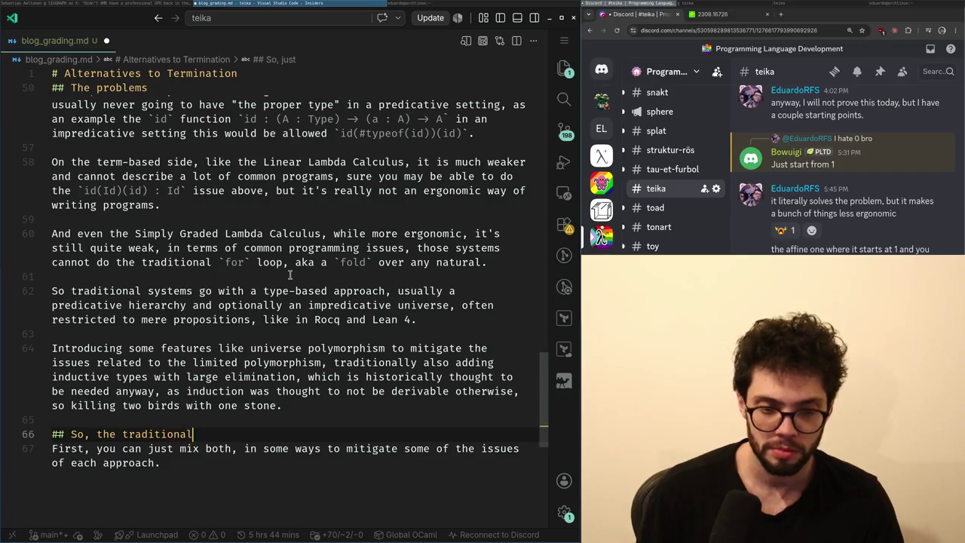
text(?)
key(Return)
key(Return)
key(Return)
key(Up)
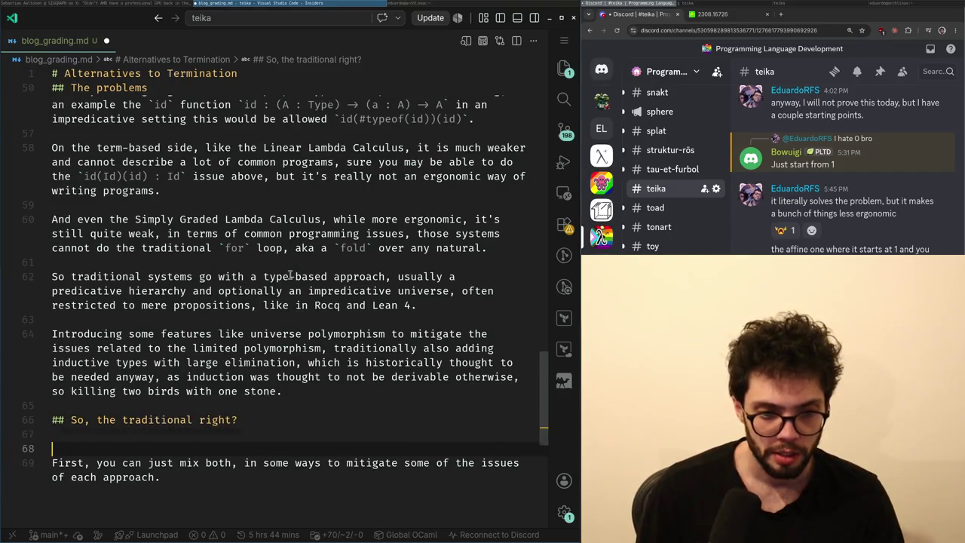
- Begin the paragraph 'Eeeeh, not really, there are still many issues' under the heading
text(E)
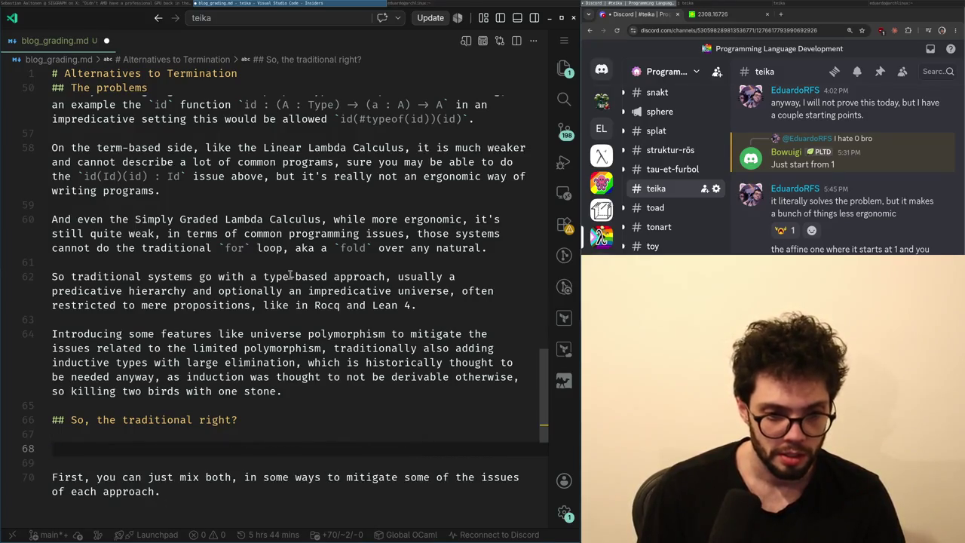
text(eeeh, not really)
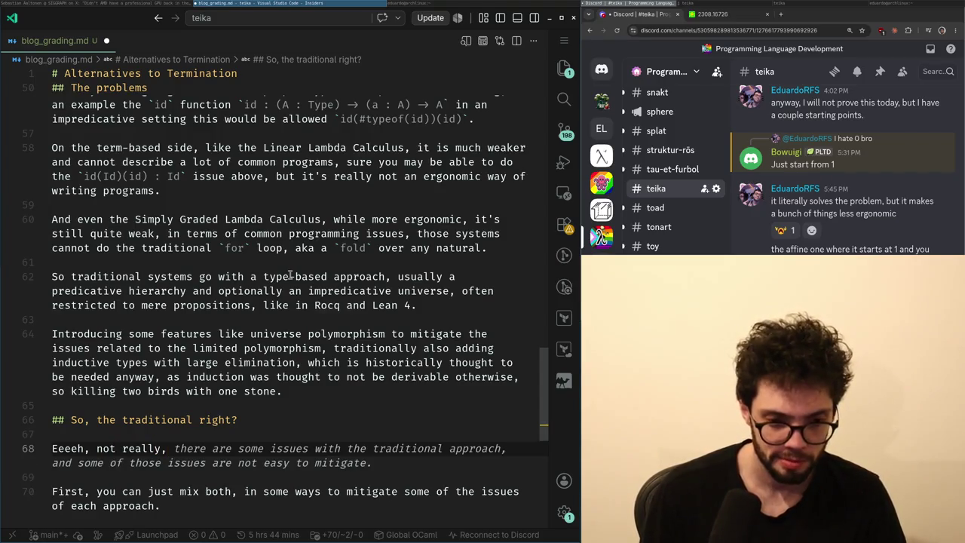
text(, there are still m)
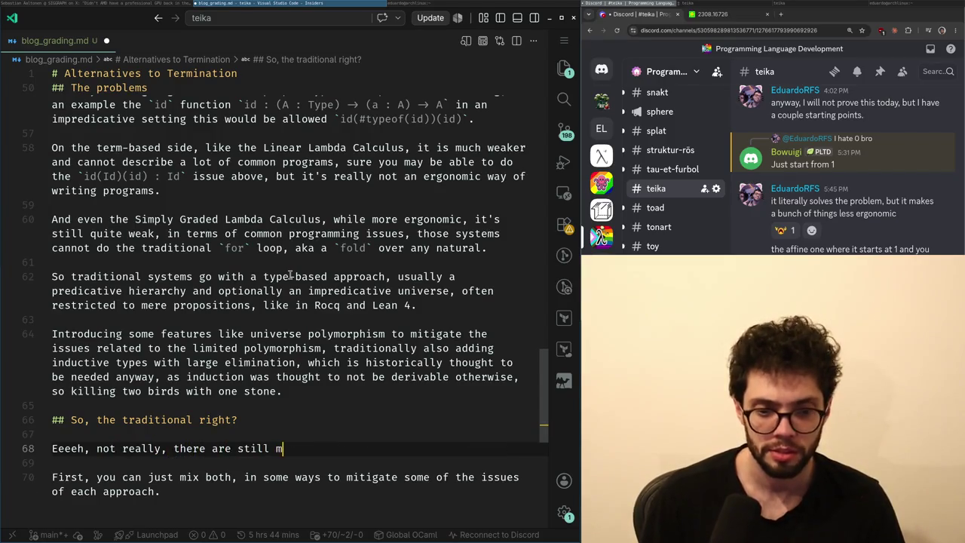
text(any issues )
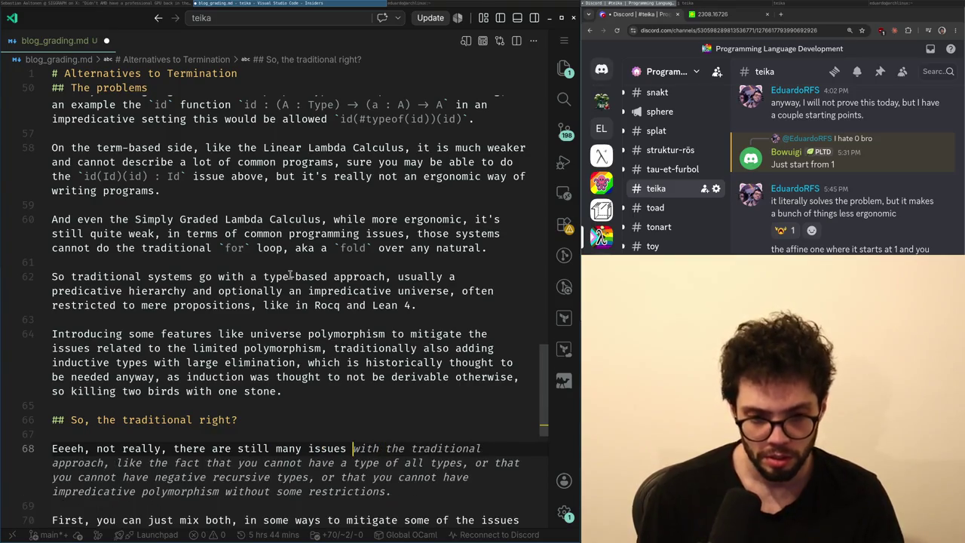
text(and some of the ar)
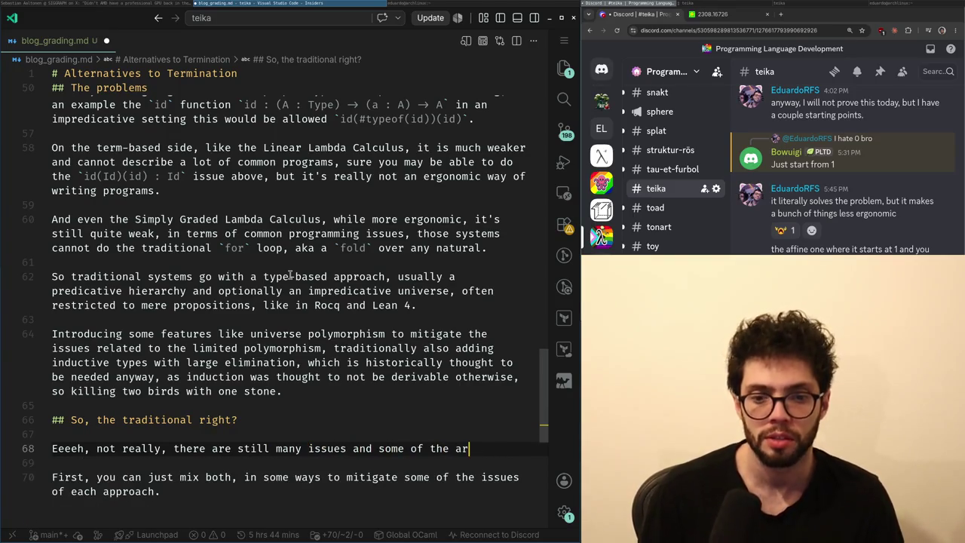
text(guments like)
key(BackSpace)
key(shift+Up)
key(ctrl+shift+Right)
key(ctrl+shift+Right)
key(ctrl+shift+Right)
key(ctrl+shift+Right)
key(ctrl+shift+Right)
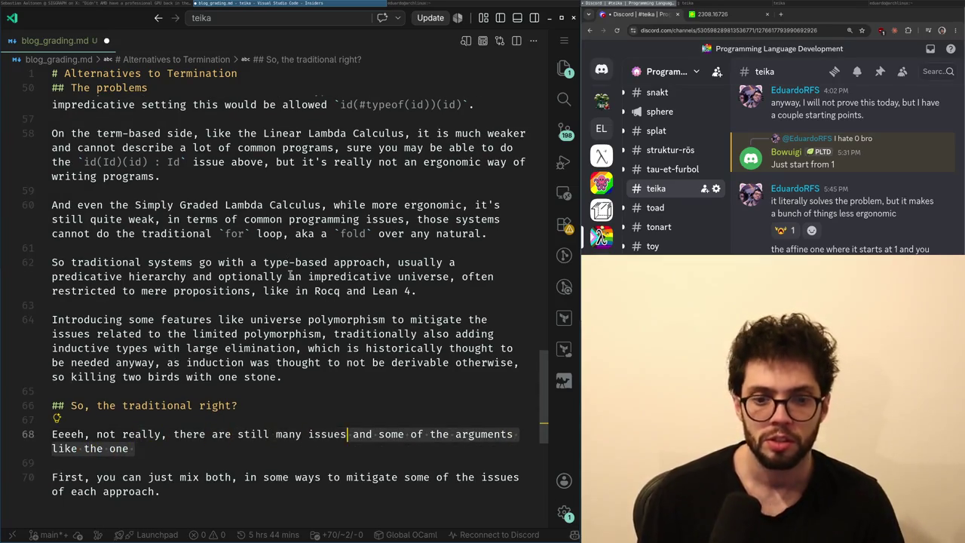
- Finish it saying universe polymorphism is also more work and less ergonomic, ending with a period
text(issues, especially around the)
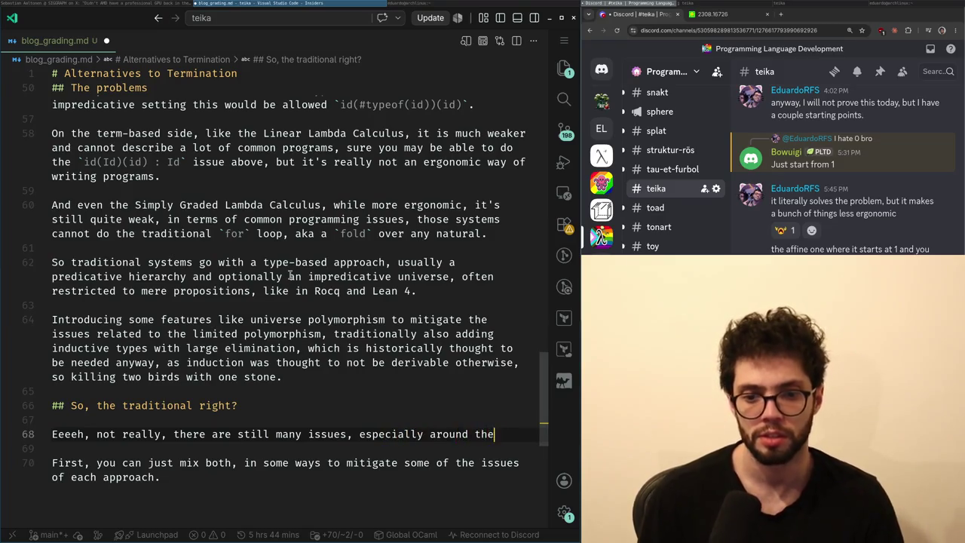
text(xity of such systems, inductive)
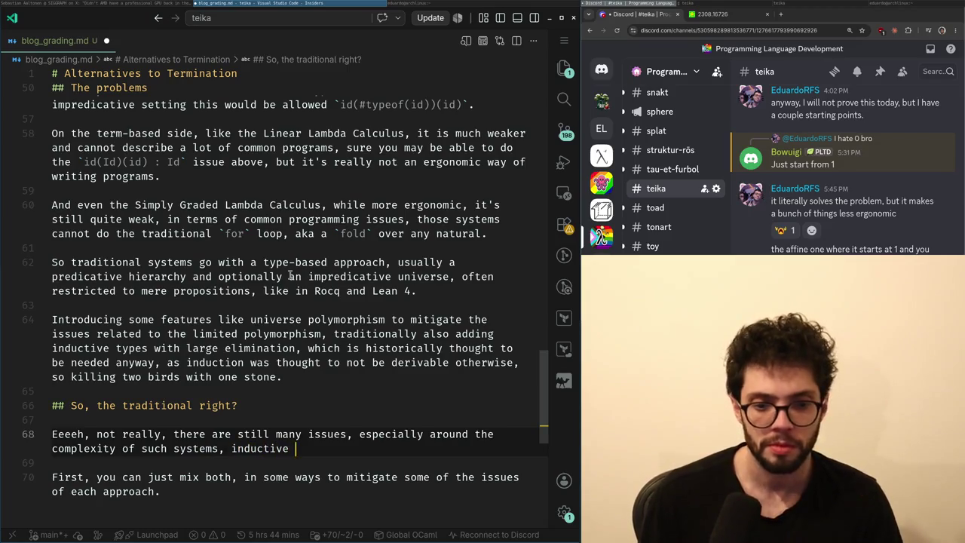
text(an example is a very)
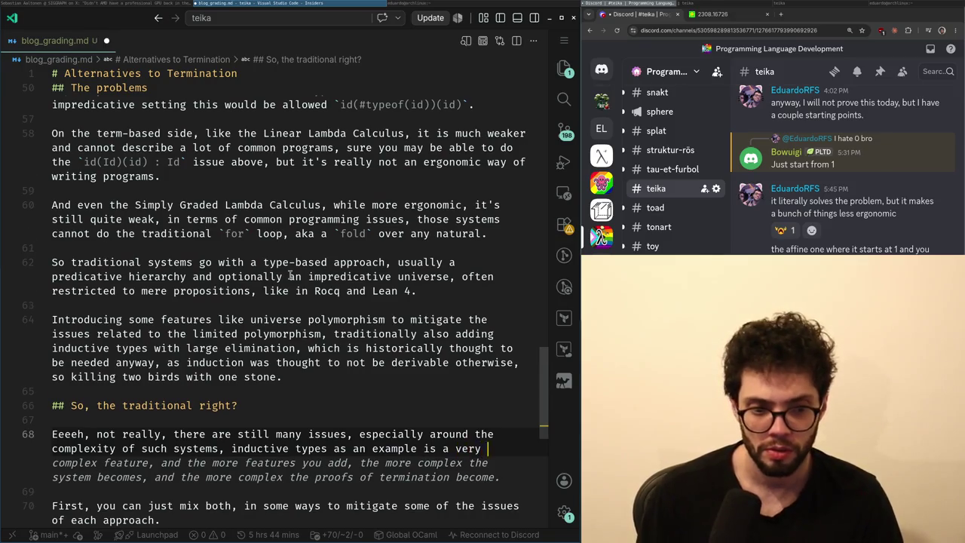
text( complex feature)
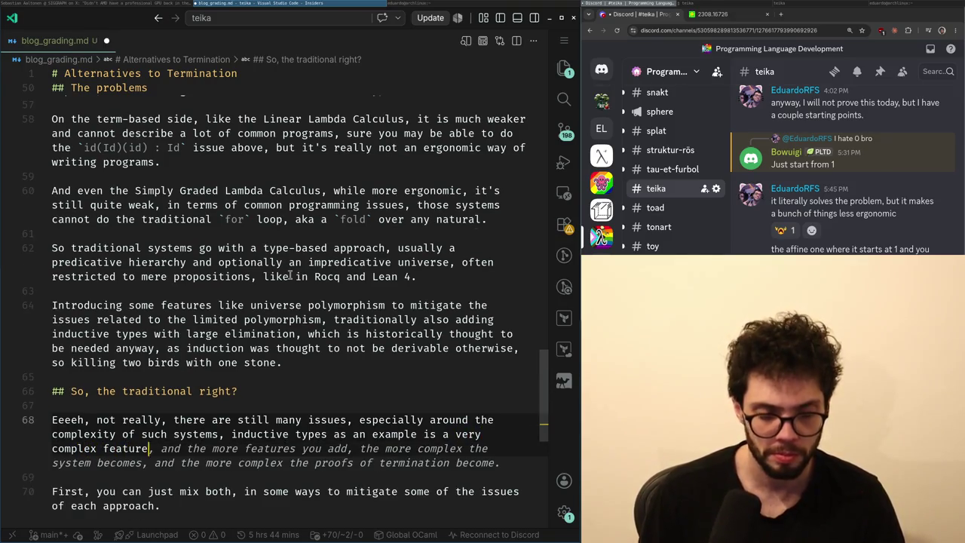
text( when compared to the re)
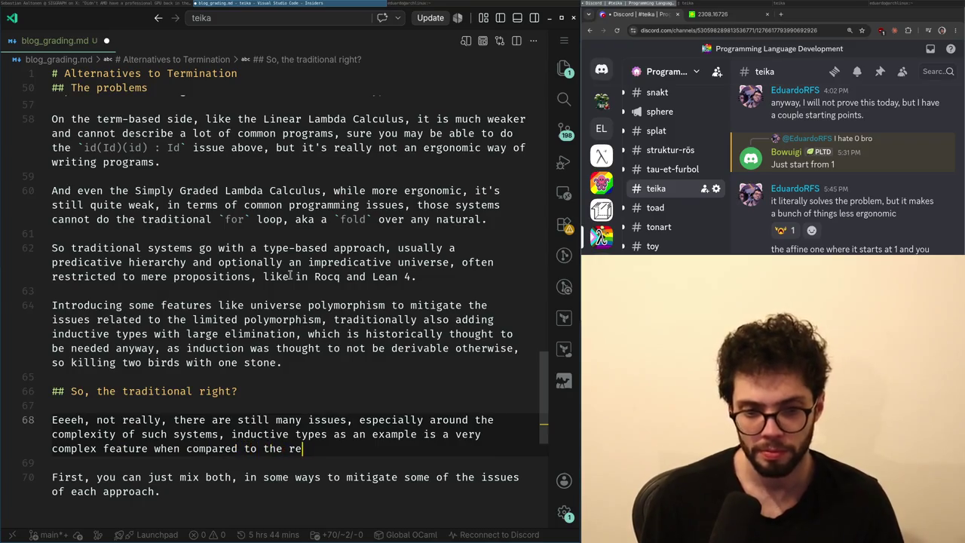
text(st, universe pol)
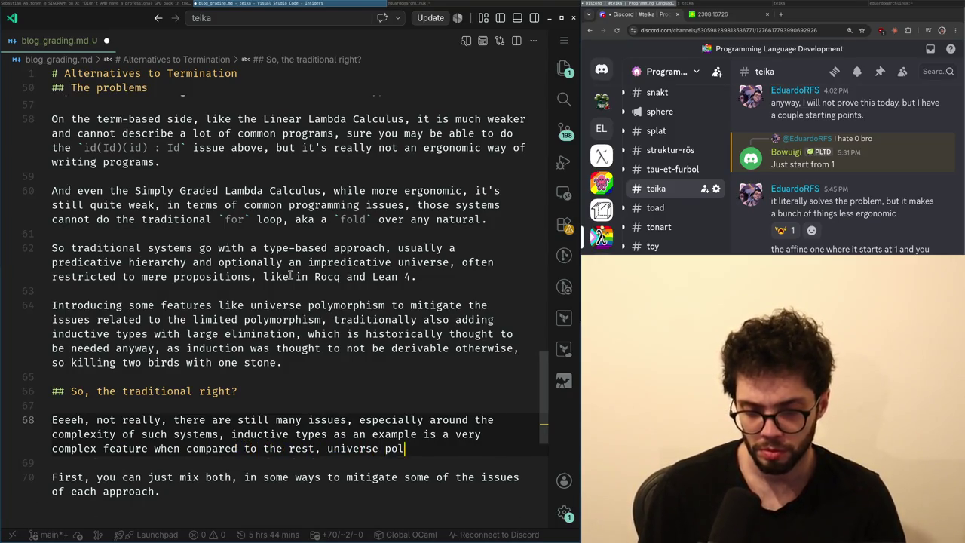
key(ctrl+BackSpace)
text(tracking)
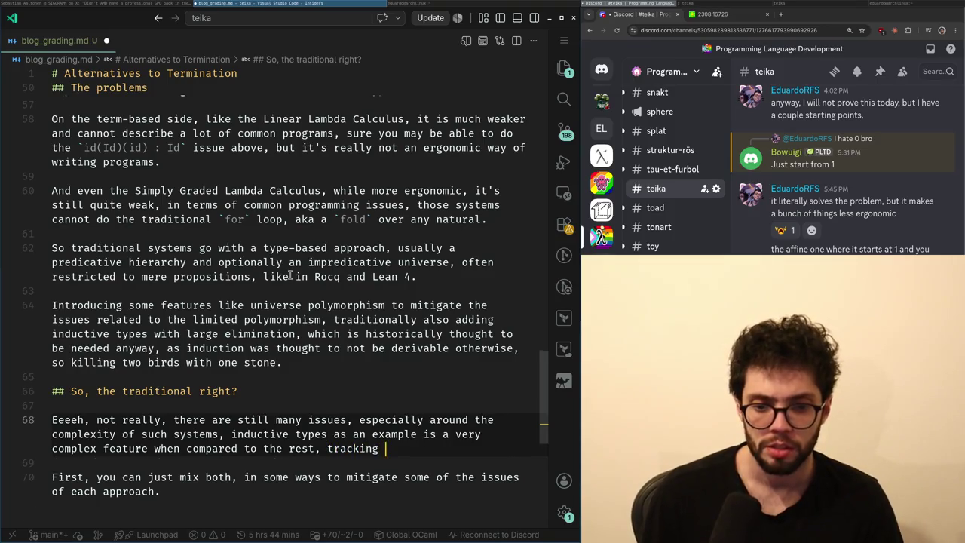
text(universes )
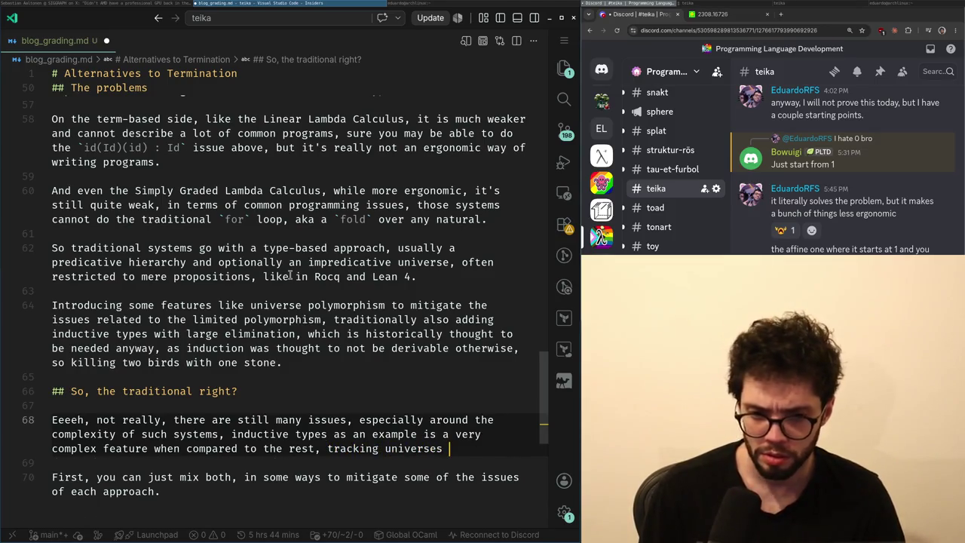
text( everywhere i)
key(ctrl+BackSpace)
key(ctrl+BackSpace)
text(and univers)
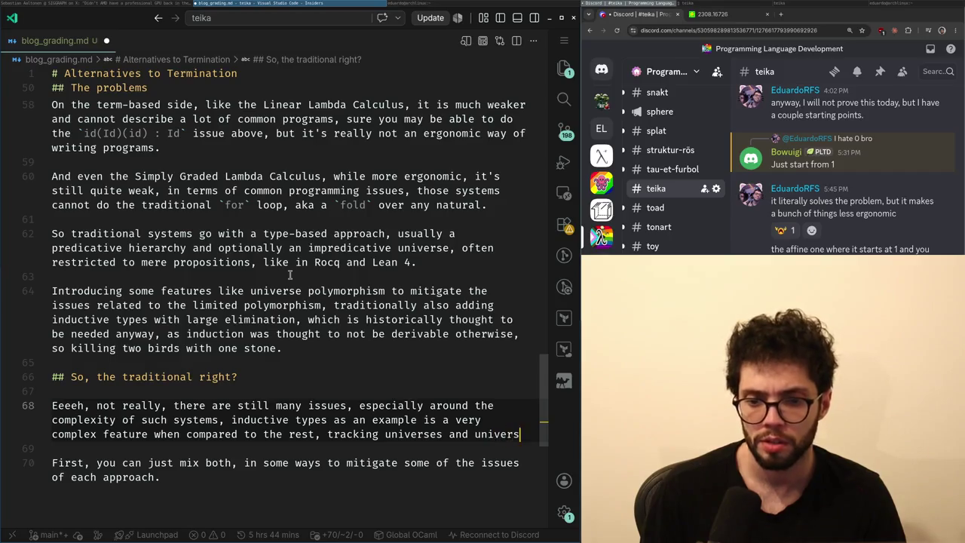
text(e polymorphism is also more work)
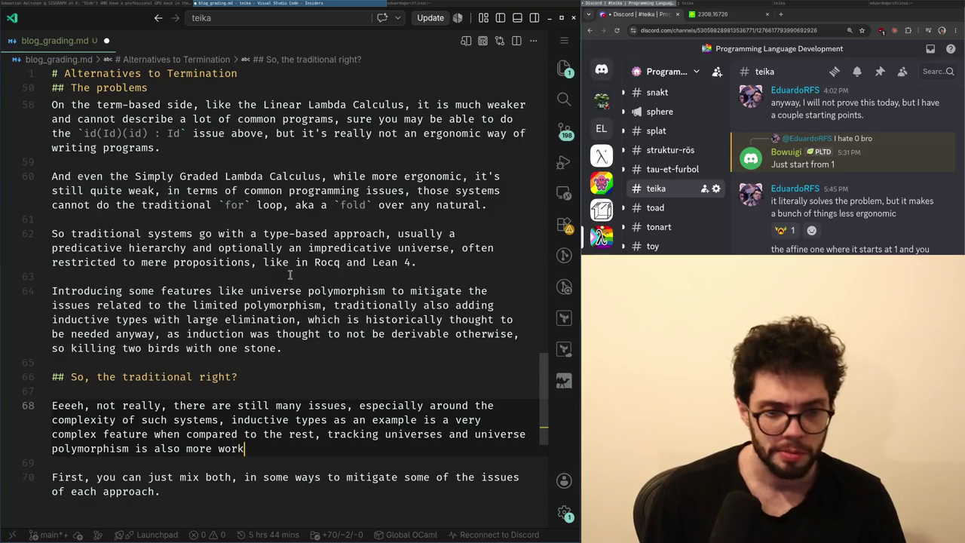
text( and less ergonomic for users.)
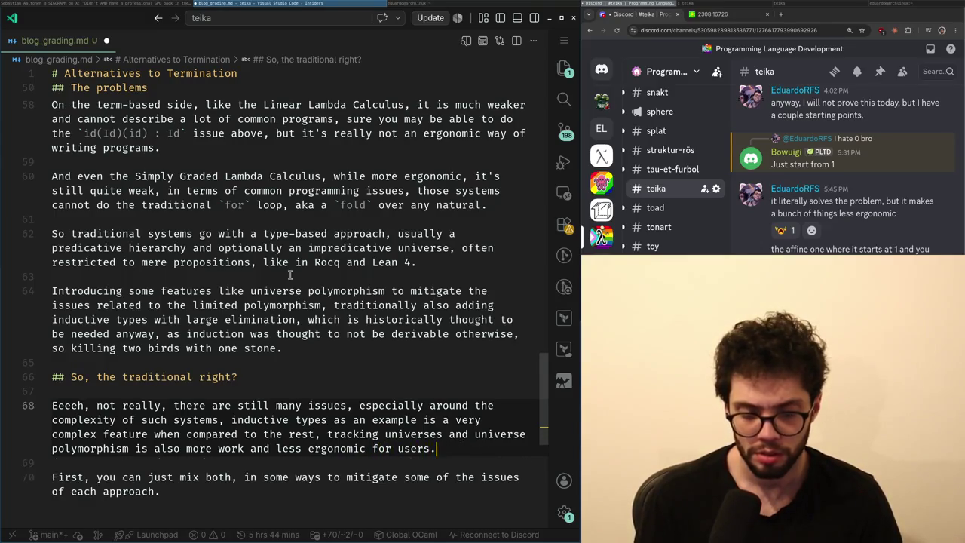
key(BackSpace)
text(.)
key(Return)
key(Return)
key(BackSpace)
key(BackSpace)
- Above the heading, write that there is never "true" universal quantification in traditional systems, even impredicative ones
key(Up)
key(Up)
key(Up)
key(Up)
key(Up)
key(Up)
key(Return)
key(Return)
key(Up)
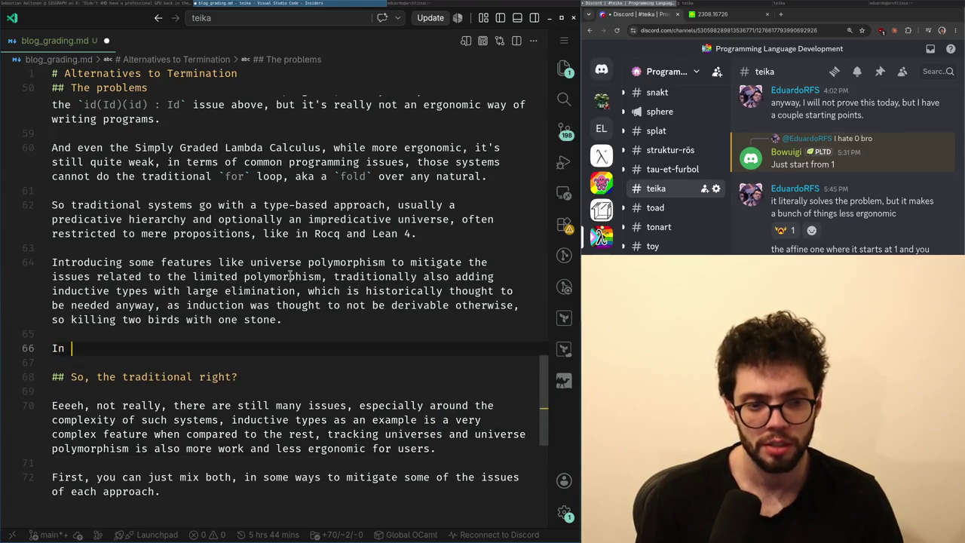
text(e is never "true)
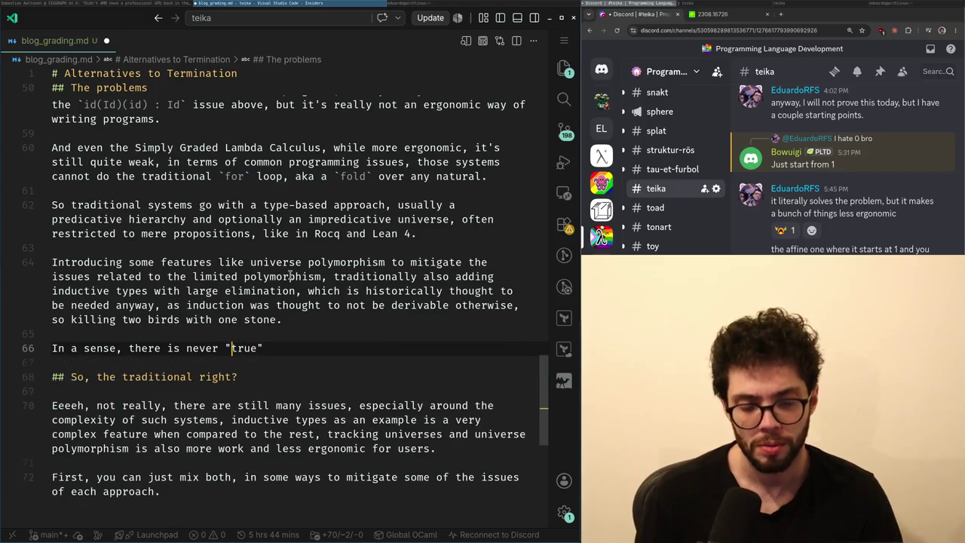
key(Tab)
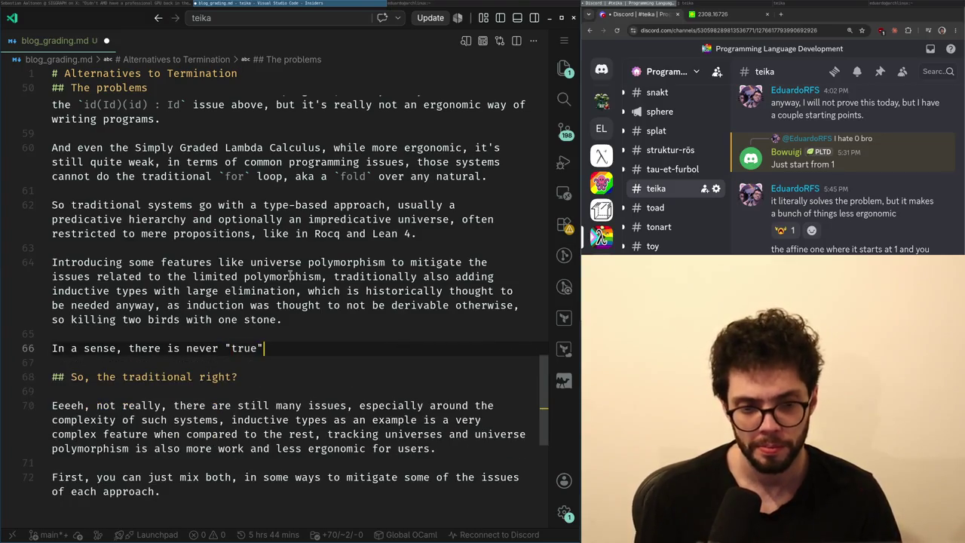
key(ctrl+Left)
key(ctrl+Left)
key(ctrl+Left)
key(End)
text(versal qu)
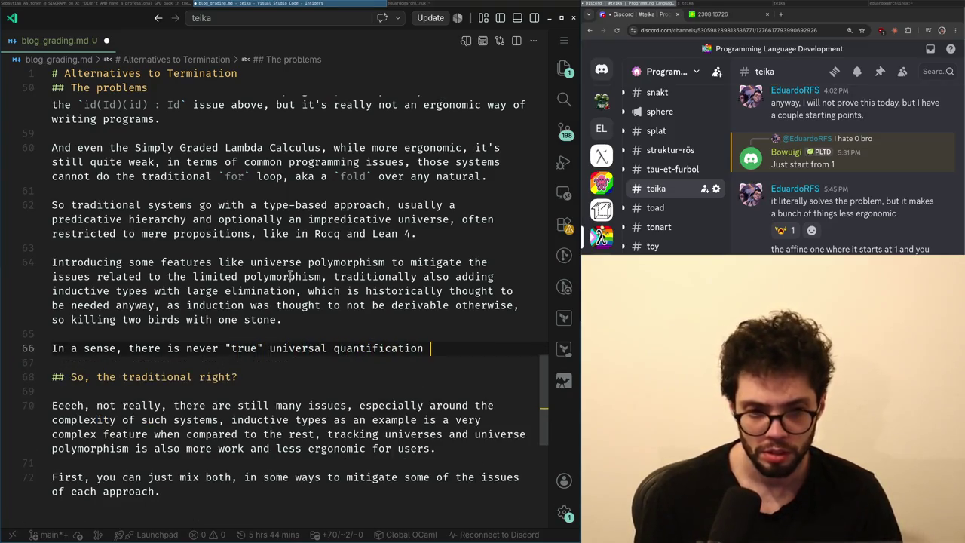
text(in)
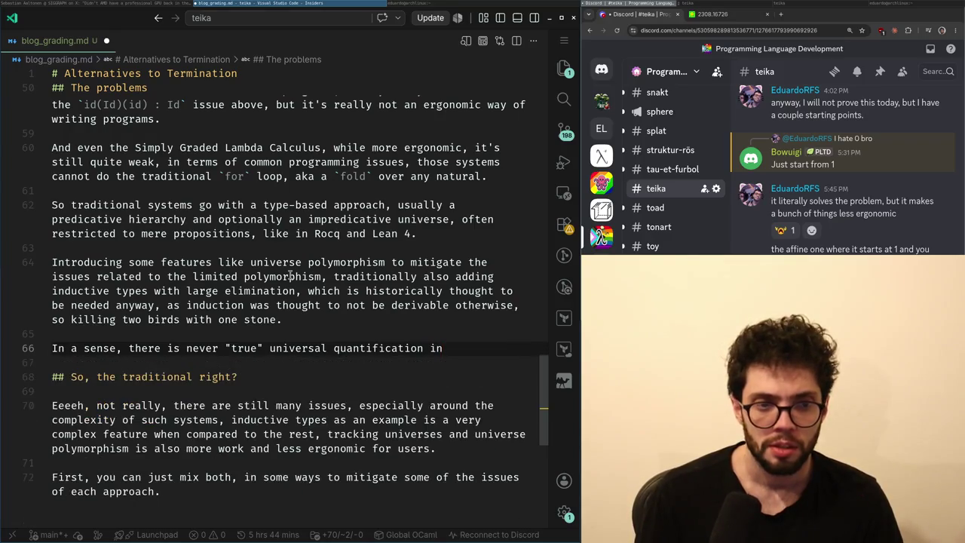
text( a predicative s)
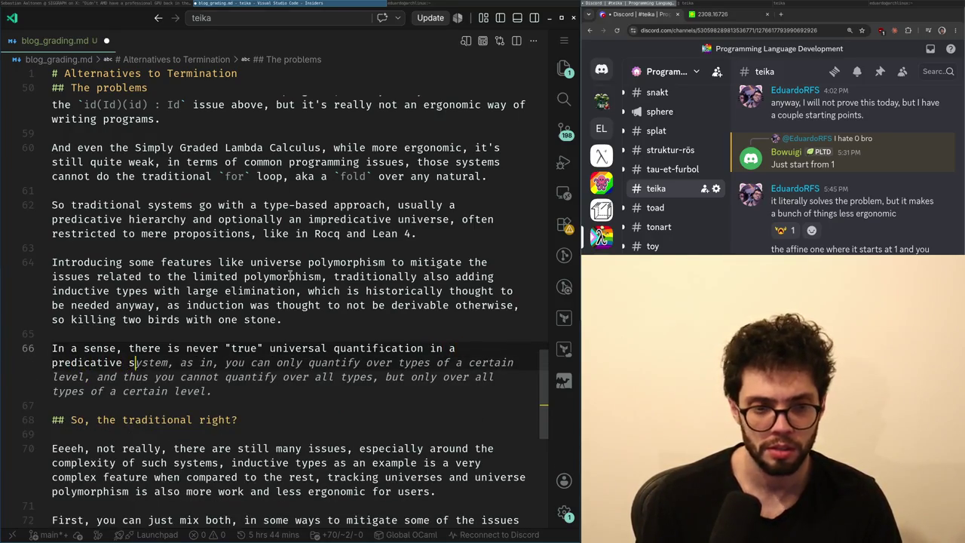
text(ystem.)
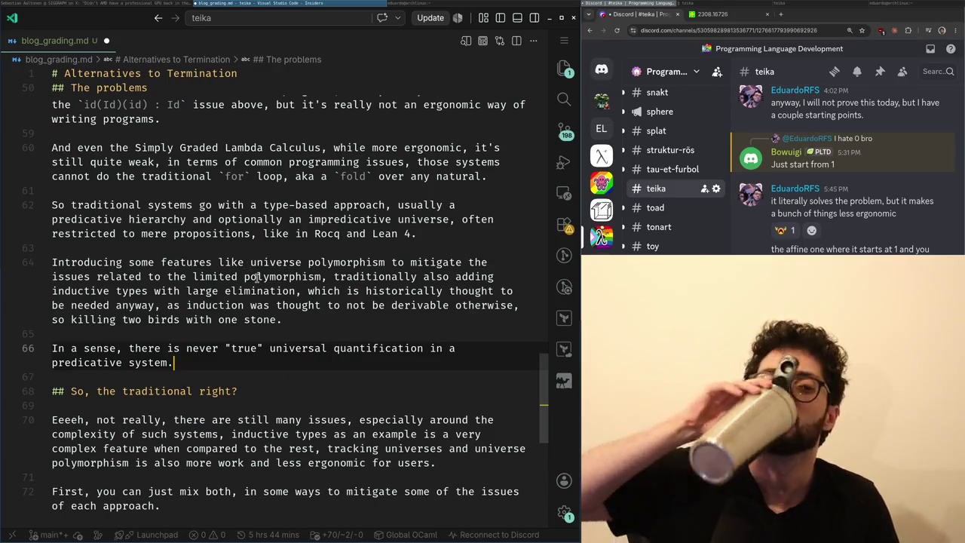
key(ctrl+shift+Left)
key(ctrl+shift+Left)
key(ctrl+shift+Left)
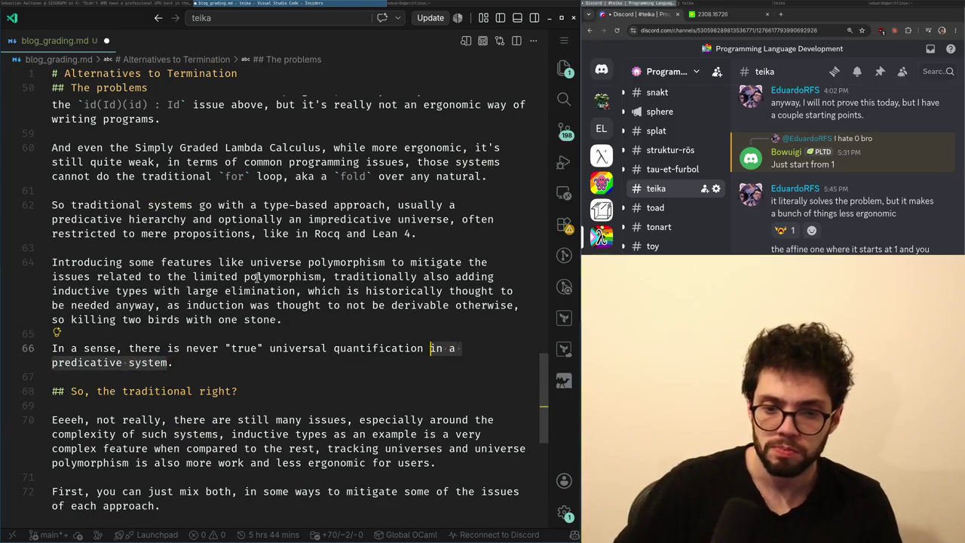
key(BackSpace)
text(traditional systems)
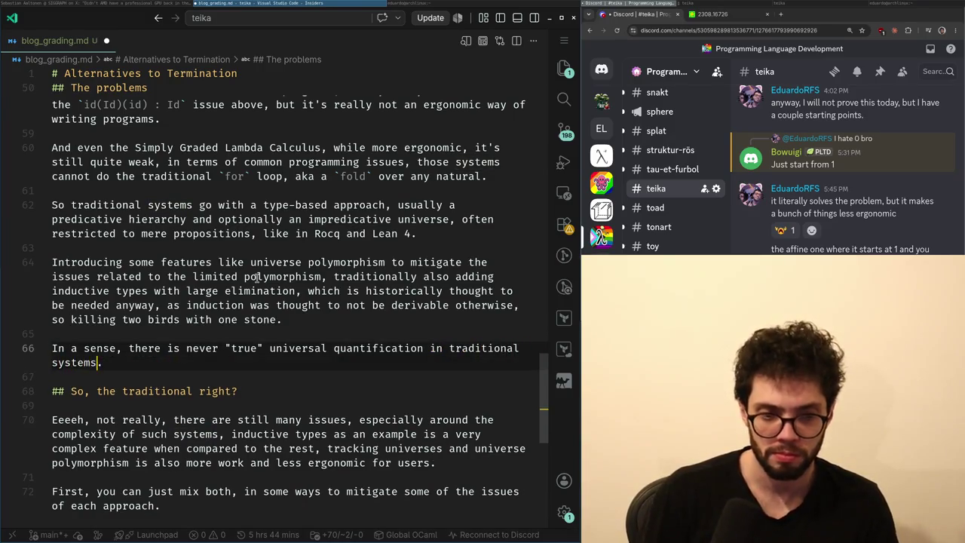
text(, a function that works for all the types, no exceptions, even on)
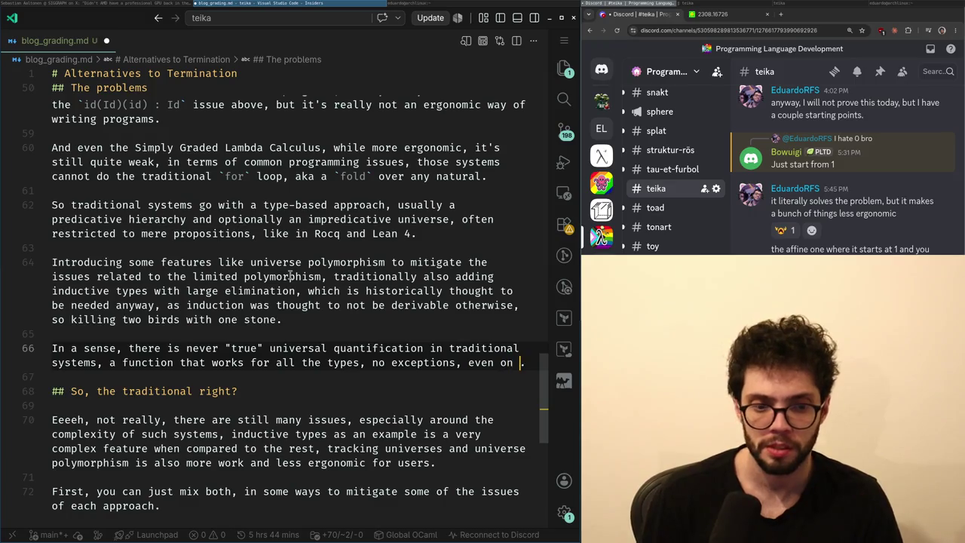
text(impredicative s)
- Replace "true" on line 66 with the bold phrase **true universal**
key(Up)
key(Up)
key(ctrl+Right)
key(ctrl+Right)
key(ctrl+shift+Left)
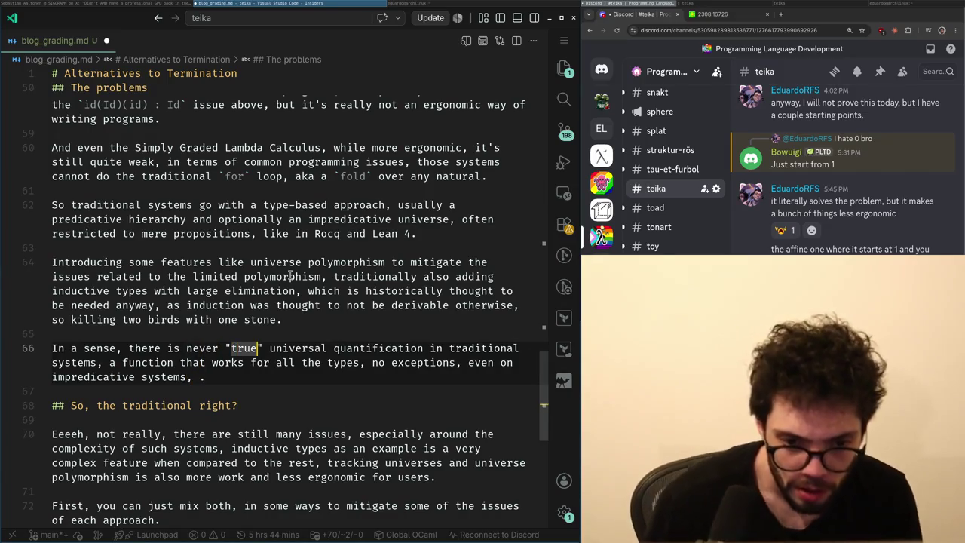
key(BackSpace)
text(T)
key(BackSpace)
key(BackSpace)
text(TRUE UNIVER)
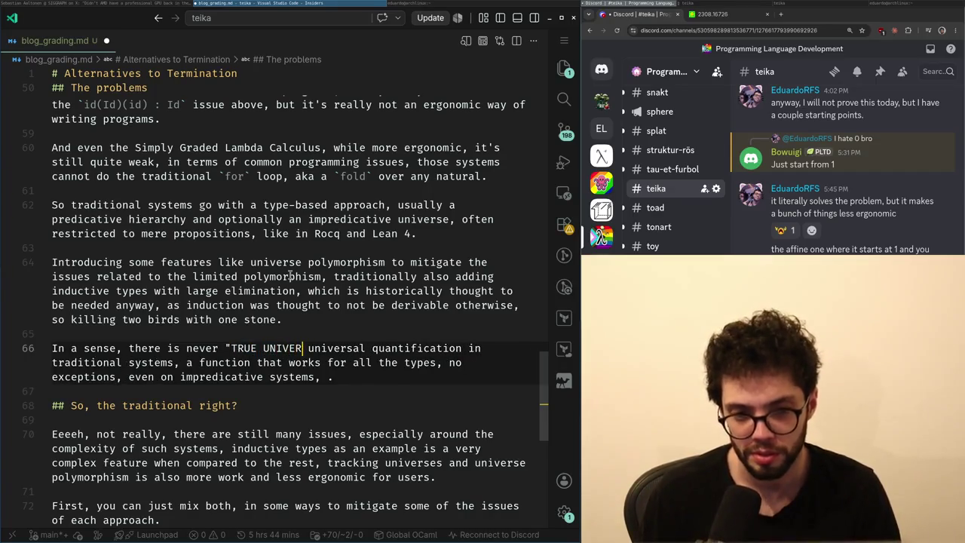
key(BackSpace)
key(BackSpace)
key(BackSpace)
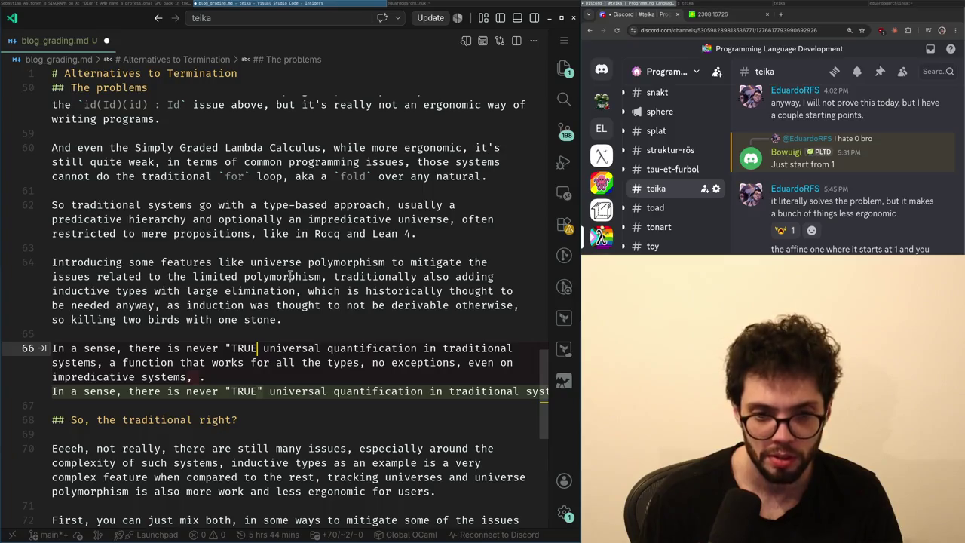
key(ctrl+b)
key(ctrl+b)
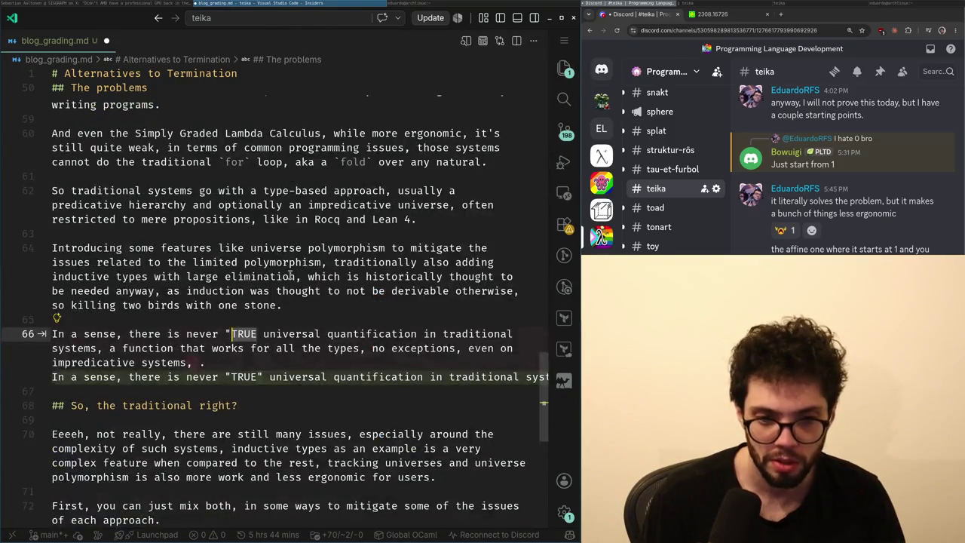
key(BackSpace)
text(**TRUE**)
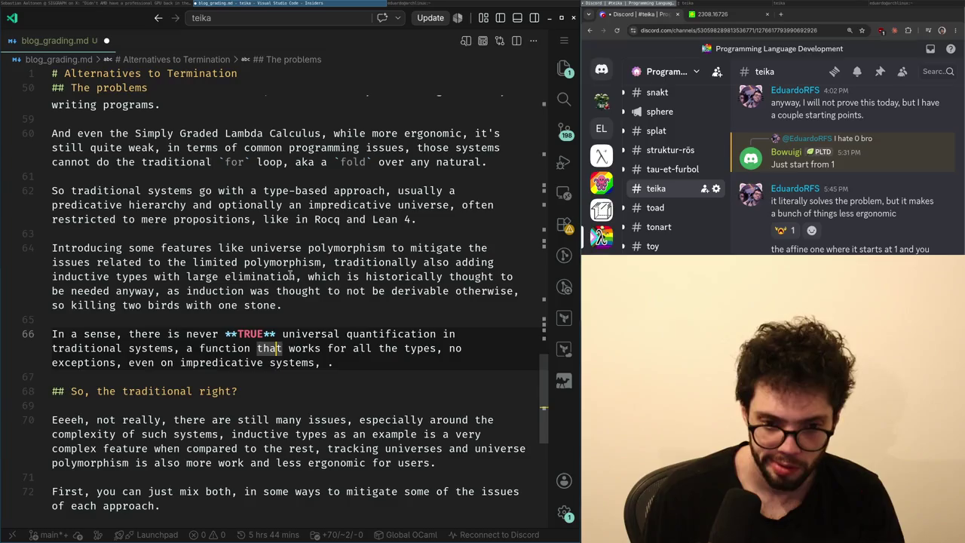
key(BackSpace)
text(true)
key(Left)
key(Left)
text(universal)
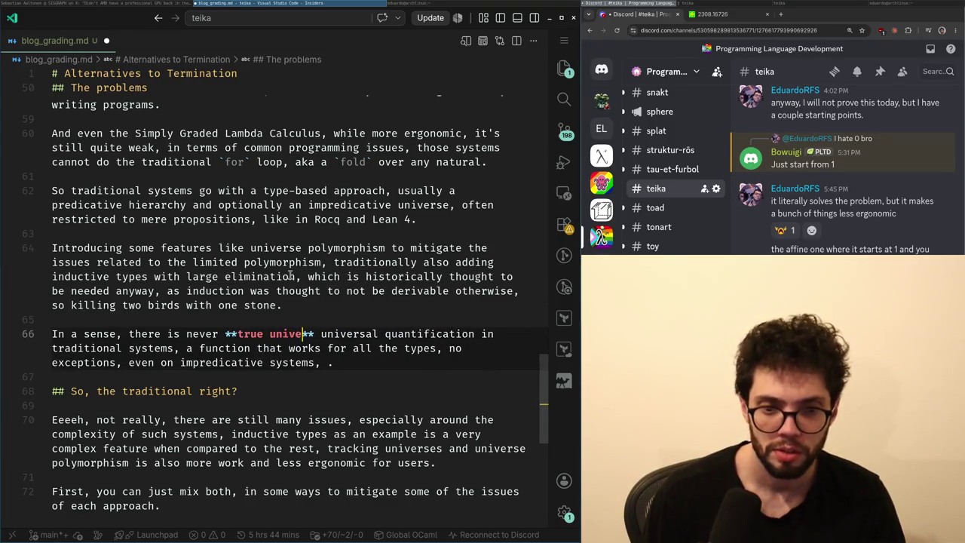
- Reword the bold phrase to **complete universal quantification** and delete the duplicate words after it
key(ctrl+Left)
key(ctrl+Left)
key(ctrl+shift+Right)
text(co)
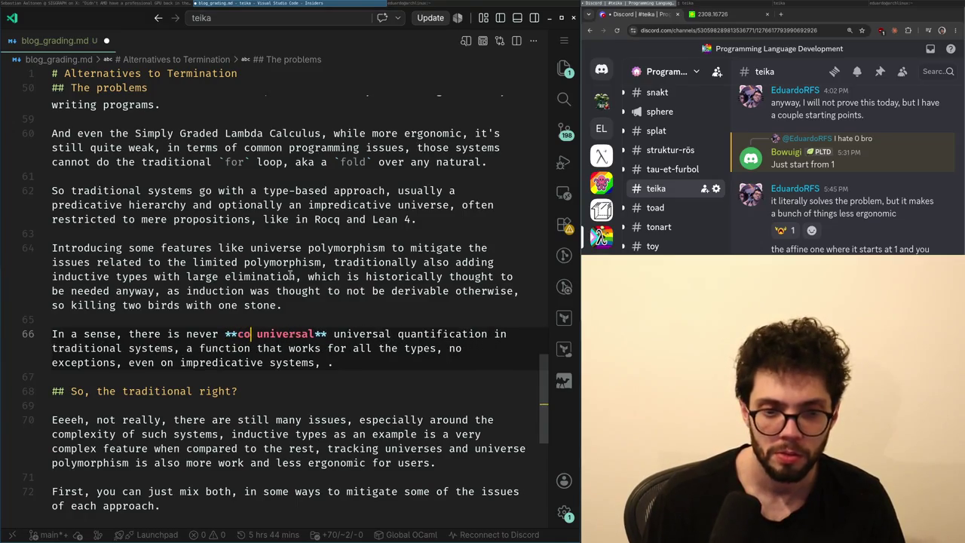
text(mplete quantifica)
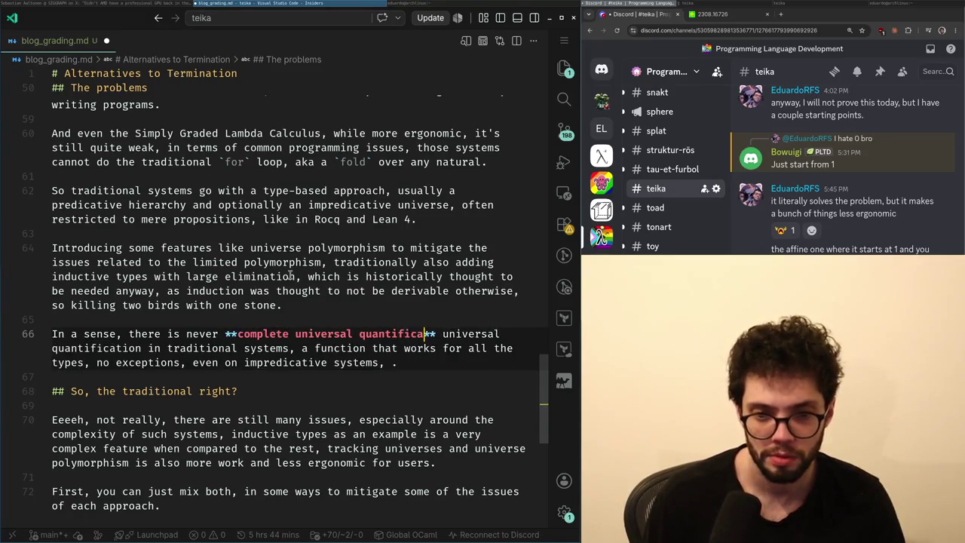
text(tion)
key(ctrl+z)
key(ctrl+z)
key(ctrl+Right)
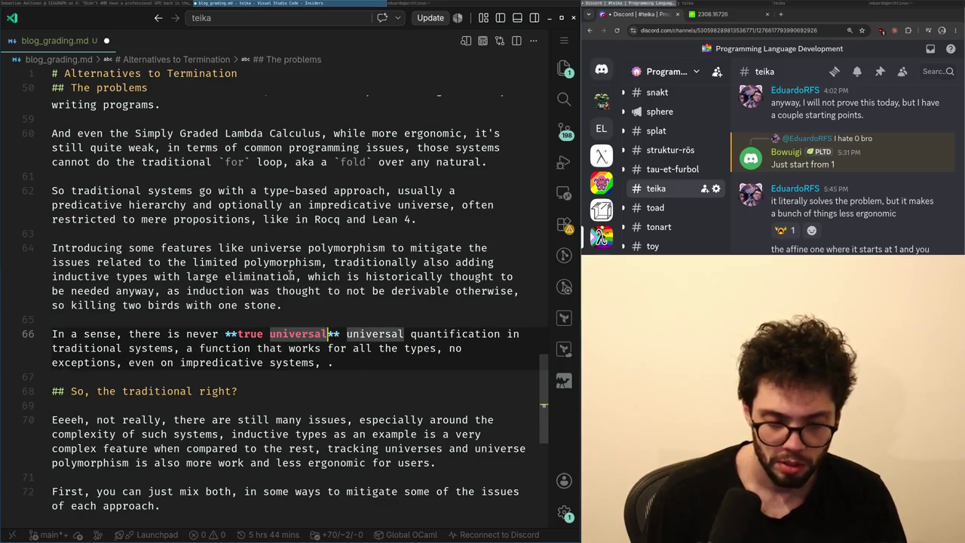
key(ctrl+z)
key(ctrl+shift+z)
key(ctrl+shift+z)
key(ctrl+shift+z)
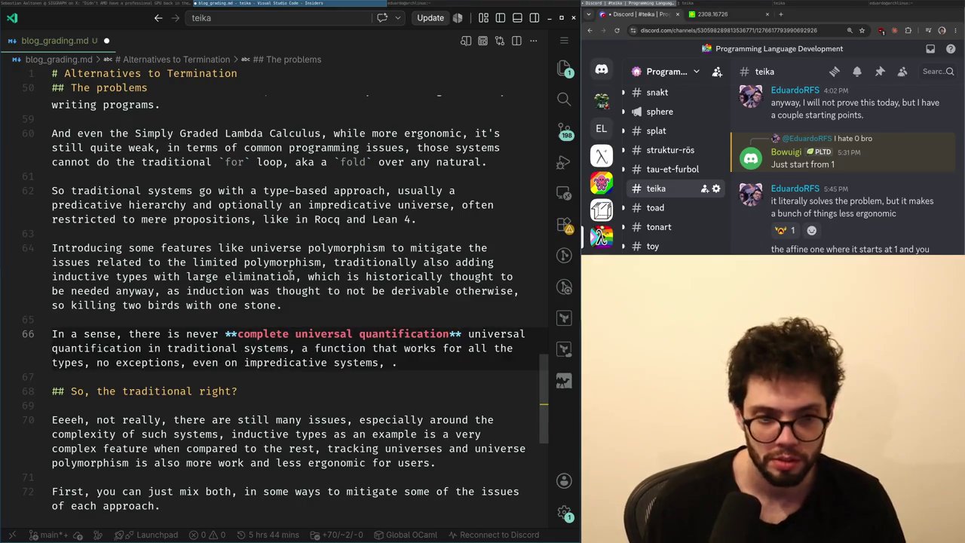
key(ctrl+Right)
key(ctrl+Right)
key(ctrl+Right)
key(BackSpace)
key(ctrl+Right)
key(ctrl+Right)
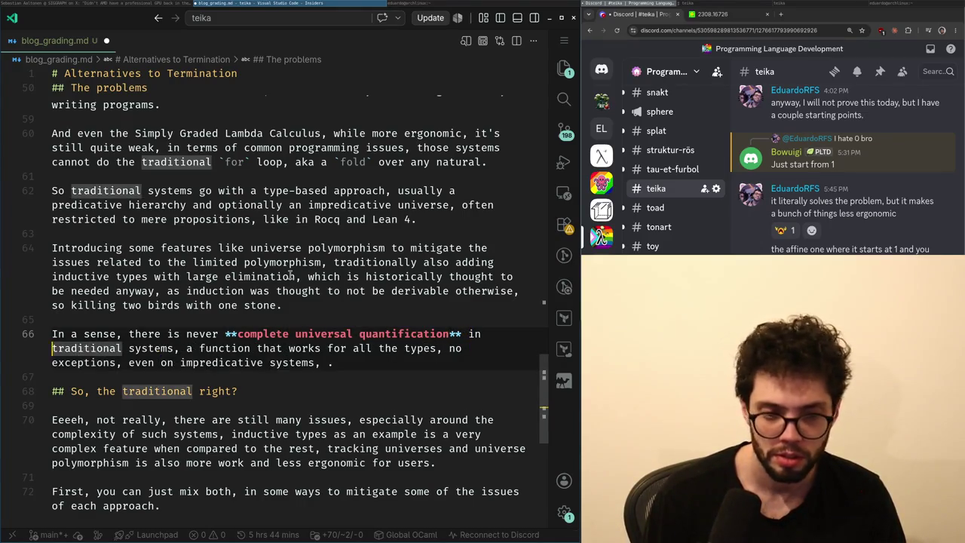
key(ctrl+Right)
key(ctrl+Right)
text(this)
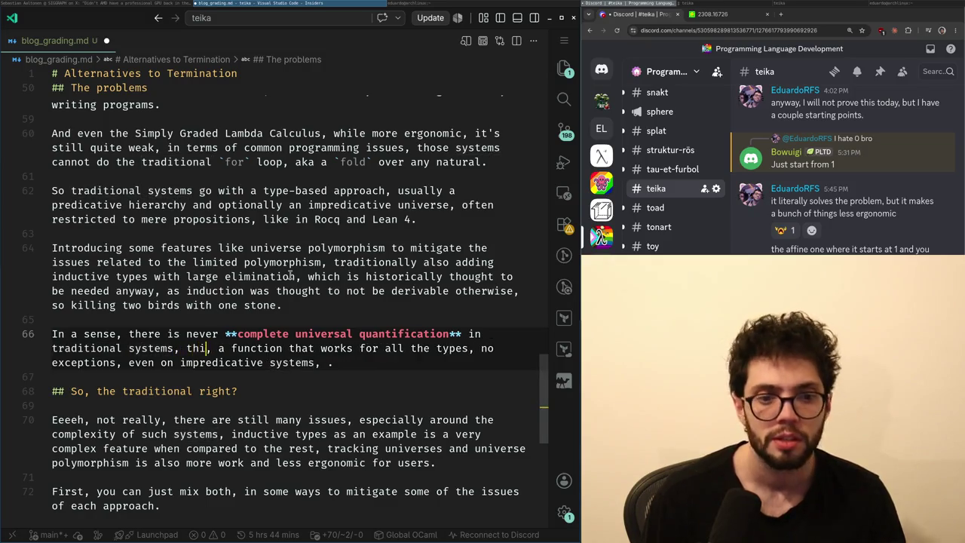
text( is a)
key(ctrl+BackSpace)
key(ctrl+BackSpace)
key(ctrl+BackSpace)
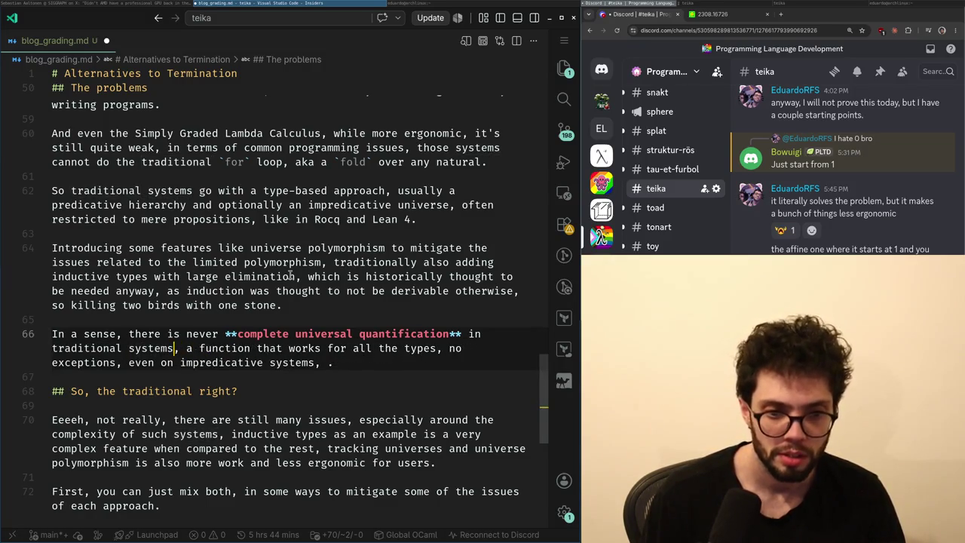
key(ctrl+alt+minus)
scroll(289, 274, up, 3)
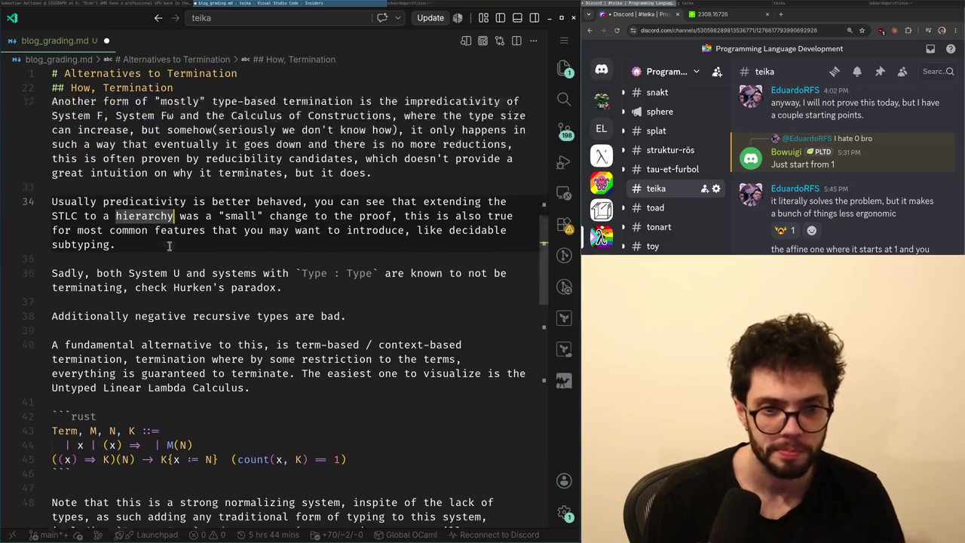
- After the subtyping sentence, add that predicative systems are also set-theory inspired and naively fit that paradigm
click(173, 302)
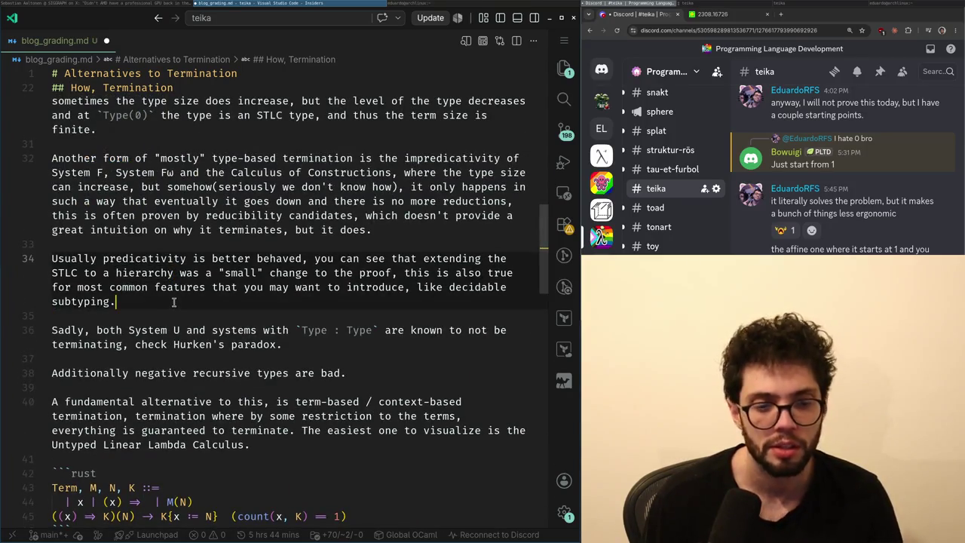
key(Return)
key(Return)
text(Those are a)
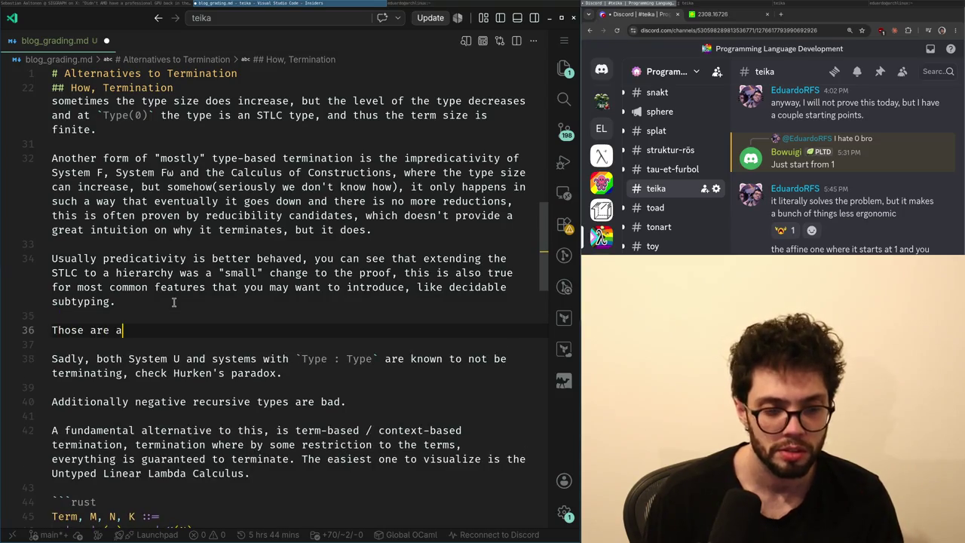
text(the set-theory approaches and naively fit t)
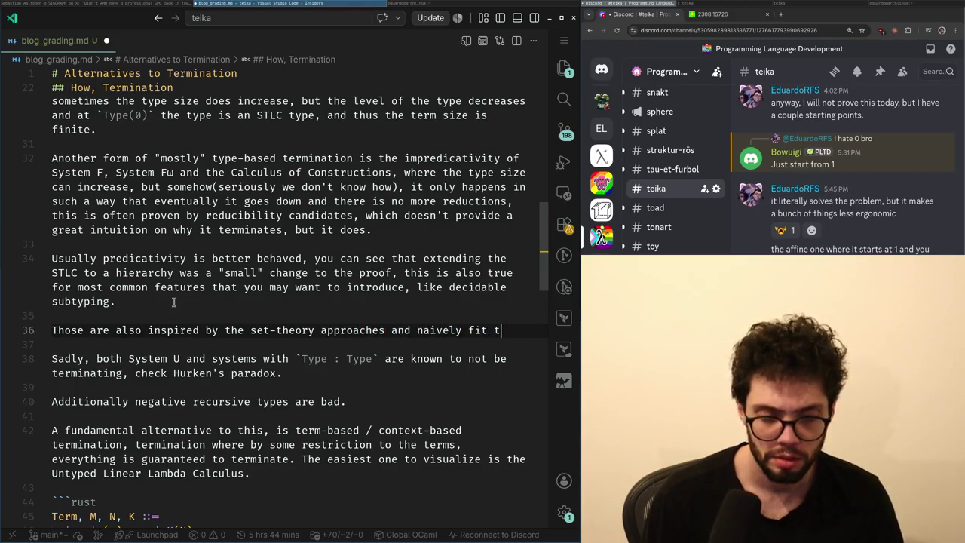
key(BackSpace)
text(in that paradigm.)
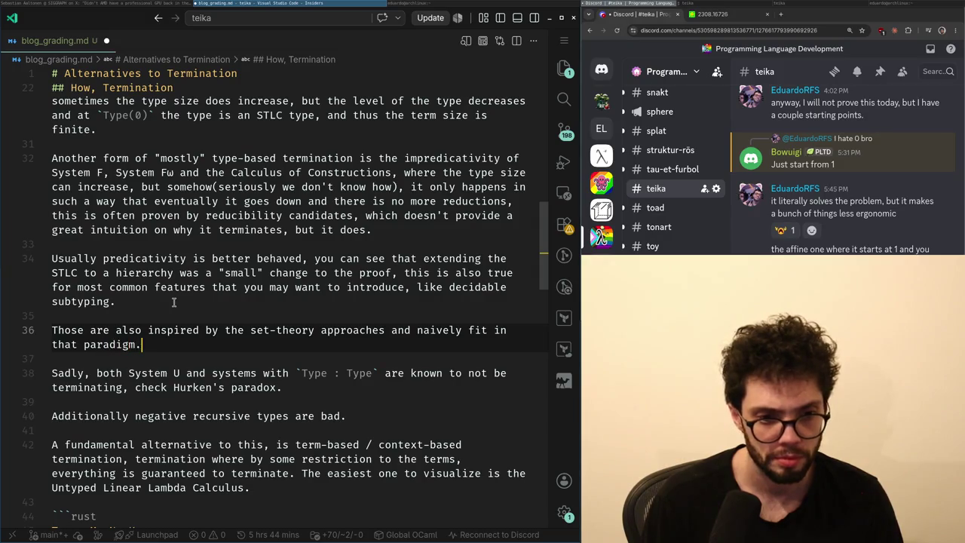
key(ctrl+End)
key(Left)
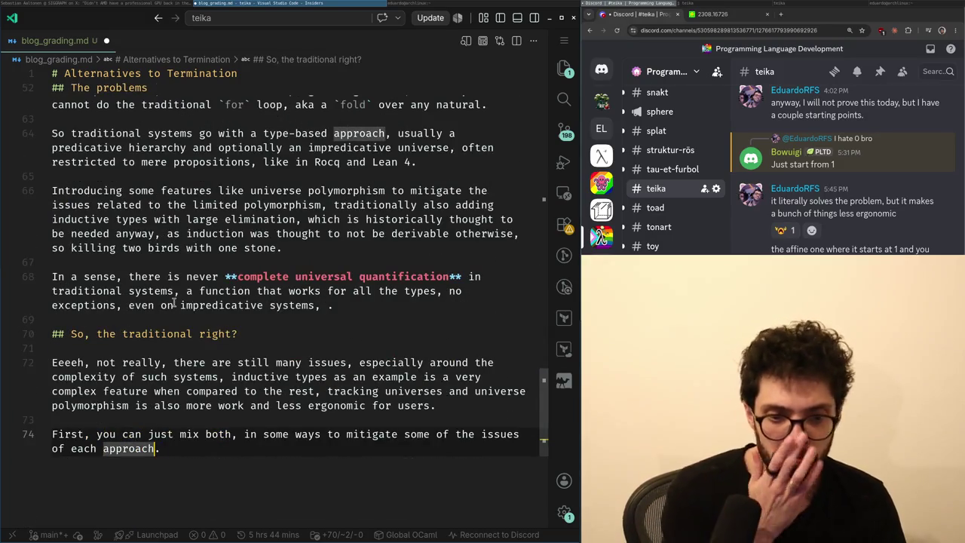
- Move the 'In a sense…' paragraph to just below the 'Eeeh, not really' paragraph
key(Right)
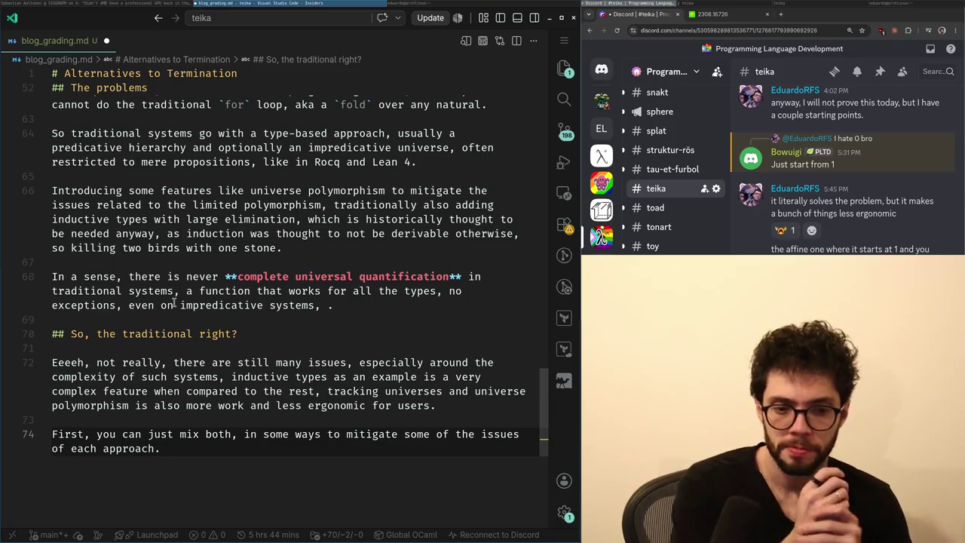
key(ctrl+shift+Return)
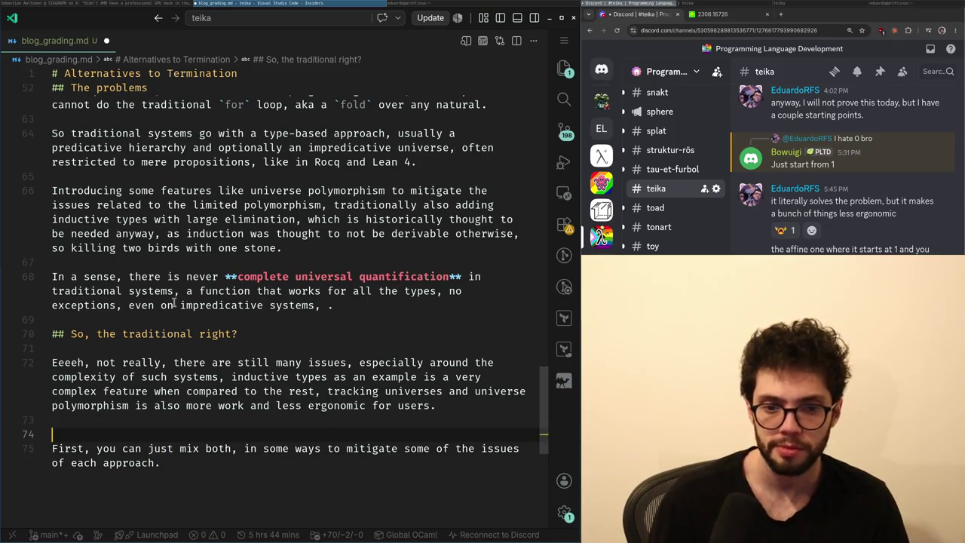
key(BackSpace)
key(Up)
key(Up)
key(Up)
key(Up)
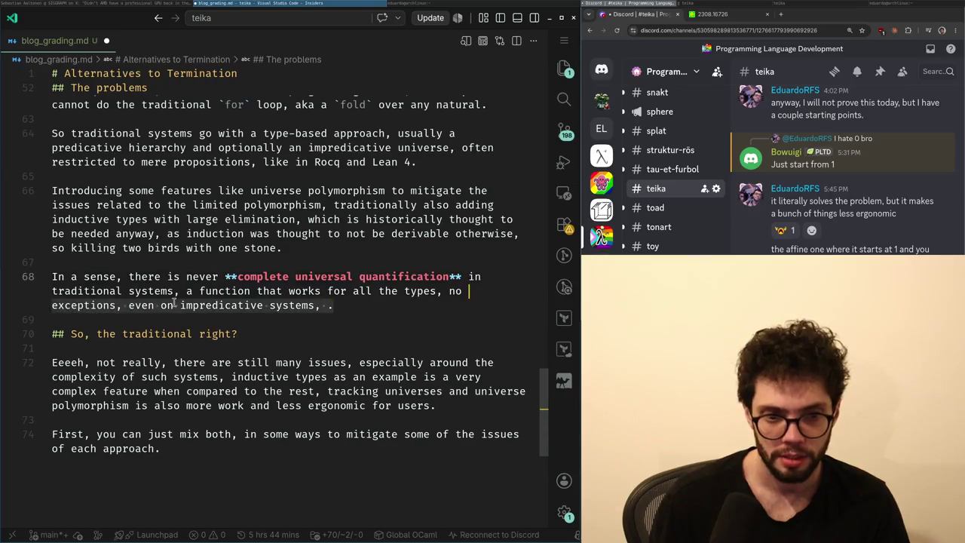
key(ctrl+shift+k)
key(BackSpace)
key(Down)
key(Down)
key(Down)
key(Down)
key(Down)
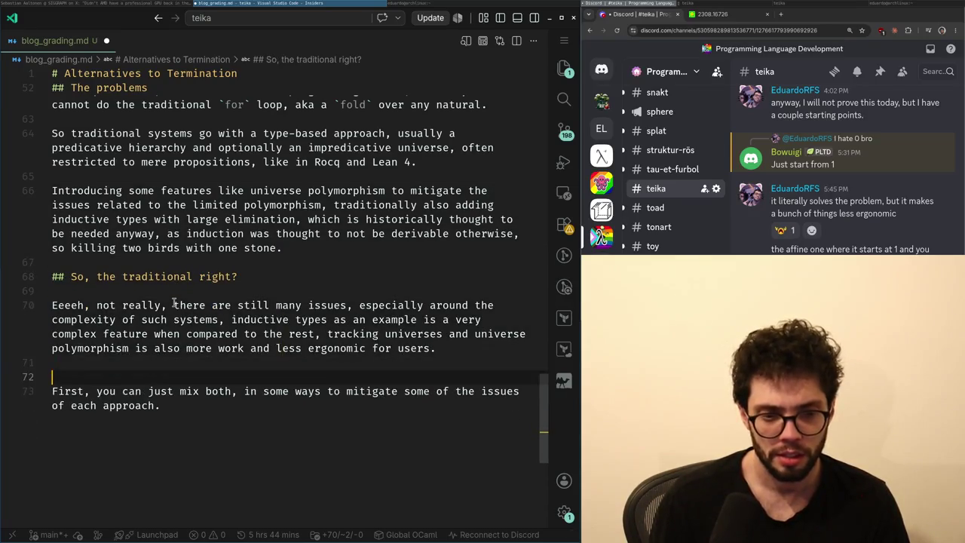
text(In a sense, there is never **complete universal quantification** in traditional systems, a function that works for all the types, no exceptions, even on impredicative systems, .)
- Remove the stray comma so it ends '…impredicative systems.' and start a new paragraph below
key(Up)
key(Up)
key(Up)
key(ctrl+Right)
key(ctrl+Right)
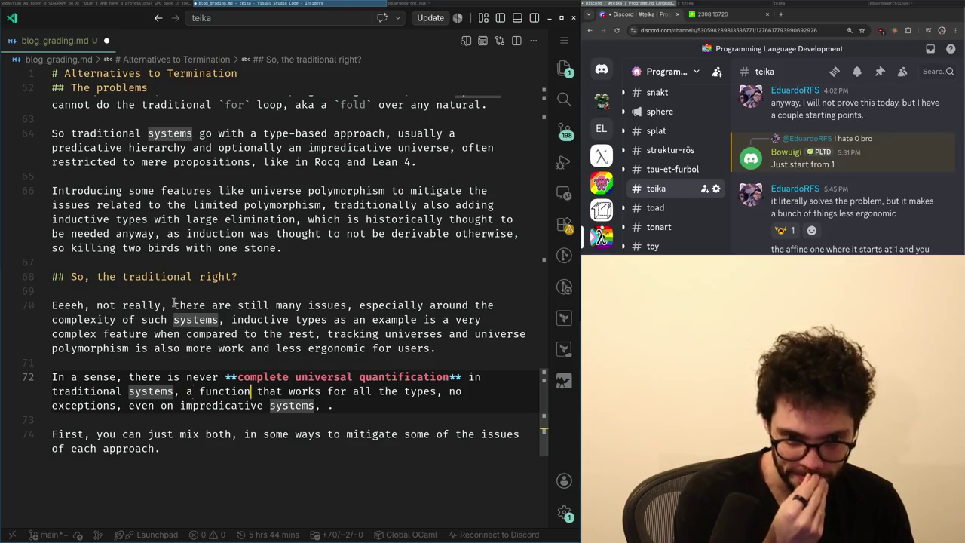
key(Down)
key(Down)
key(Left)
key(Left)
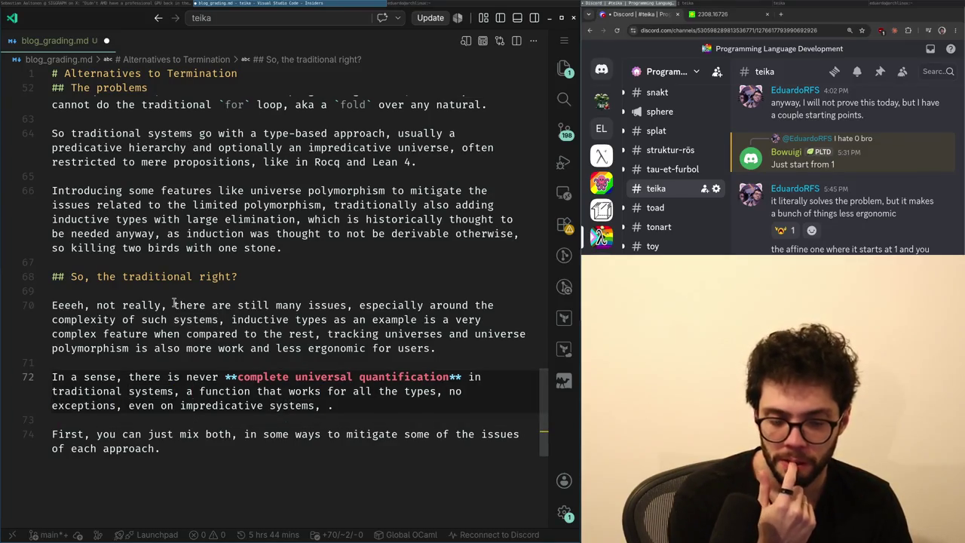
key(BackSpace)
key(BackSpace)
key(Up)
key(Home)
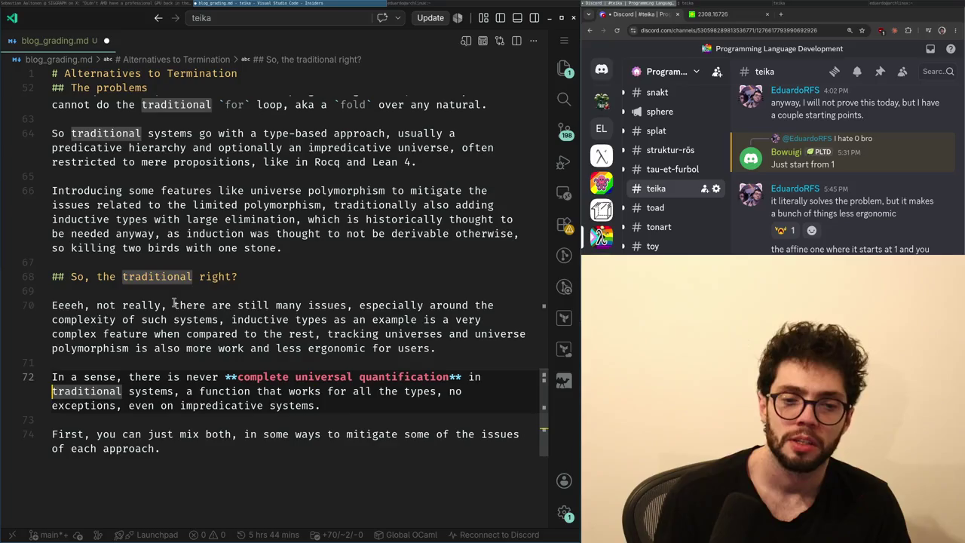
key(Down)
key(Up)
key(ctrl+Left)
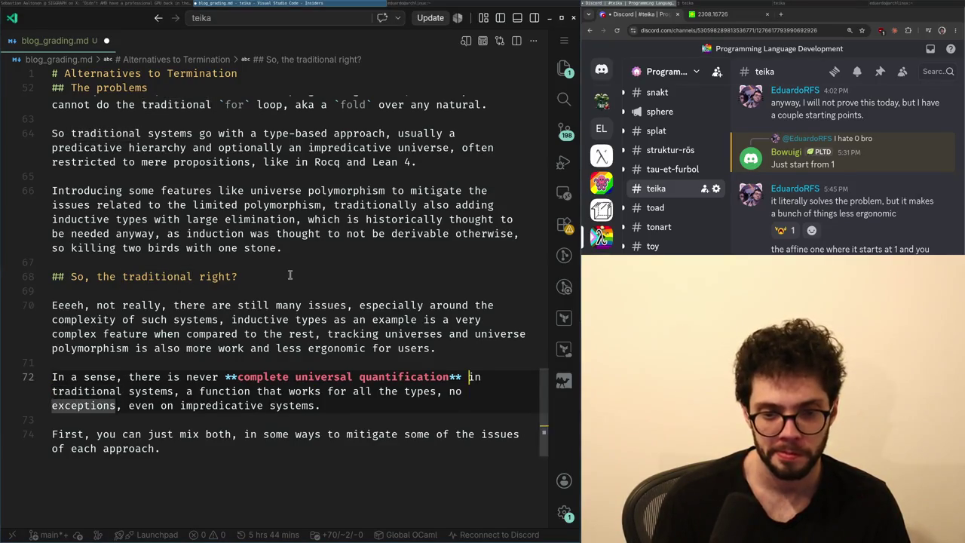
key(ctrl+Right)
key(ctrl+Right)
key(ctrl+Right)
key(End)
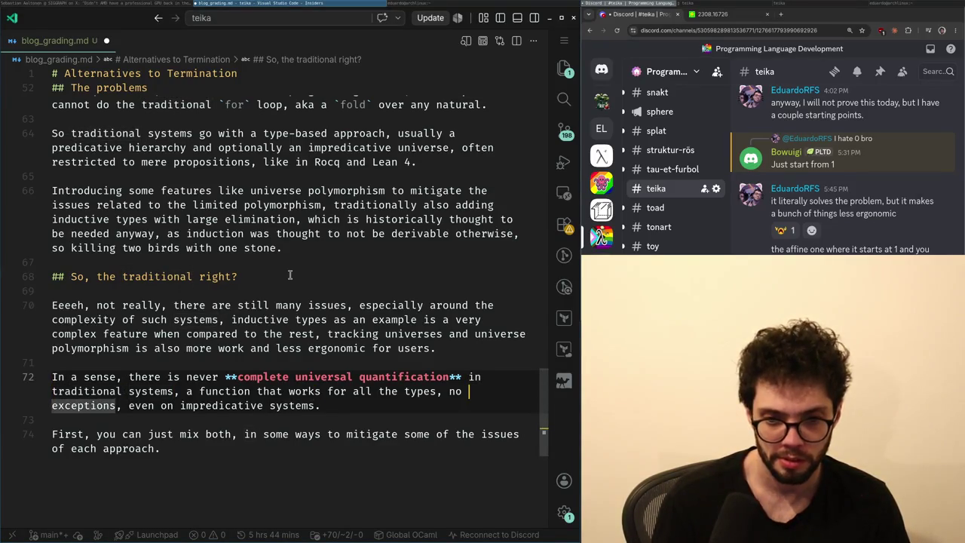
key(ctrl+Right)
key(ctrl+Right)
key(ctrl+Right)
key(ctrl+Right)
key(ctrl+Right)
key(ctrl+Right)
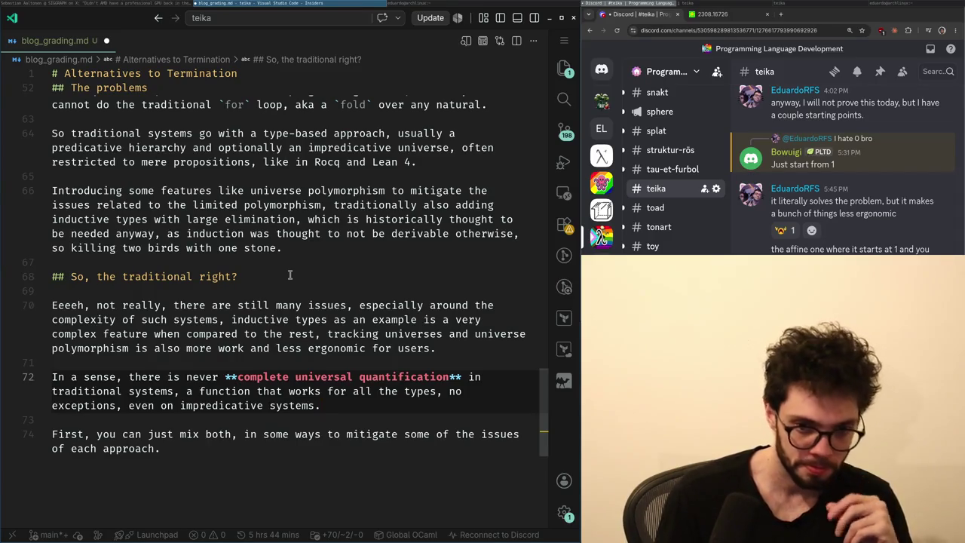
key(Return)
key(Return)
text(Additionally the i)
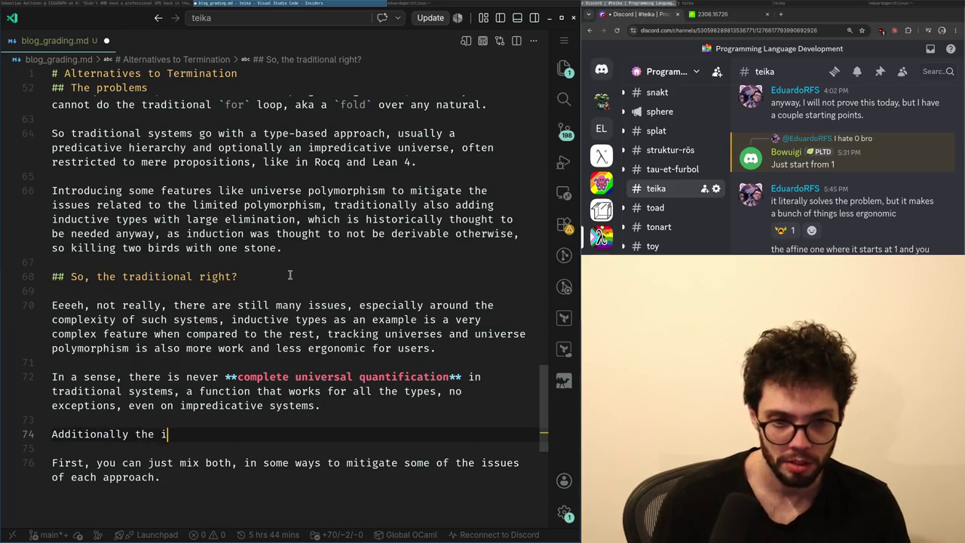
- Write that inductive types were shown derivable in an impredicative system with sigma types, citing REPLACE_THIS_BY_LINK
text(nductive types were shown to b)
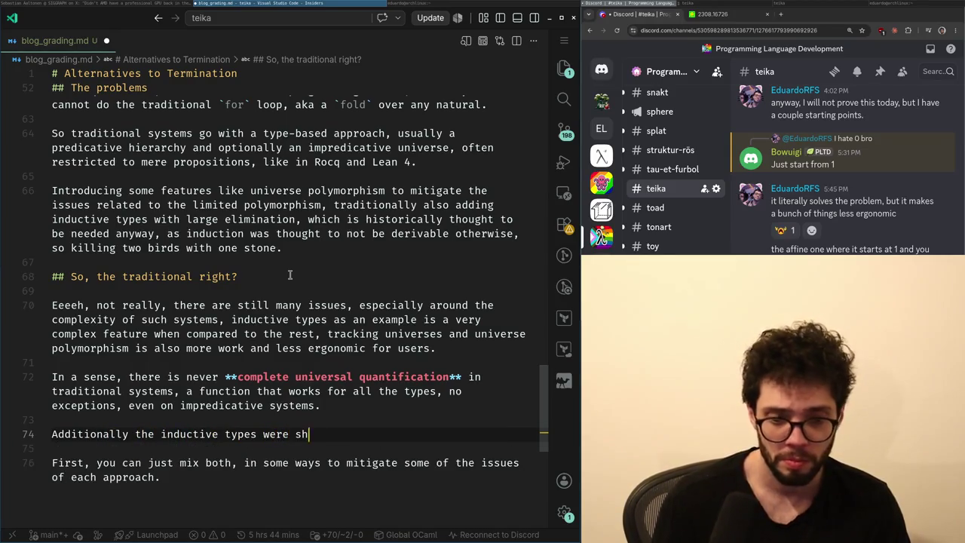
text(e derivable)
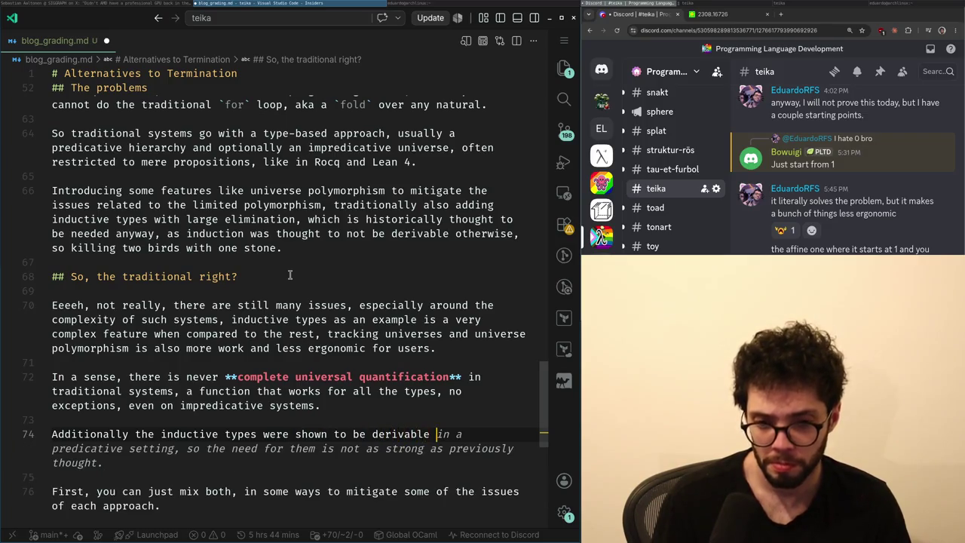
text( by Eduardo)
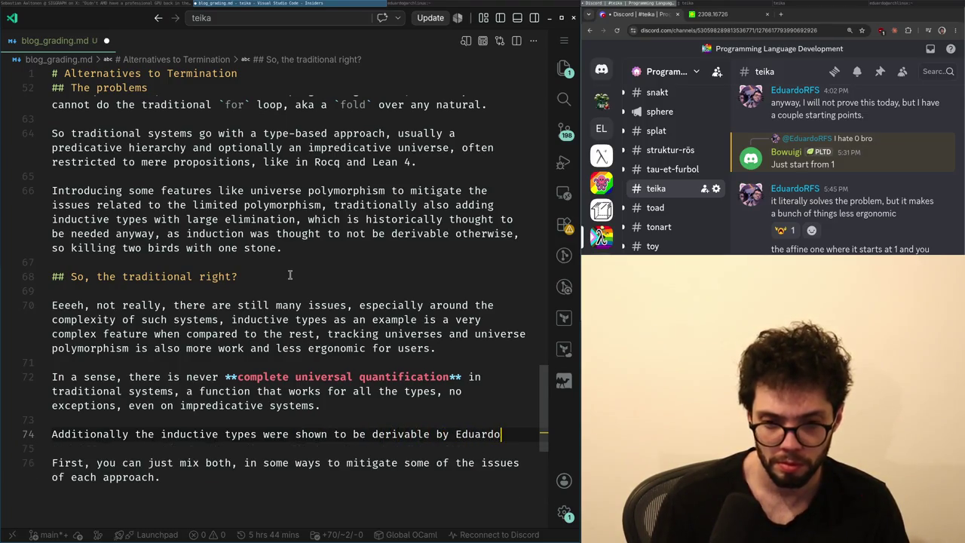
key(ctrl+shift+Left)
key(ctrl+shift+Left)
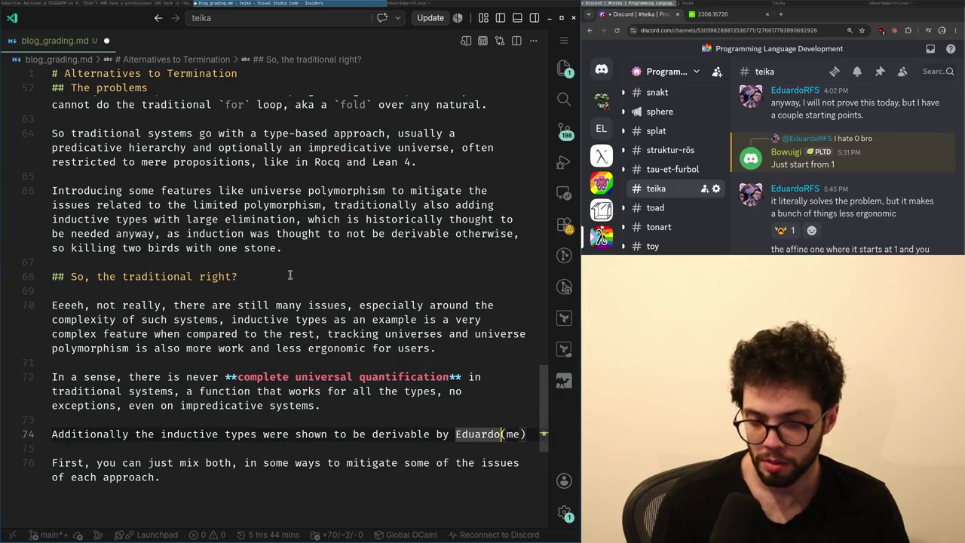
key(BackSpace)
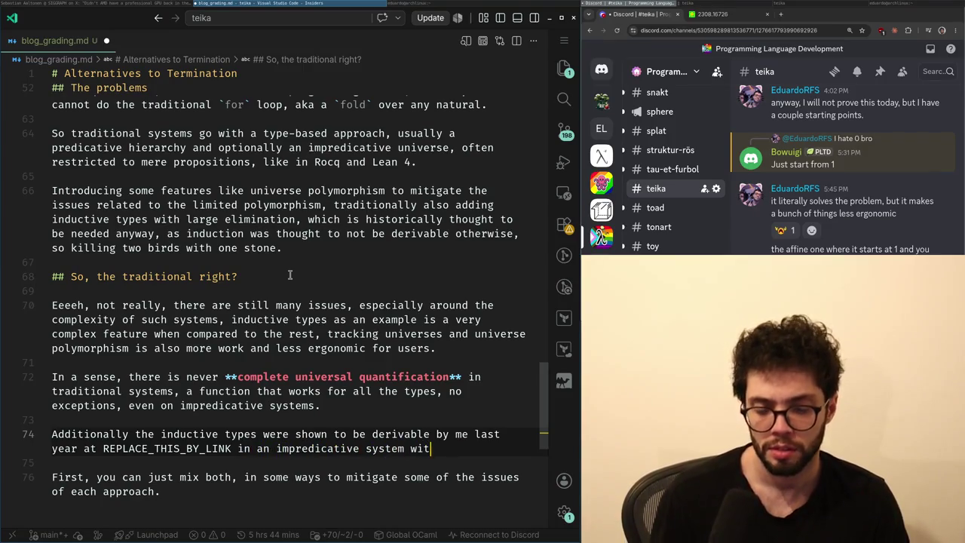
text(h sigma types a)
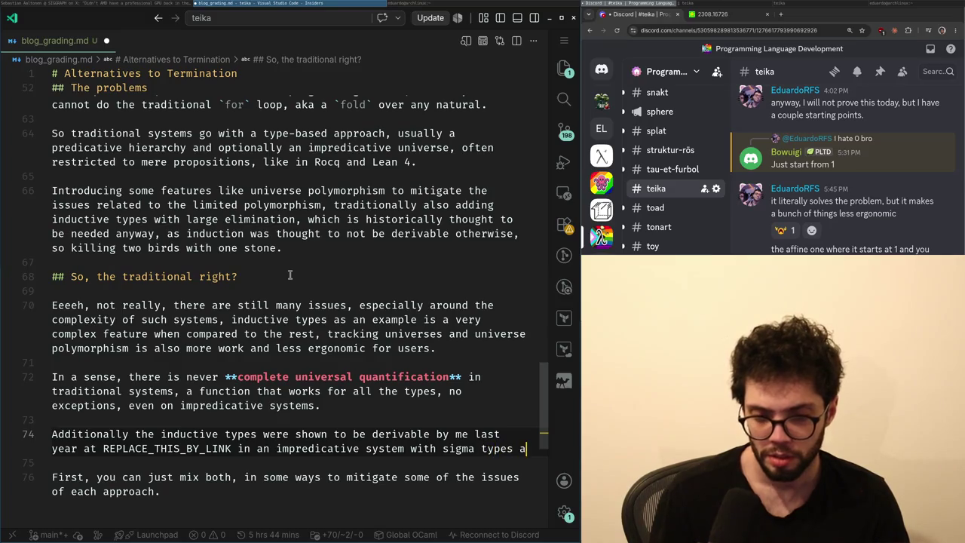
text(nd)
key(ctrl+Left)
key(ctrl+Left)
key(ctrl+Left)
key(ctrl+Left)
key(ctrl+Left)
key(ctrl+Left)
key(ctrl+Right)
key(ctrl+Right)
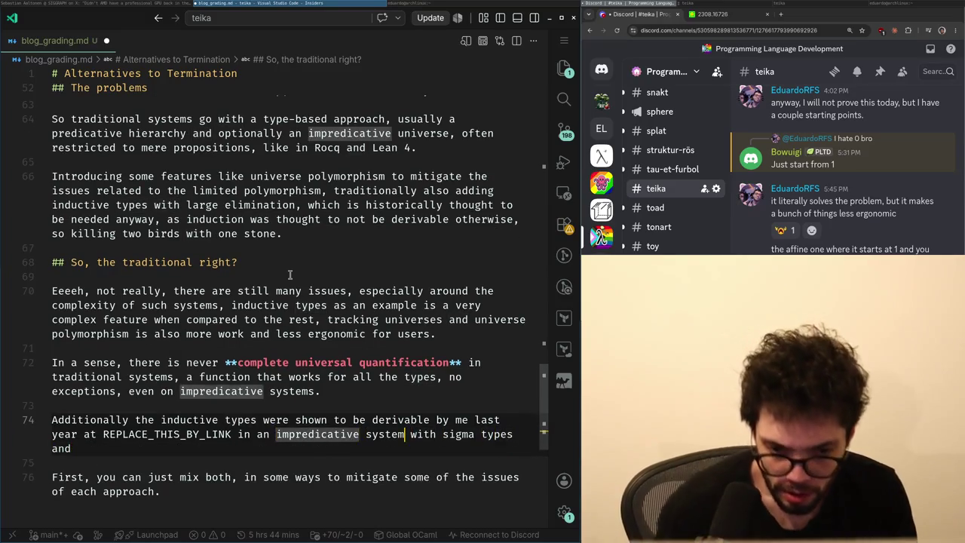
scroll(289, 274, up, 1)
scroll(248, 287, up, 4)
scroll(196, 297, up, 4)
scroll(196, 299, up, 1)
scroll(204, 300, up, 1)
scroll(211, 302, up, 4)
scroll(218, 296, up, 1)
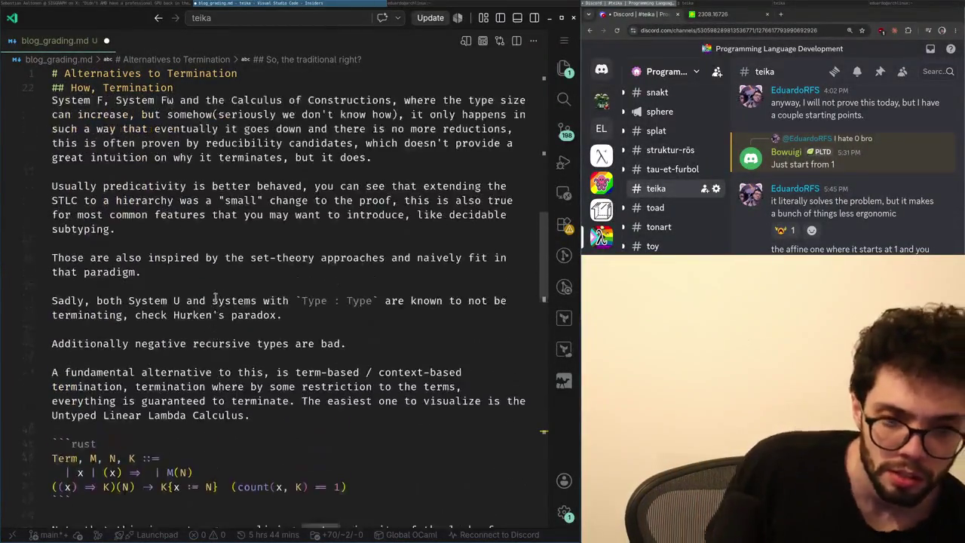
scroll(215, 296, down, 2)
scroll(207, 292, down, 5)
scroll(200, 290, down, 10)
- Replace the impredicative-system phrase on line 74 with wording about Sigma and Identity types
text(and)
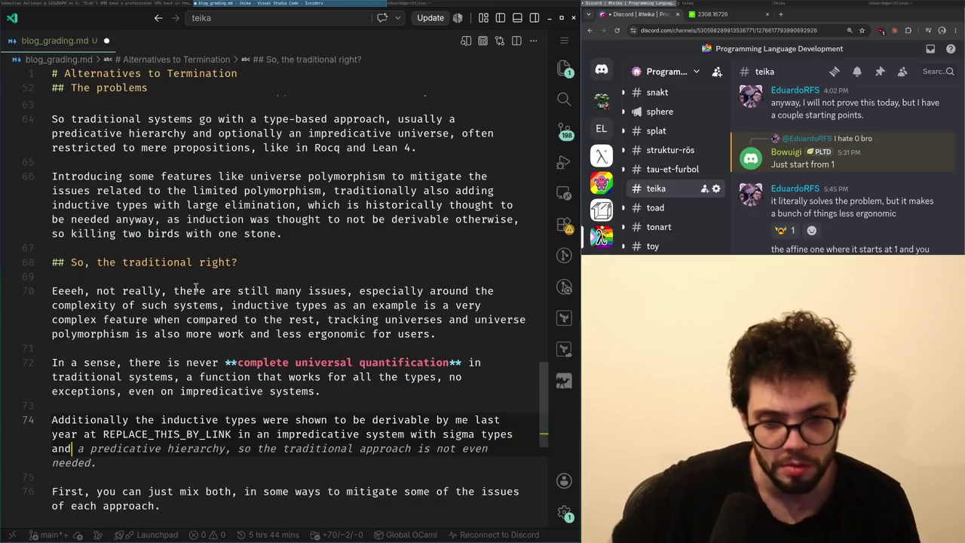
key(Escape)
key(Up)
key(ctrl+Right)
key(ctrl+Right)
key(ctrl+Right)
key(ctrl+Right)
key(ctrl+Right)
key(ctrl+Left)
key(shift+End)
key(shift+End)
text(the )
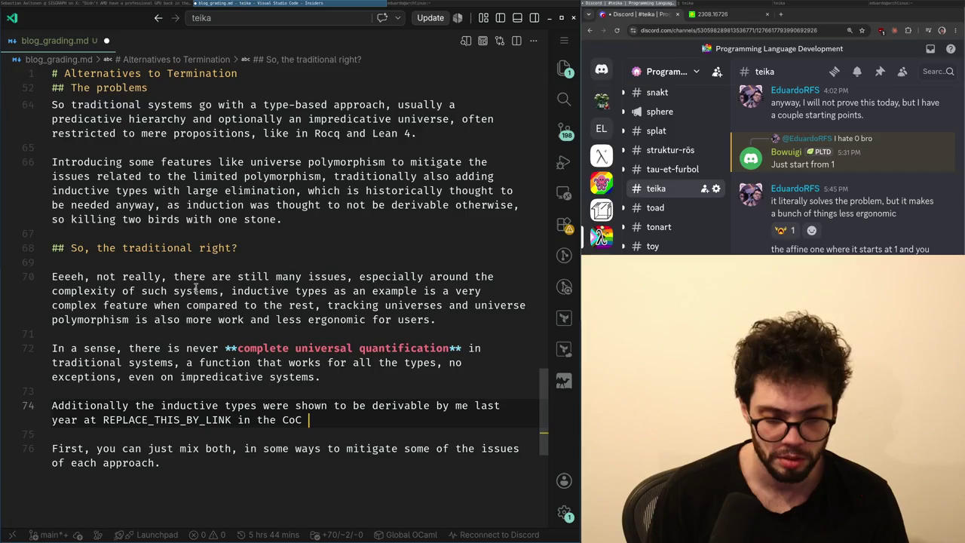
text(+ )
text(Iden)
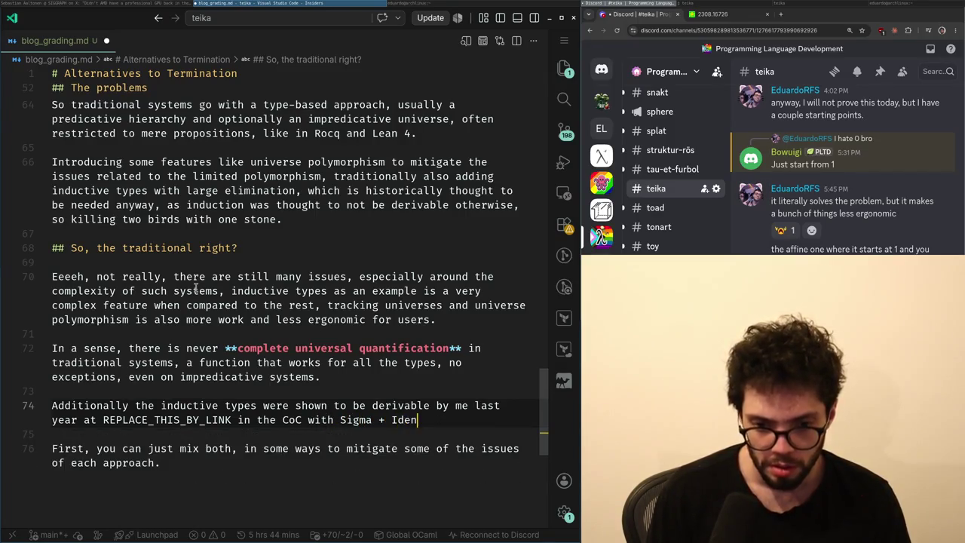
text(ypes.)
- Extend the line 74 sentence: in a predicative setting, the whole inductive type feature is limited to large elimination
key(ctrl+Left)
key(ctrl+Left)
key(ctrl+Left)
key(ctrl+Left)
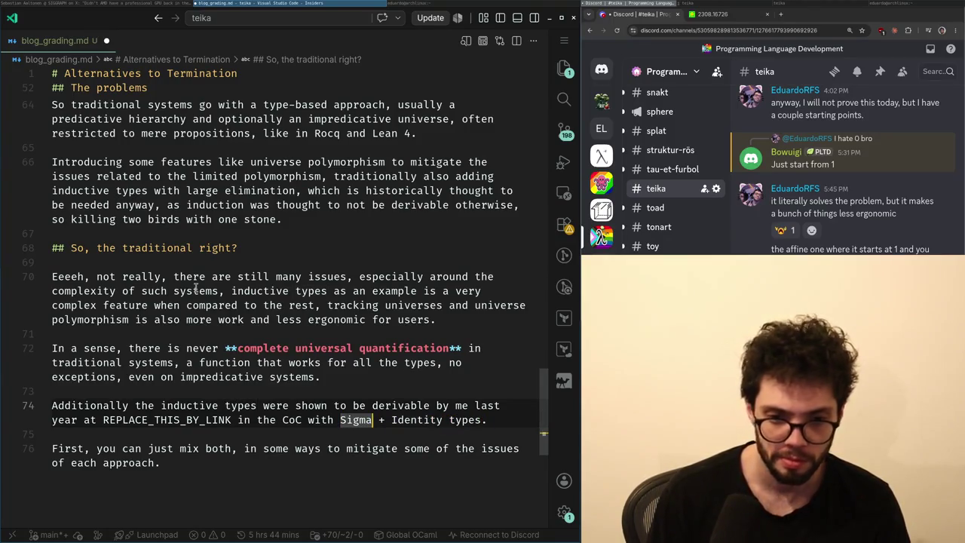
key(End)
key(BackSpace)
text(,)
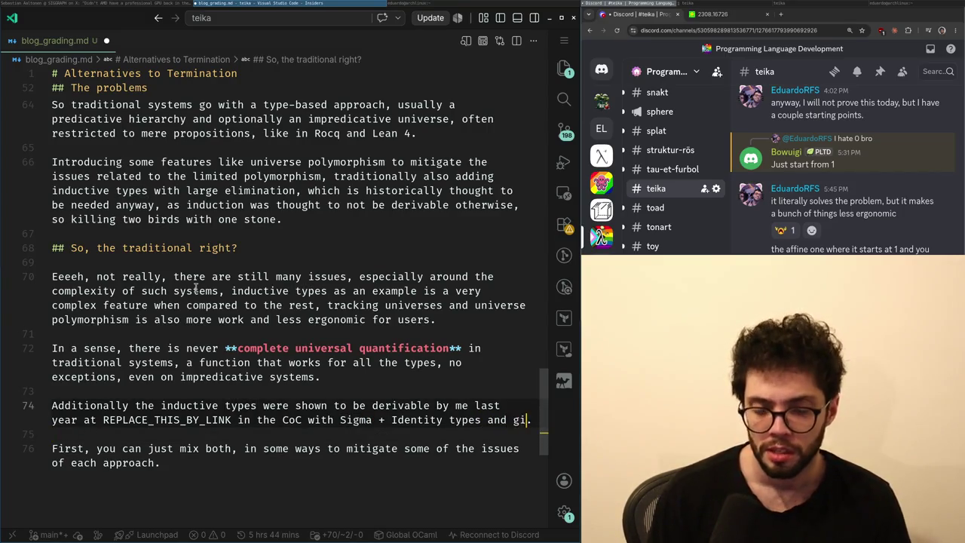
text( given an im)
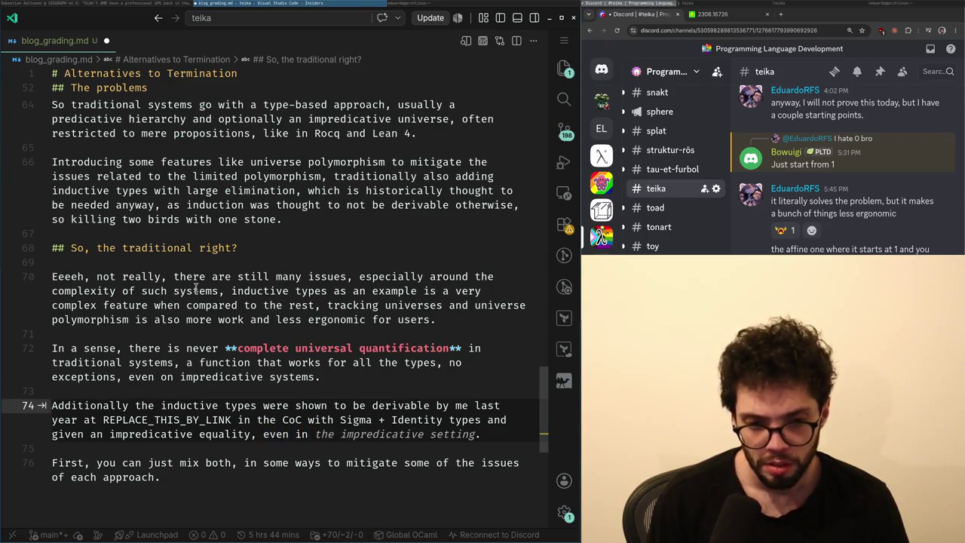
text(predicative setting)
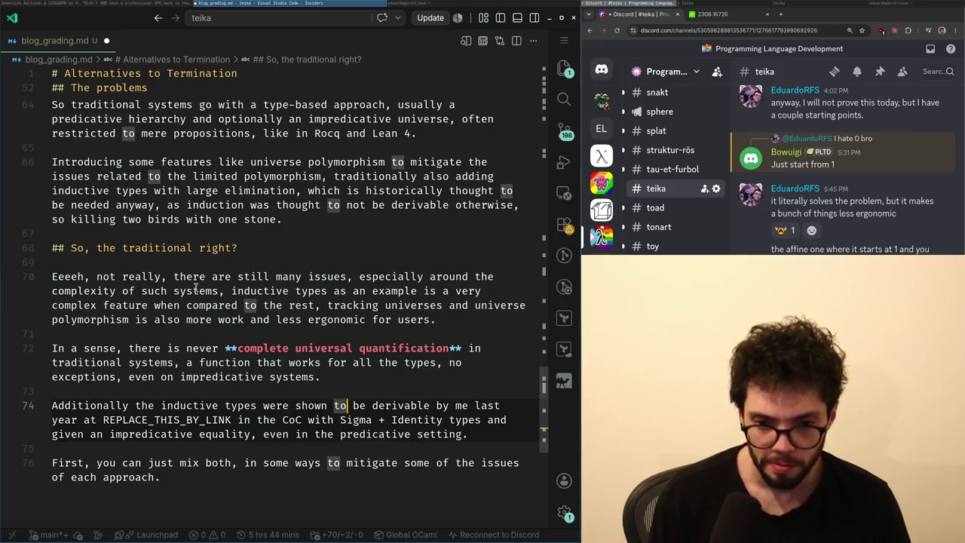
key(End)
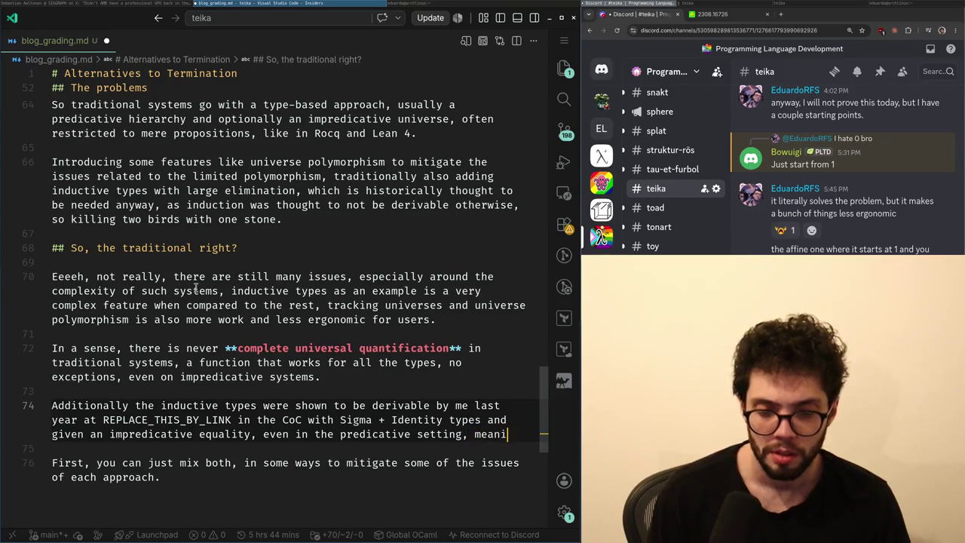
text(ng the)
key(ctrl+BackSpace)
key(ctrl+BackSpace)
key(ctrl+BackSpace)
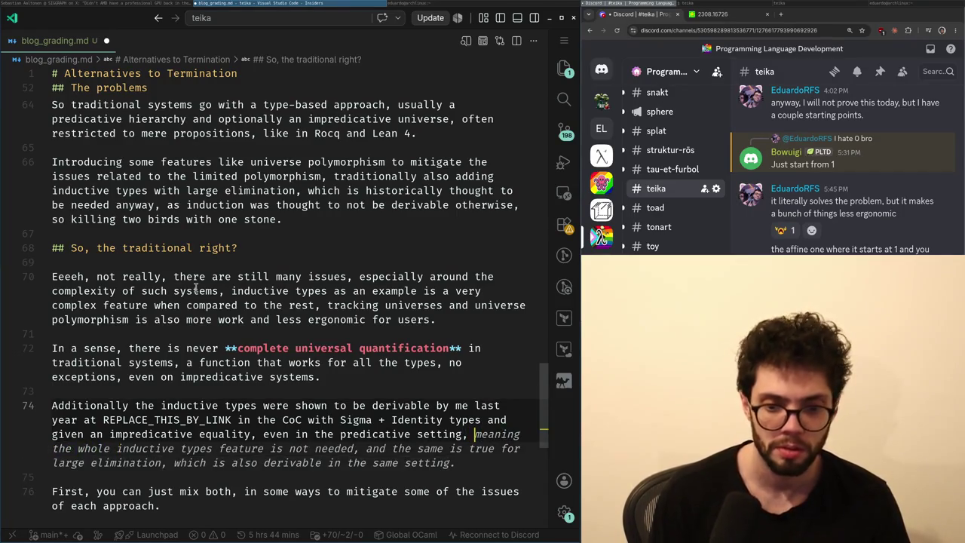
text(g the whole ind)
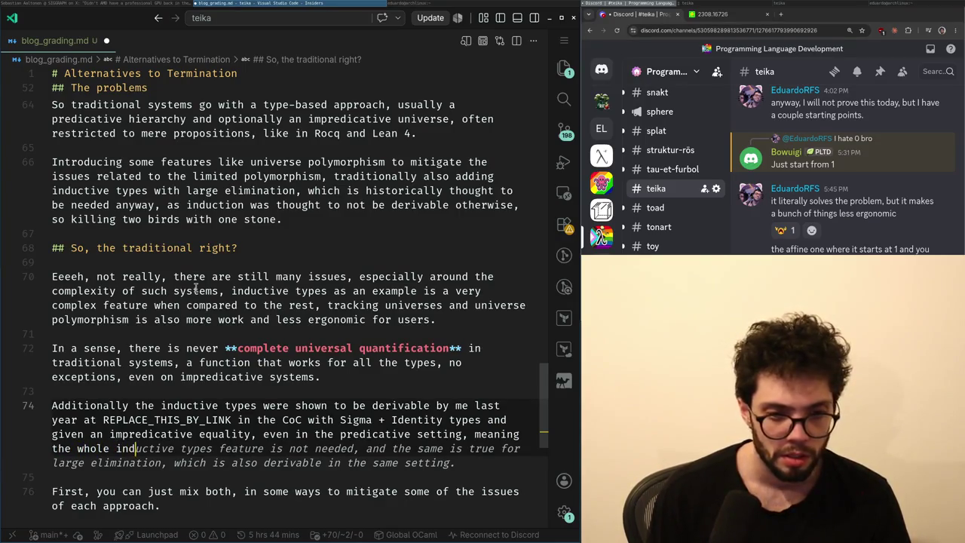
text( feature can be resumed then)
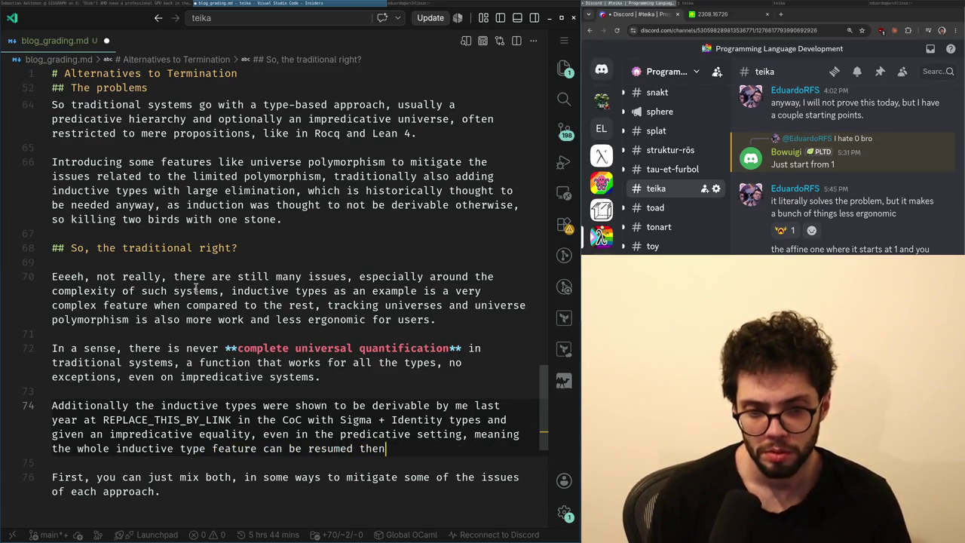
key(ctrl+BackSpace)
key(ctrl+BackSpace)
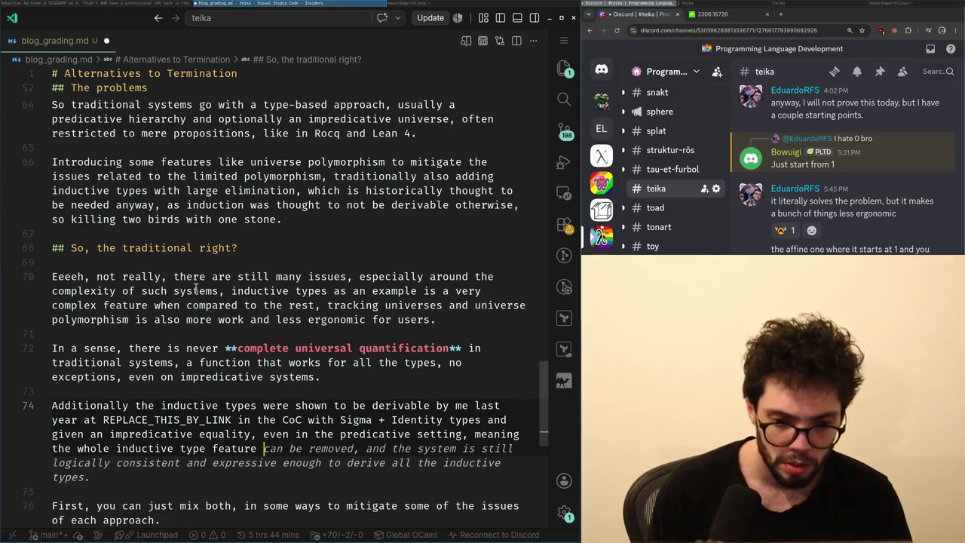
key(ctrl+BackSpace)
key(ctrl+BackSpace)
text(is then limi)
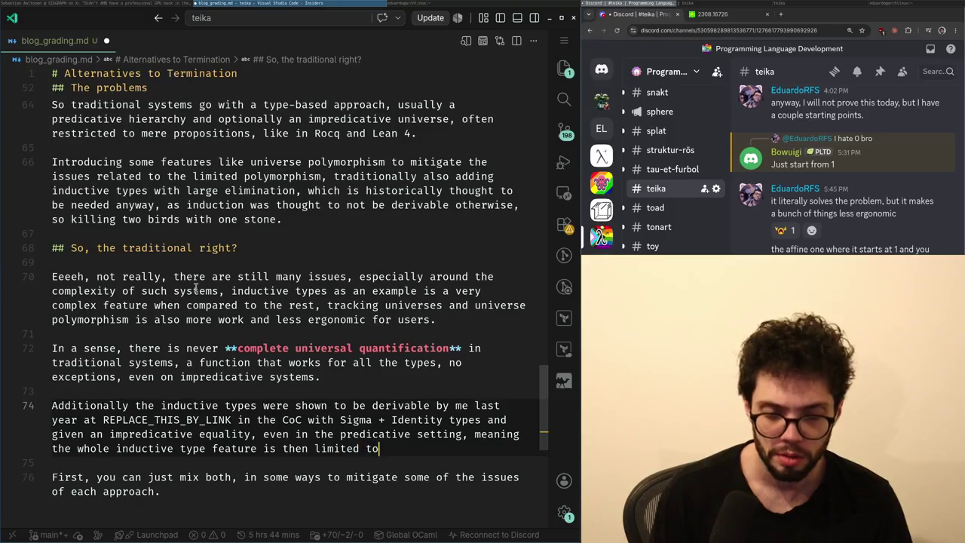
text(termination.)
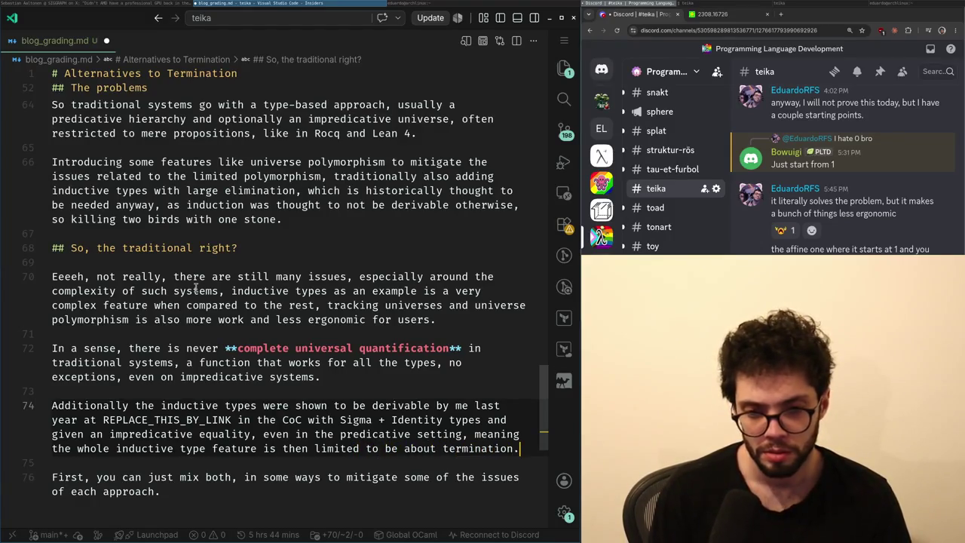
key(Left)
key(ctrl+shift+Left)
text(la)
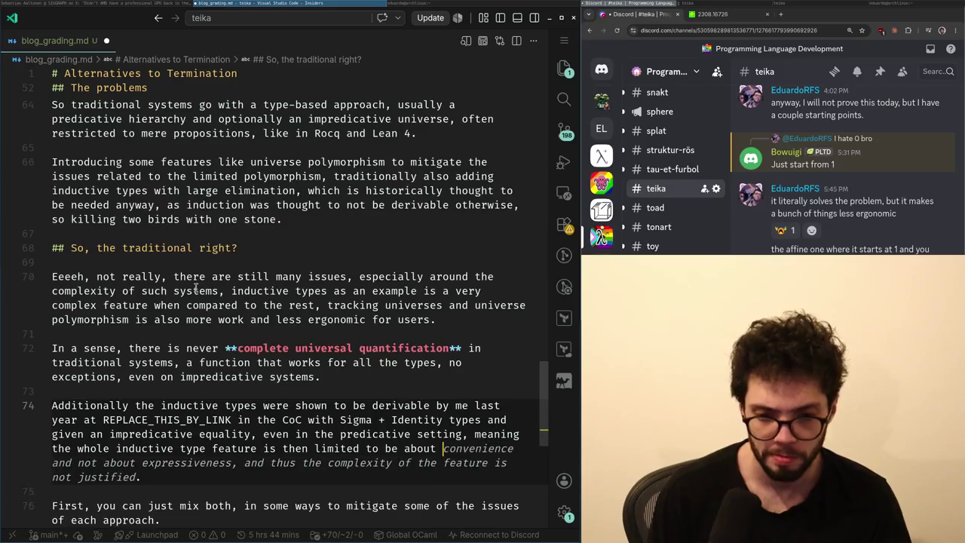
text(rge elimination.)
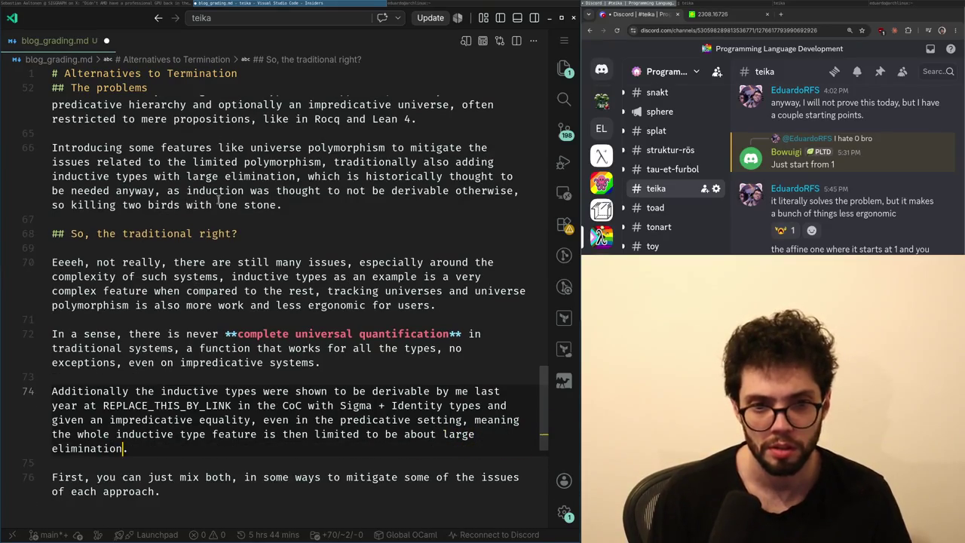
- Insert an opening parenthesis after 'elimination' on line 66
scroll(198, 197, up, 2)
click(297, 252)
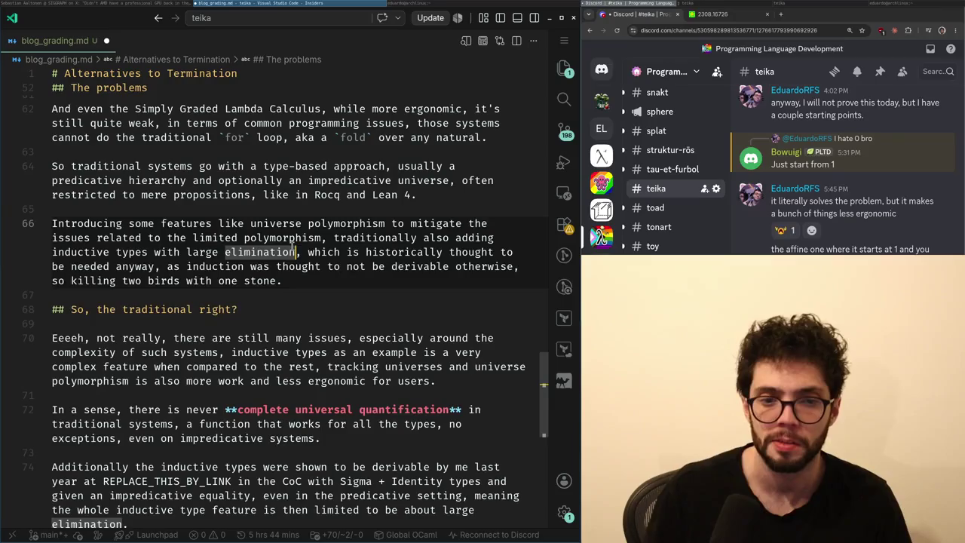
text(()
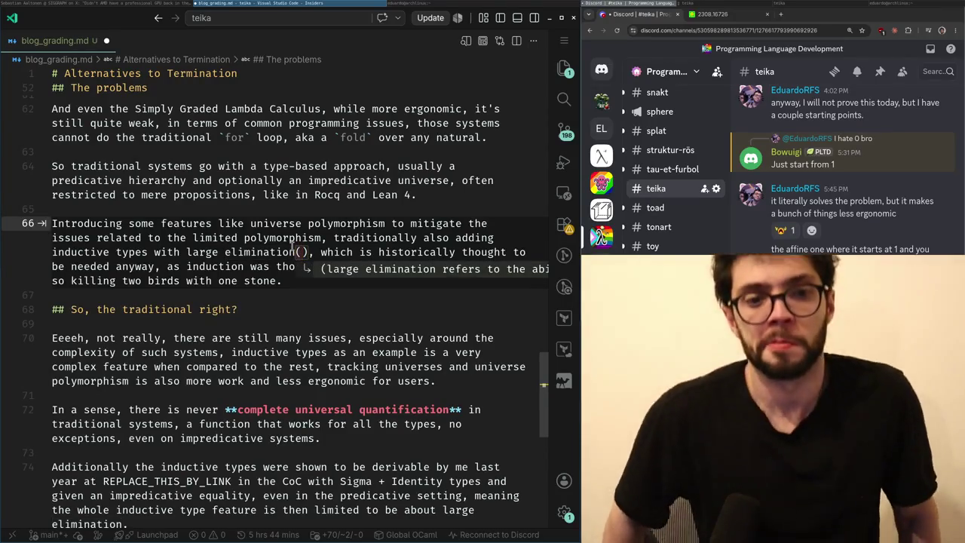
- Delete the empty parentheses after 'large elimination' on line 66
key(BackSpace)
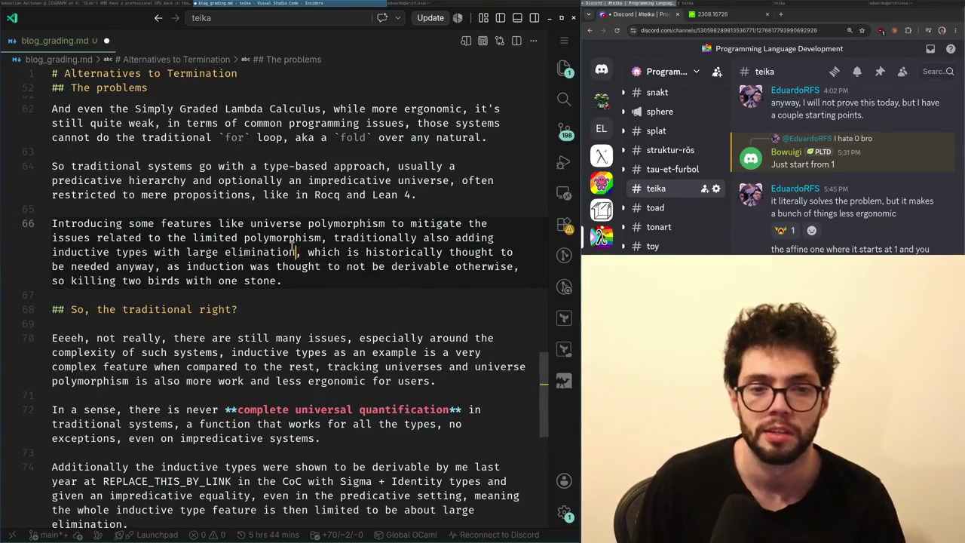
key(ctrl+Left)
key(ctrl+Left)
key(ctrl+Right)
key(Right)
key(ctrl+Right)
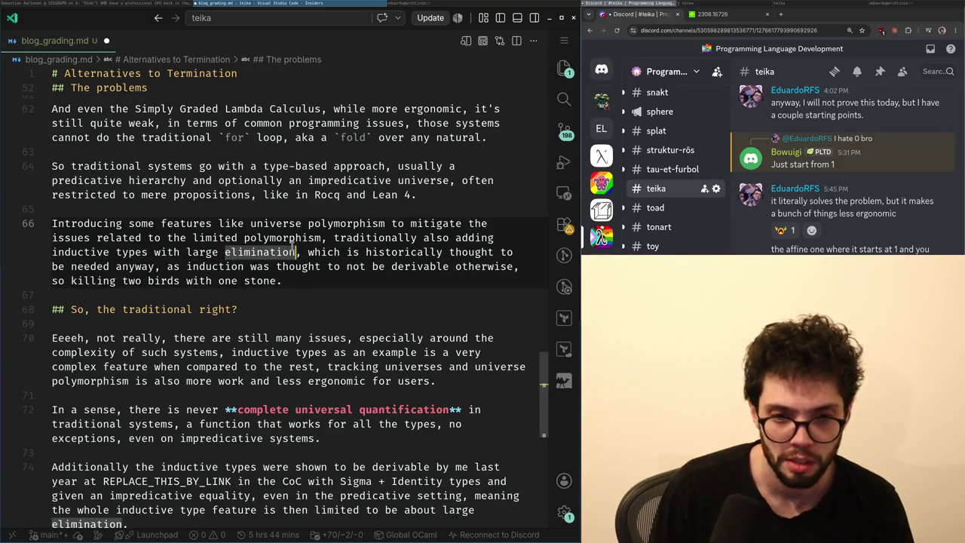
key(Right)
key(Right)
key(ctrl+Right)
- Review the wording around 'elimination' and 'not be' on line 66
key(ctrl+Right)
key(ctrl+Right)
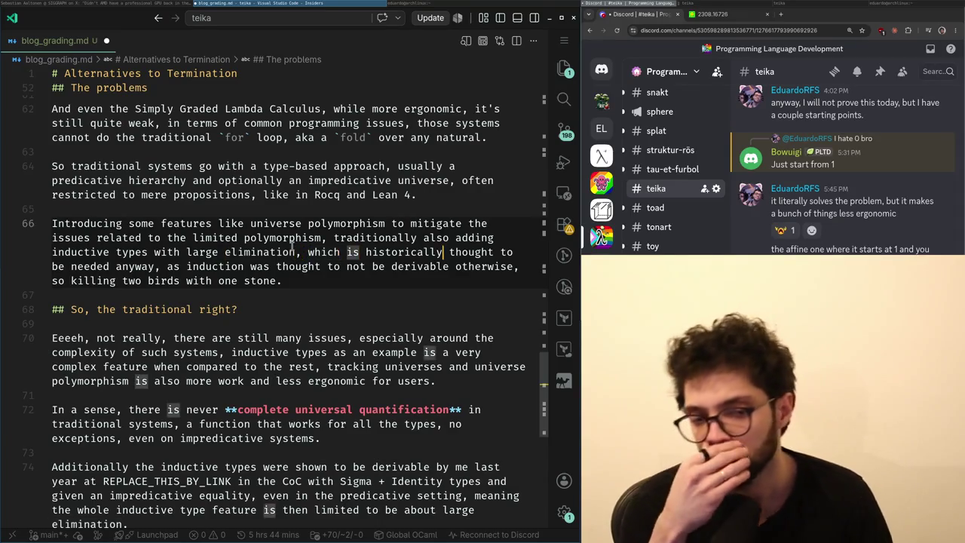
click(292, 252)
key(Down)
key(Up)
key(Right)
key(Down)
key(ctrl+Right)
key(ctrl+Right)
key(ctrl+Right)
key(Right)
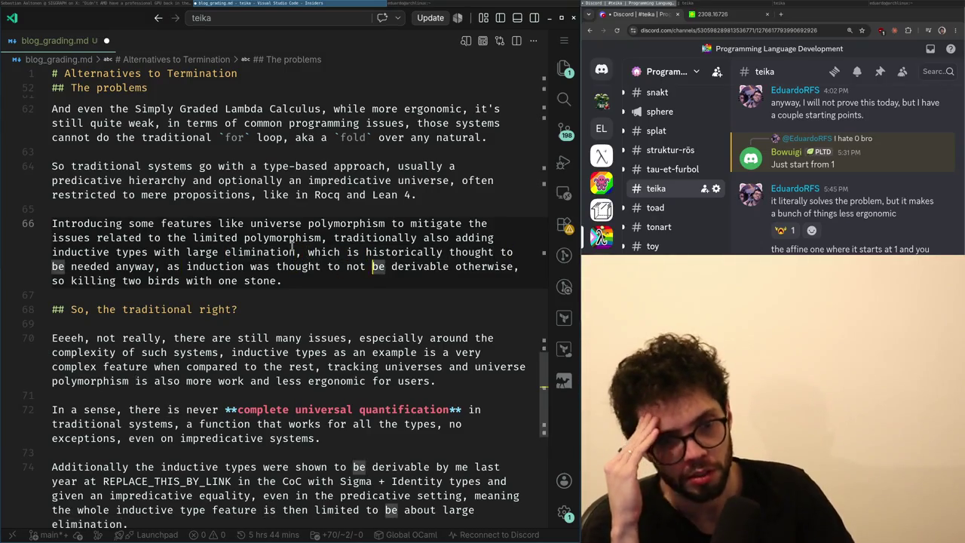
- Open and close a terminal, then return to the line 74 paragraph
key(Down)
key(Down)
key(Down)
key(Up)
key(Up)
key(Down)
key(Down)
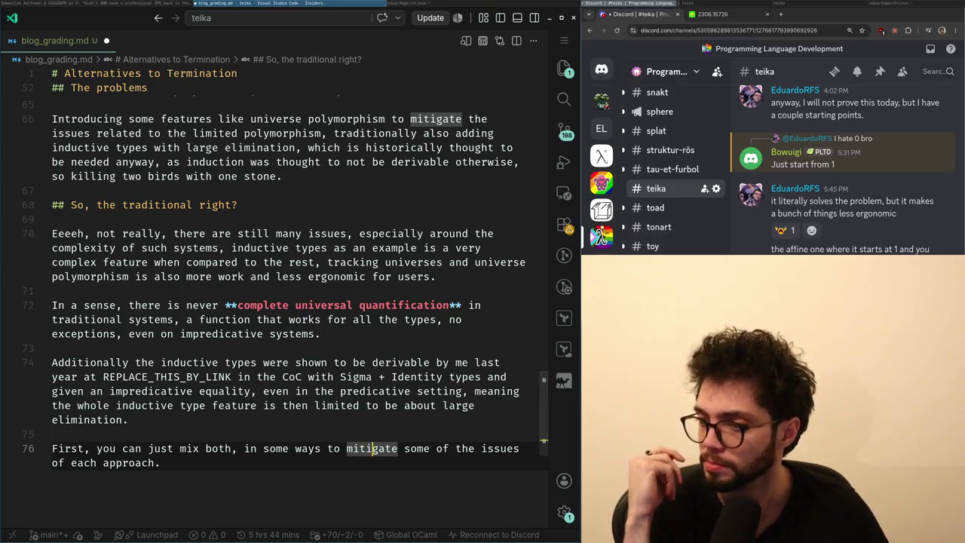
key(super+Return)
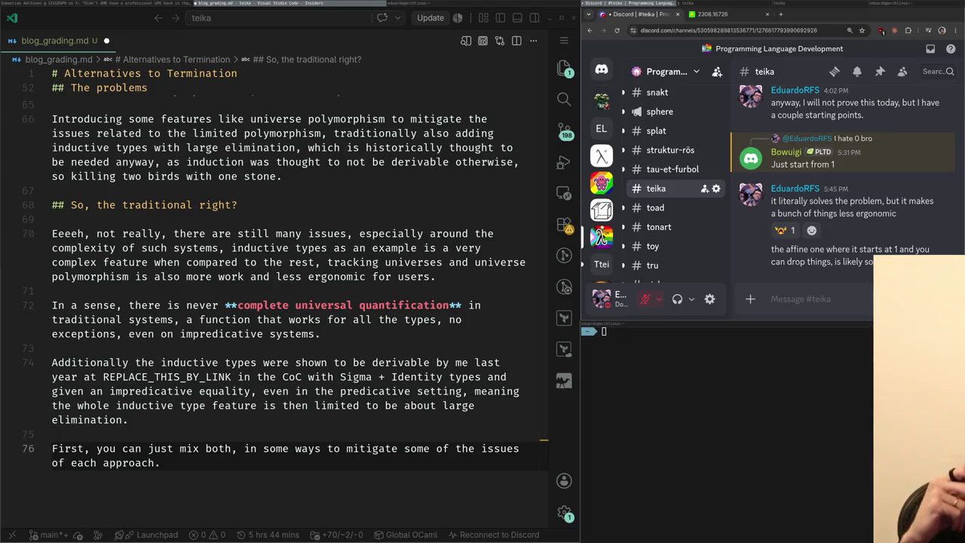
key(ctrl+d)
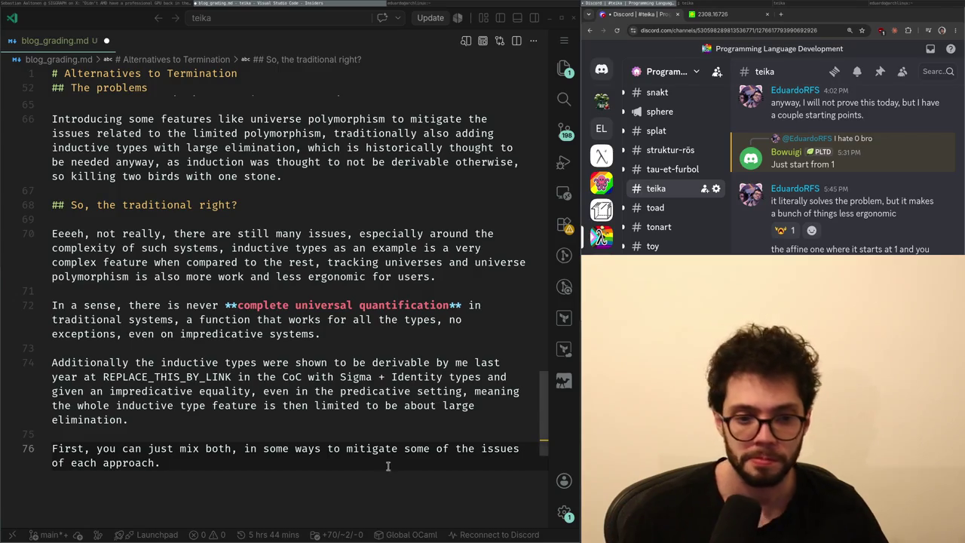
click(314, 391)
- Add 'without large elimination' after 'inductive types' on line 74
key(Up)
key(Up)
key(Home)
key(ctrl+Right)
key(ctrl+Right)
key(ctrl+Right)
key(ctrl+Right)
text(without large )
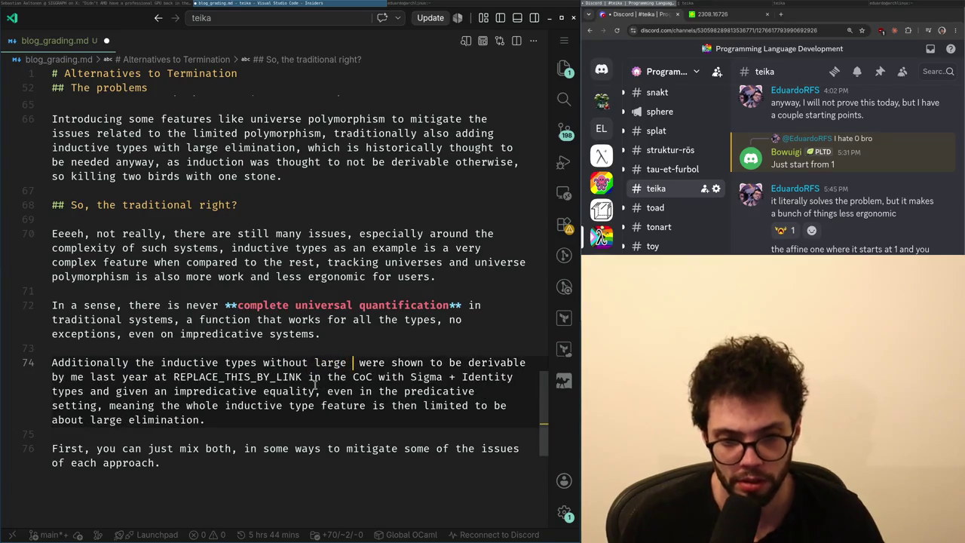
text(elimination)
- Start a new paragraph: large elimination isn't needed in term-based settings, since you can always quantify over…
key(Down)
key(Down)
key(Down)
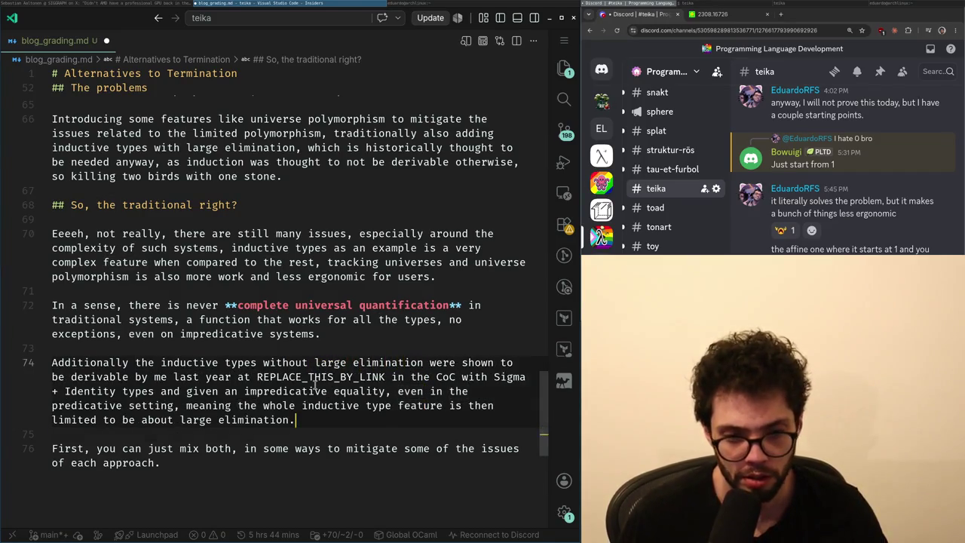
key(Return)
key(Down)
text(l, large el)
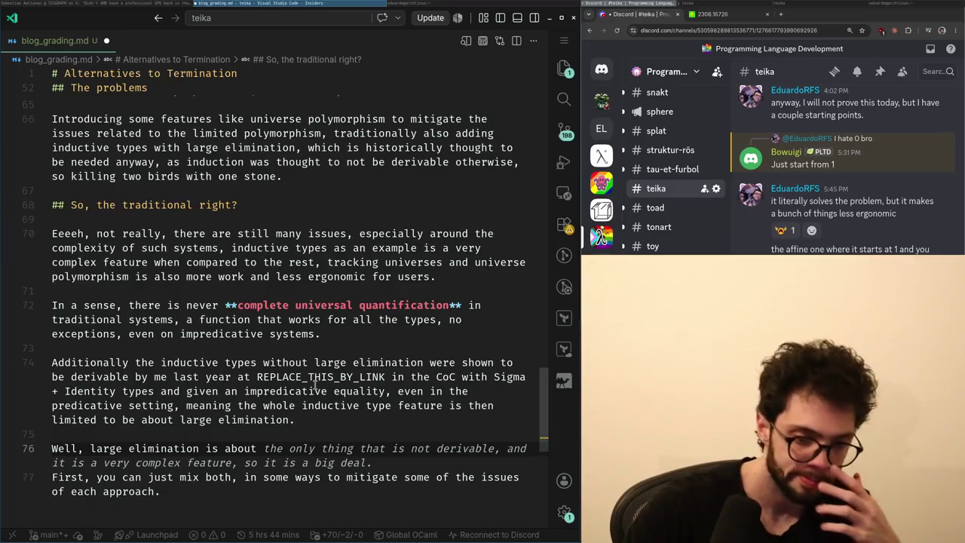
text(termination,)
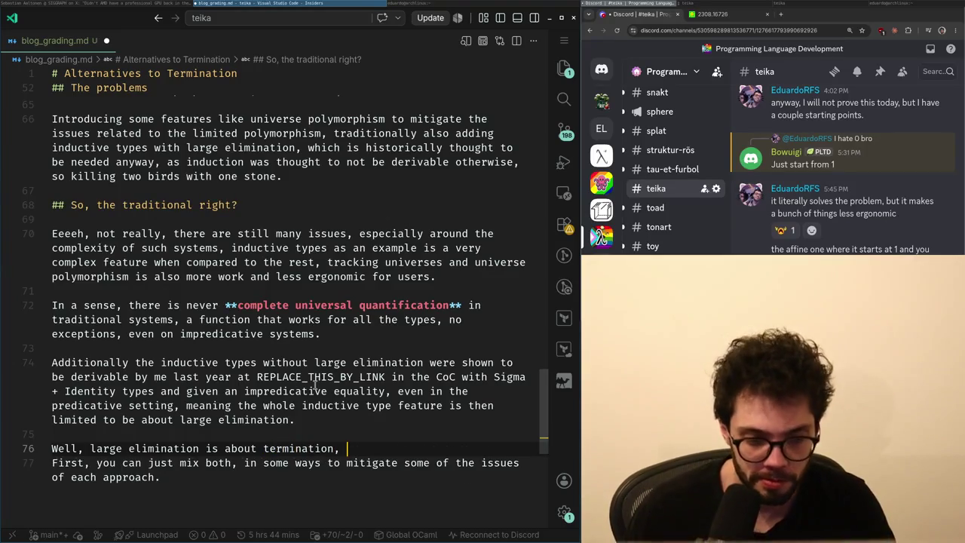
key(super+Left)
key(alt+Tab)
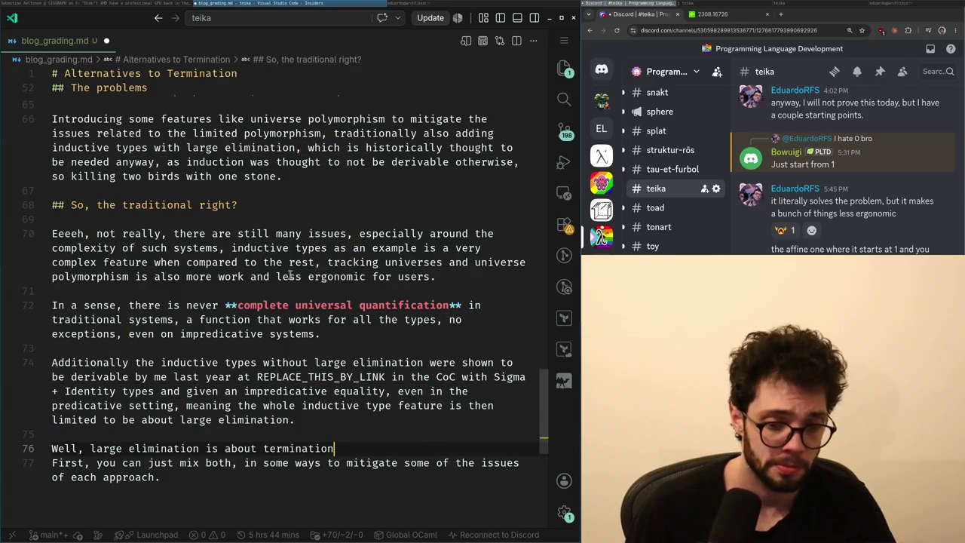
key(shift+Home)
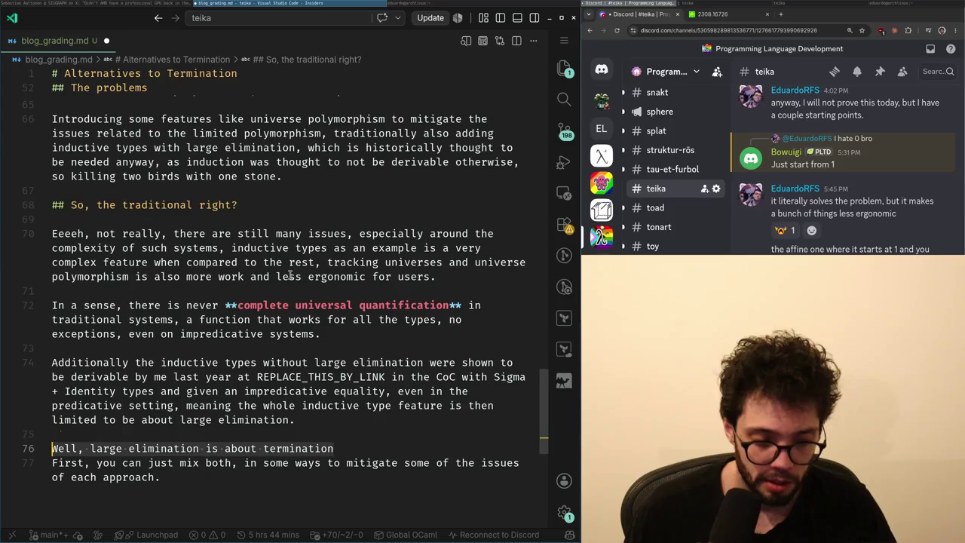
text(large elimination is)
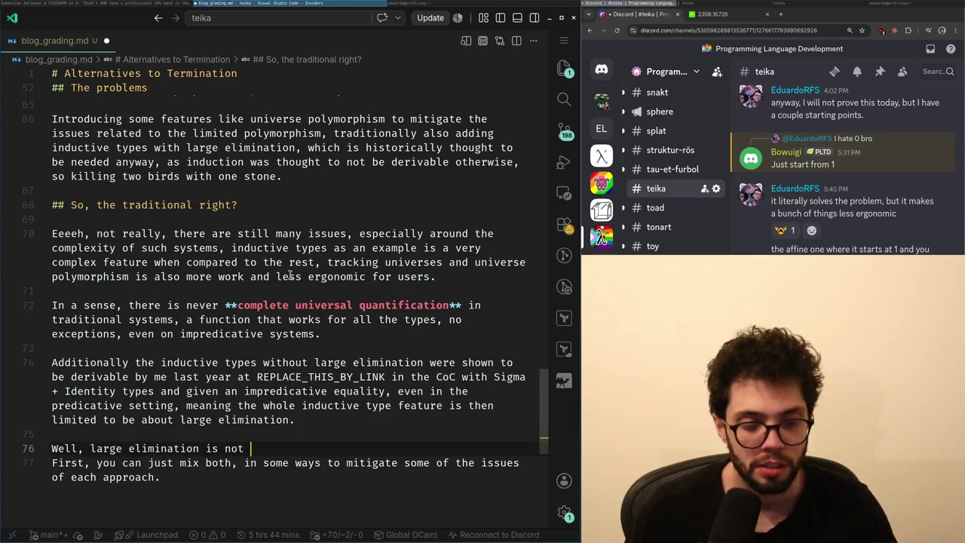
text(needed feature in)
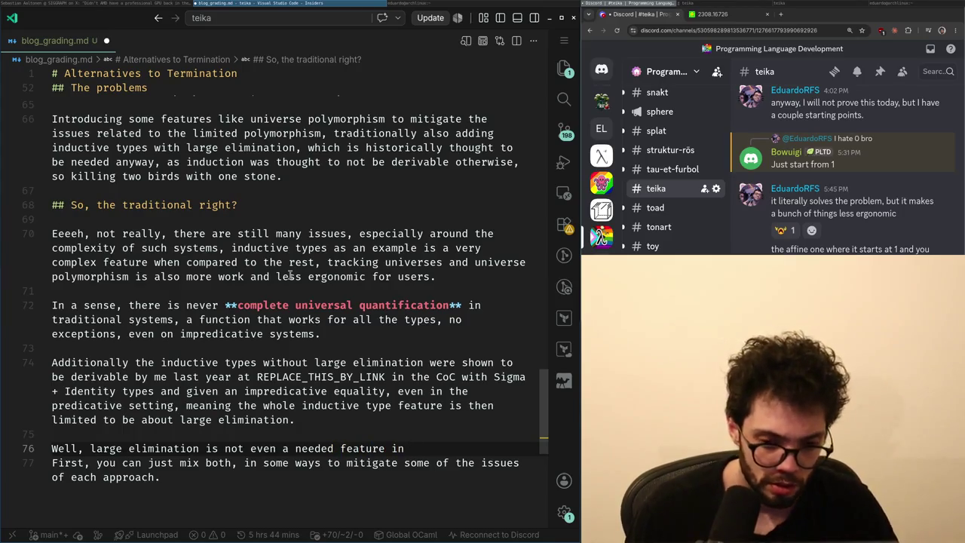
text(the)
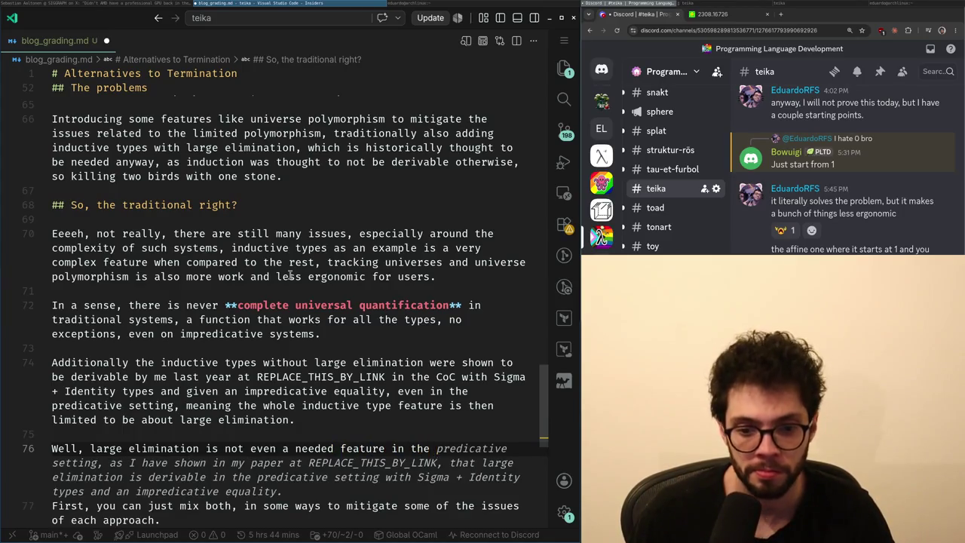
text( term-based sett)
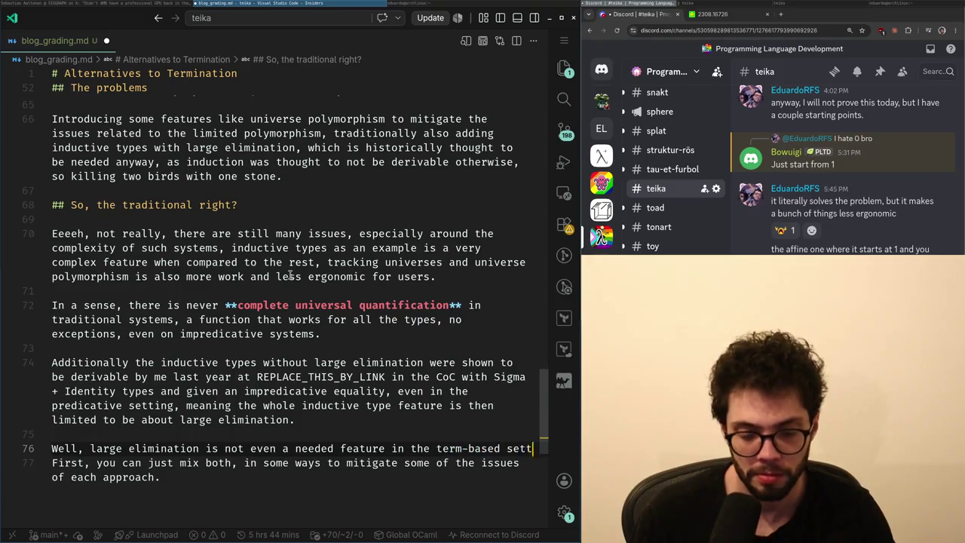
text(ings,)
text(can always)
text(antify over)
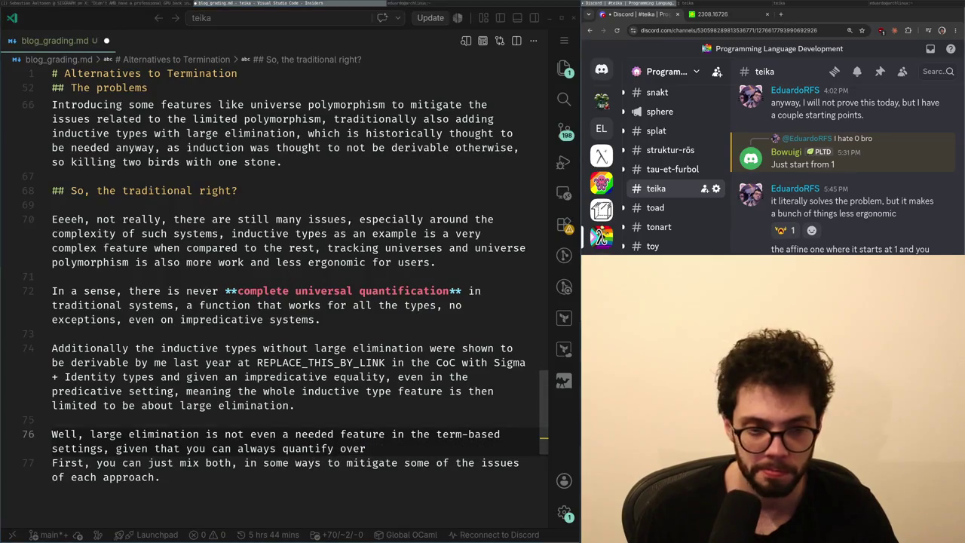
- Check the X notifications in the browser, then return to the blog post
key(Up)
key(Up)
key(ctrl+Left)
key(ctrl+Left)
key(ctrl+Left)
key(ctrl+Right)
key(ctrl+Right)
key(ctrl+Left)
key(ctrl+Left)
key(Down)
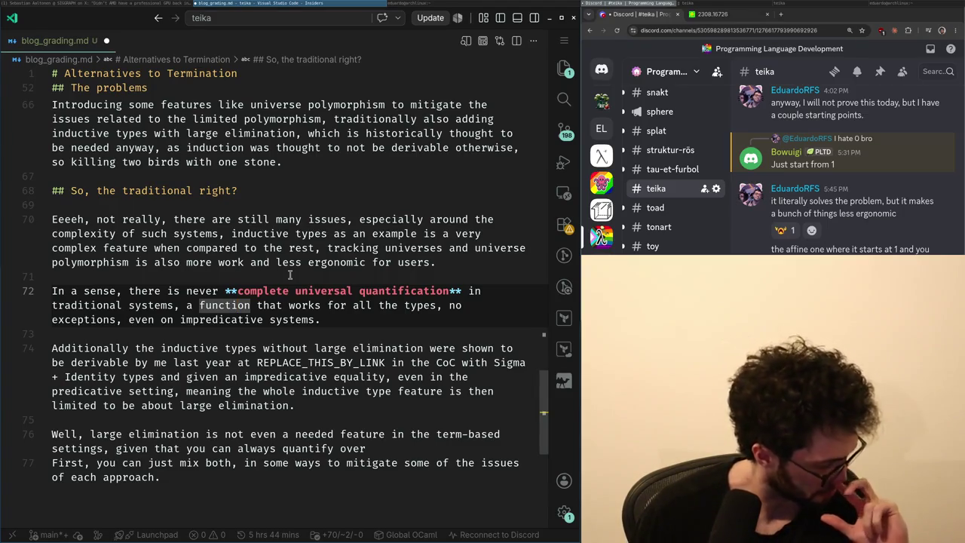
key(alt+Tab)
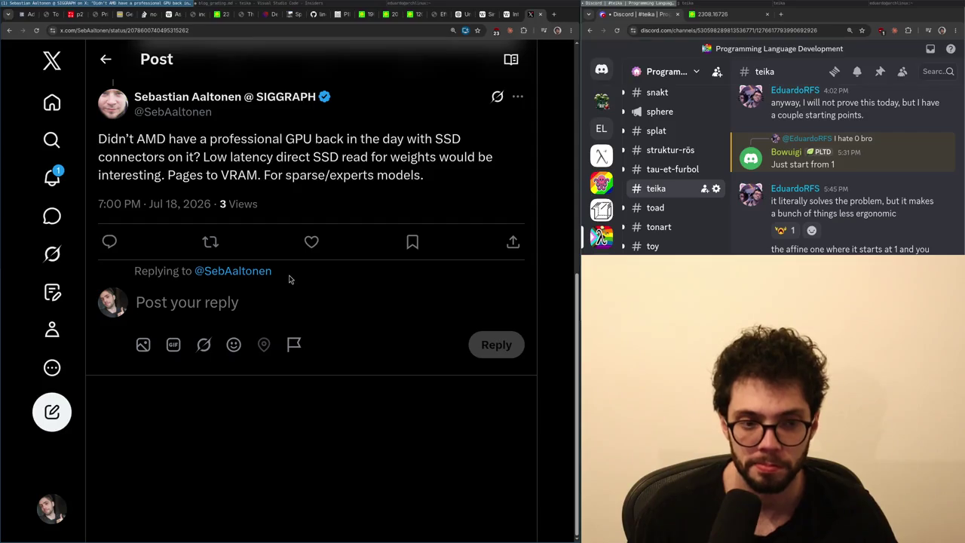
click(55, 191)
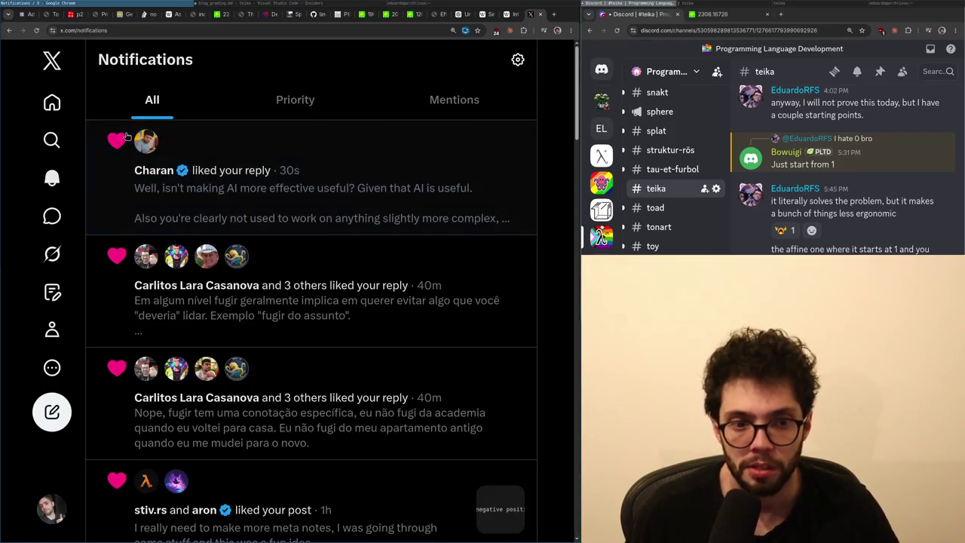
key(alt+Tab)
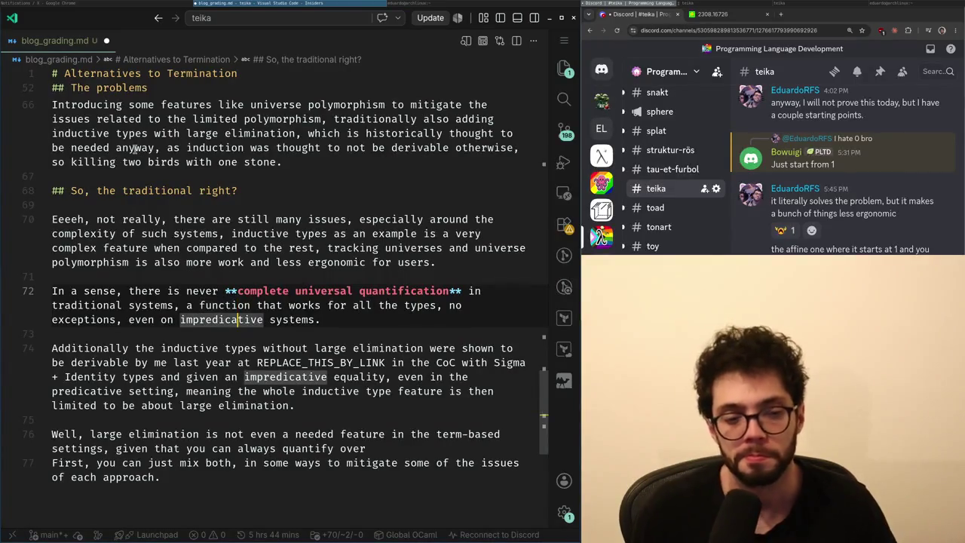
- Reword the end of line 76 after 'quantify' and open a blank line below it
key(Down)
key(Down)
key(ctrl+Left)
key(Up)
key(ctrl+Right)
key(ctrl+Right)
key(ctrl+Right)
key(ctrl+Right)
key(ctrl+Right)
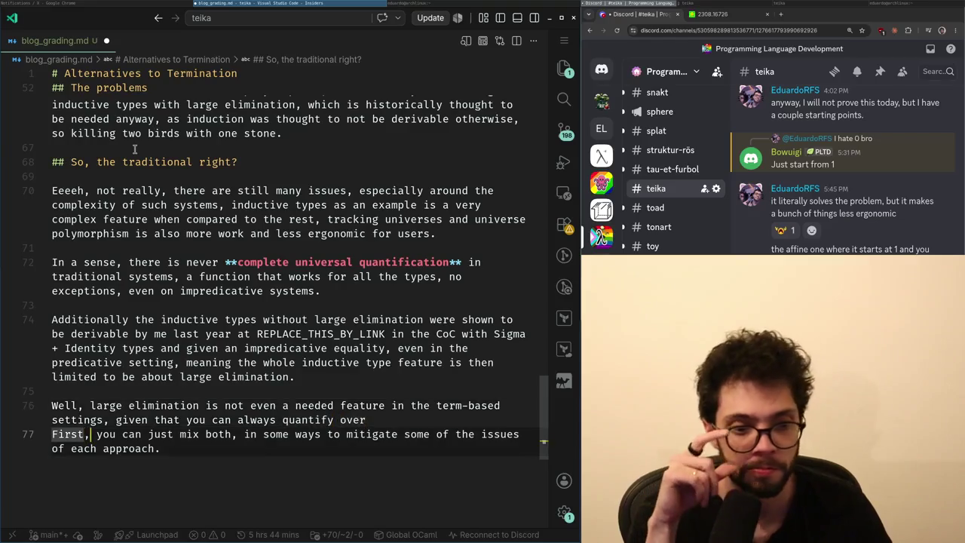
key(ctrl+Left)
key(ctrl+Left)
key(ctrl+Left)
key(ctrl+Right)
key(ctrl+Right)
key(ctrl+Right)
key(ctrl+Right)
key(ctrl+Right)
key(ctrl+Right)
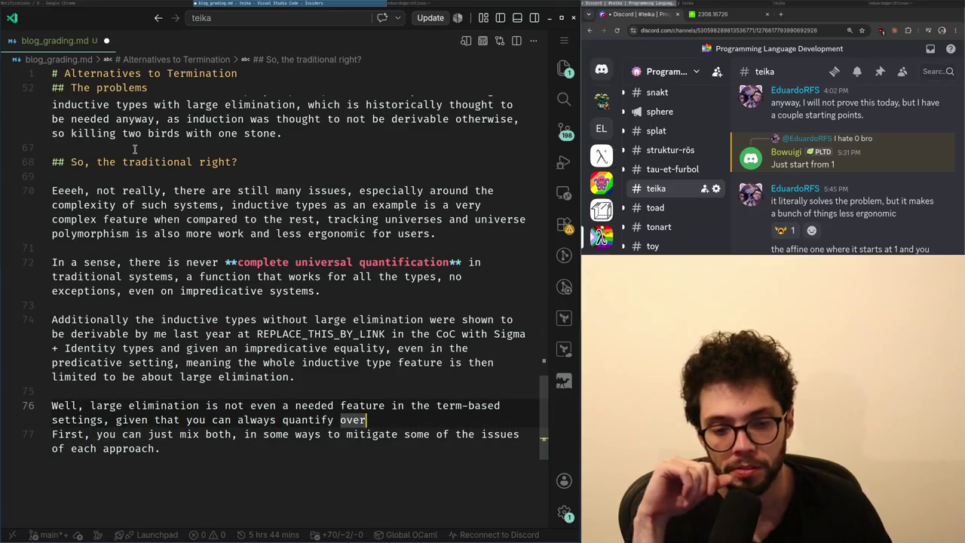
key(ctrl+BackSpace)
text(have)
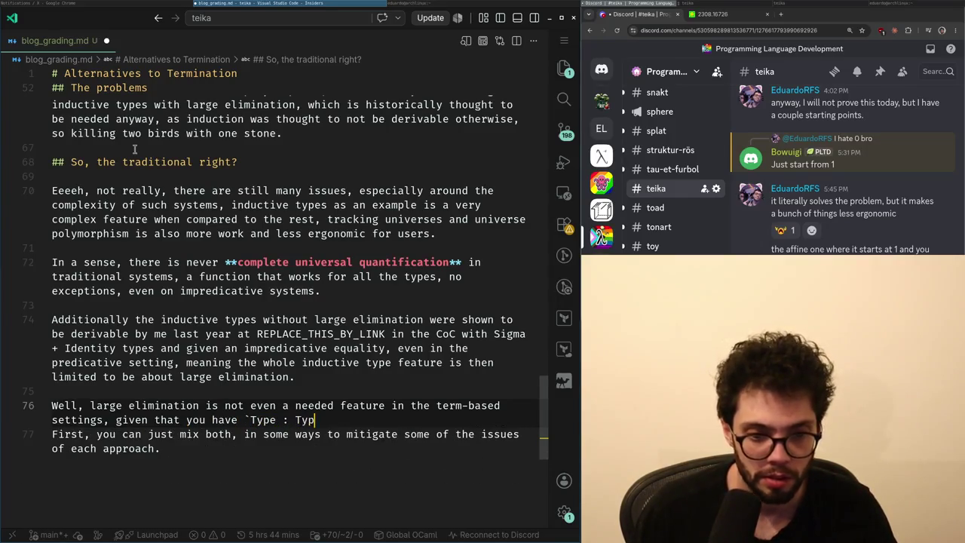
text(e`.)
key(Return)
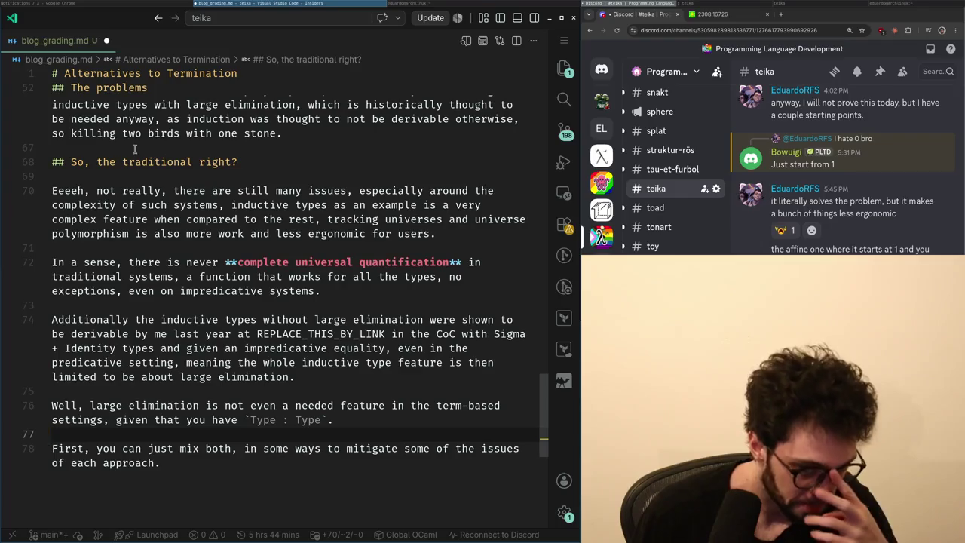
key(Left)
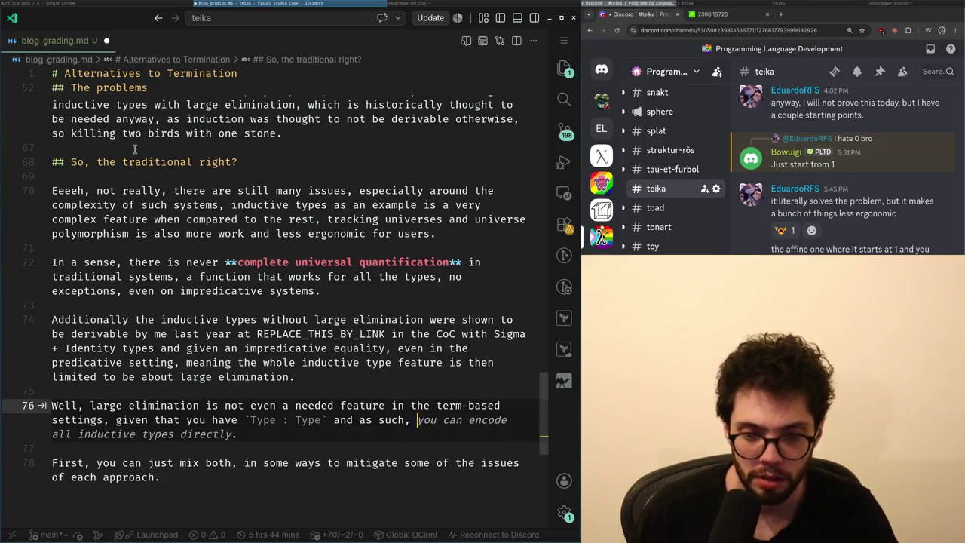
- Add to line 76 that there is only a single universe
text(there i)
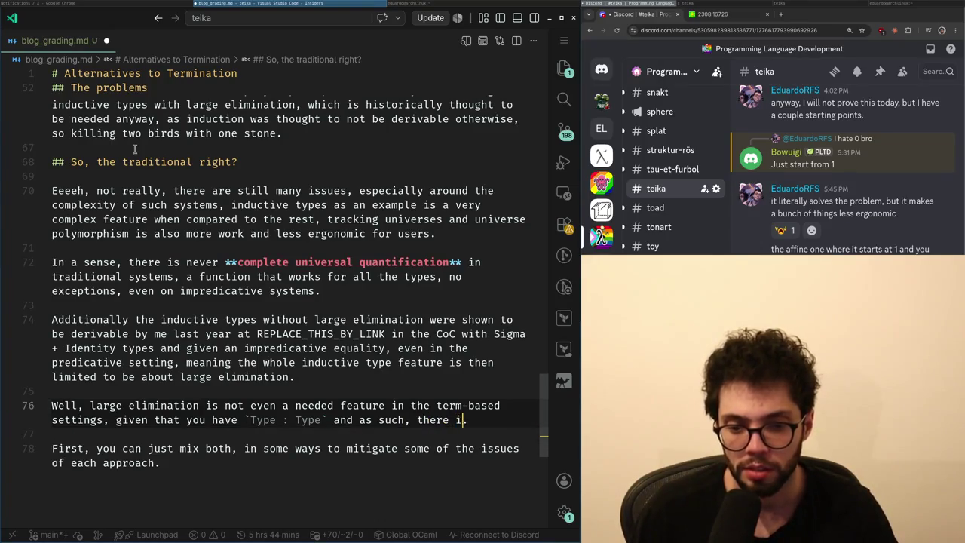
text(s only a isngl)
key(ctrl+BackSpace)
text(si)
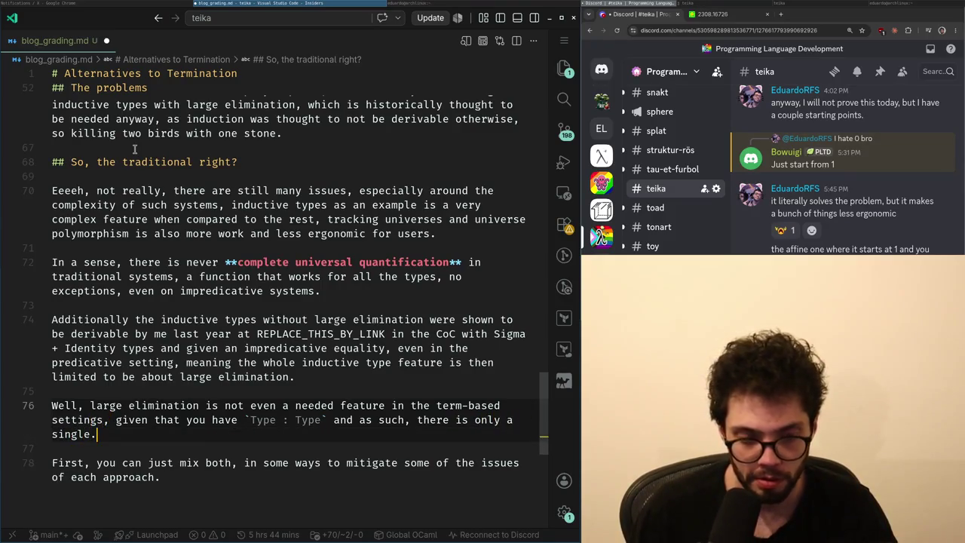
text( universe)
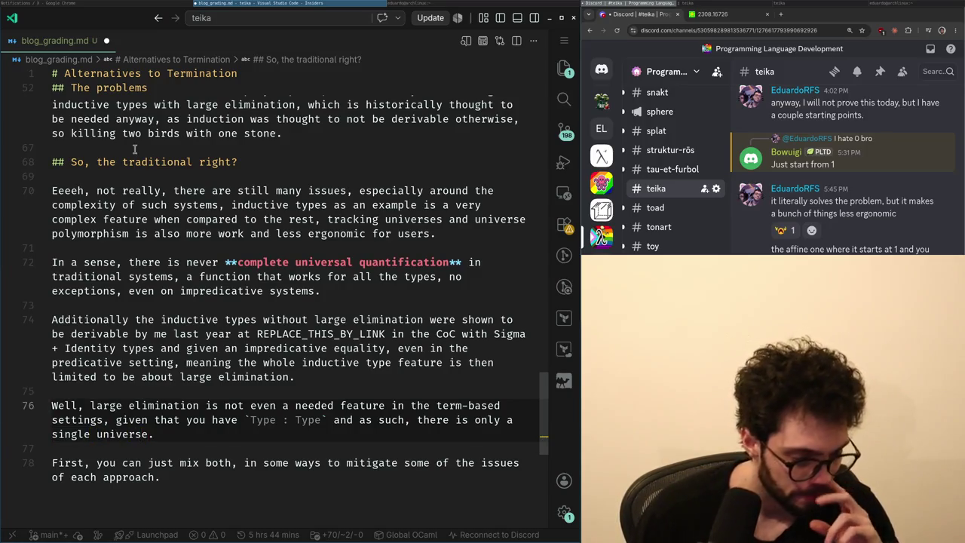
text(.)
key(Down)
scroll(134, 150, down, 1)
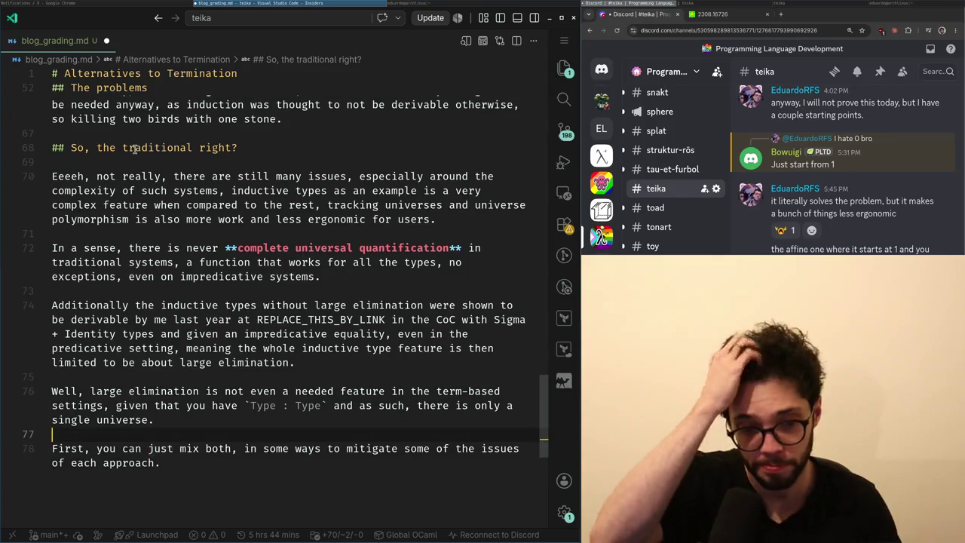
key(Up)
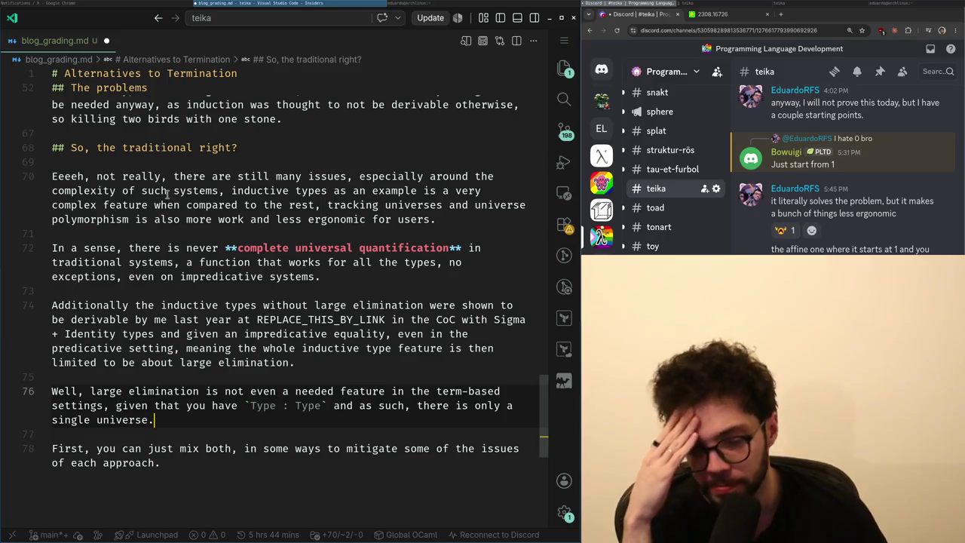
- Reword line 76 so `Type : Type` means one universe, so `(A : Type) → B` means…
key(ctrl+Right)
key(ctrl+Right)
key(ctrl+Right)
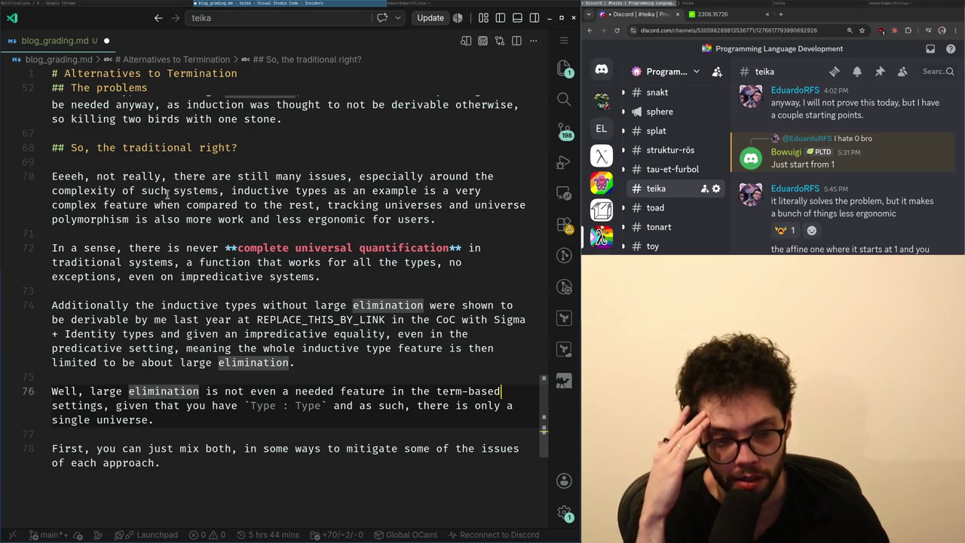
key(ctrl+Right)
key(ctrl+Right)
key(ctrl+Left)
key(ctrl+Left)
key(ctrl+Left)
key(ctrl+Left)
key(ctrl+Left)
key(ctrl+Left)
text(often do)
key(ctrl+BackSpace)
key(ctrl+BackSpace)
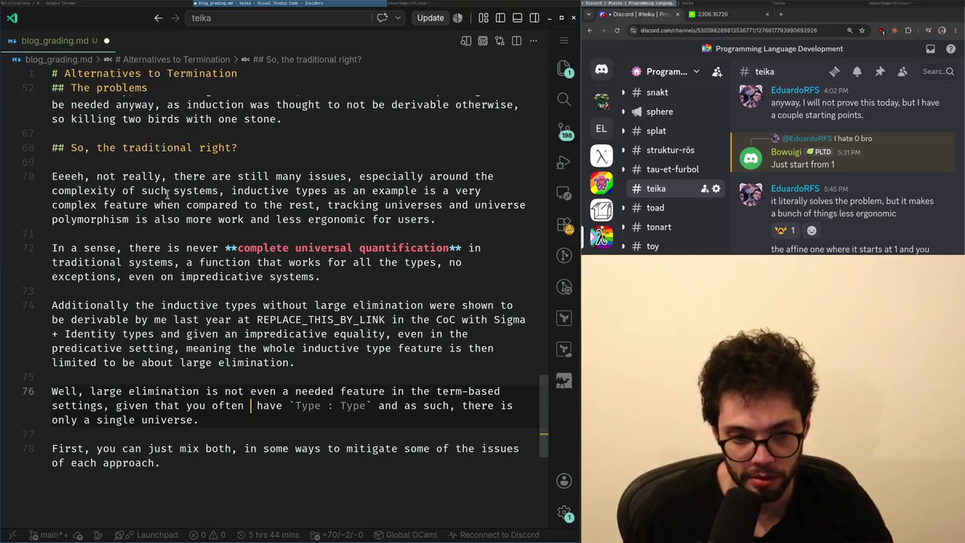
text(can)
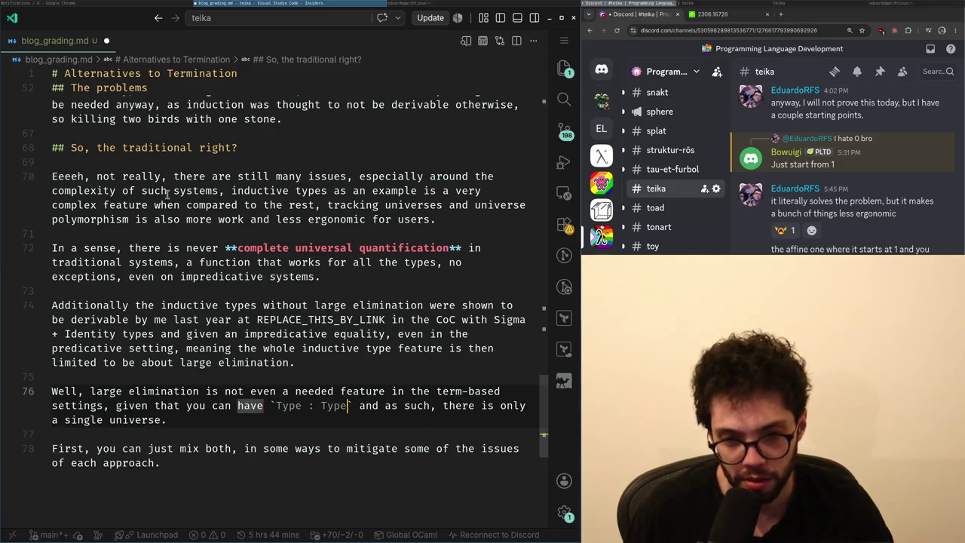
key(BackSpace)
text(, meaning `(A :)
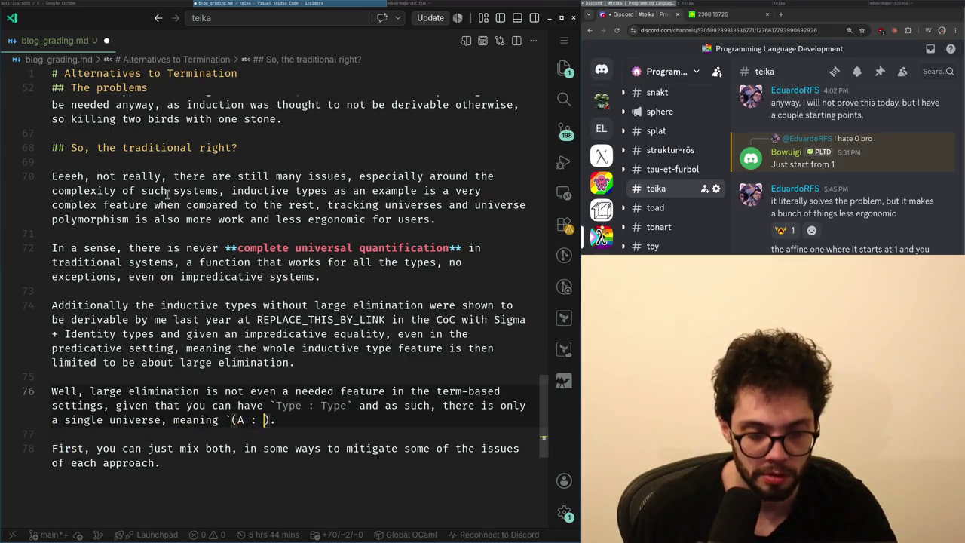
text(> T.)
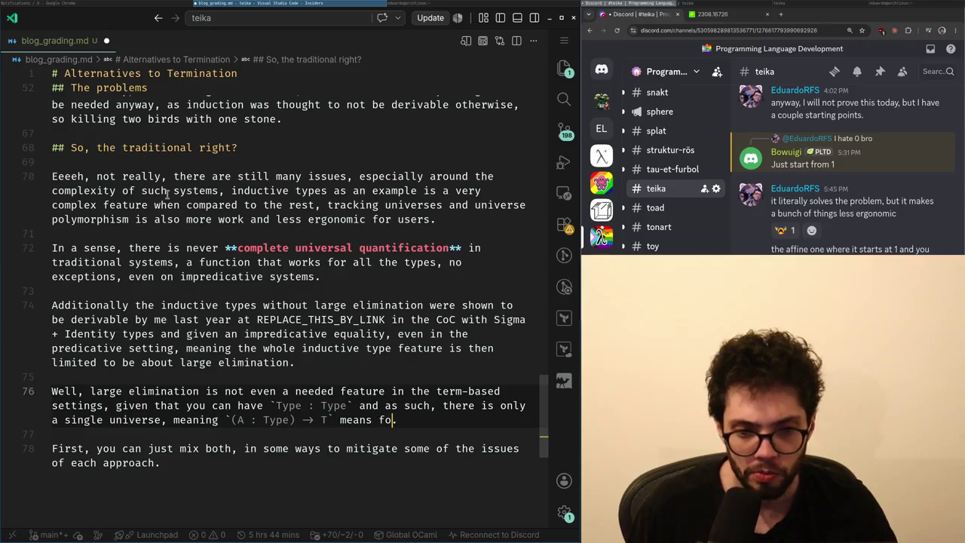
- Bold **forall types** and end the sentence with 'no exceptions'
key(BackSpace)
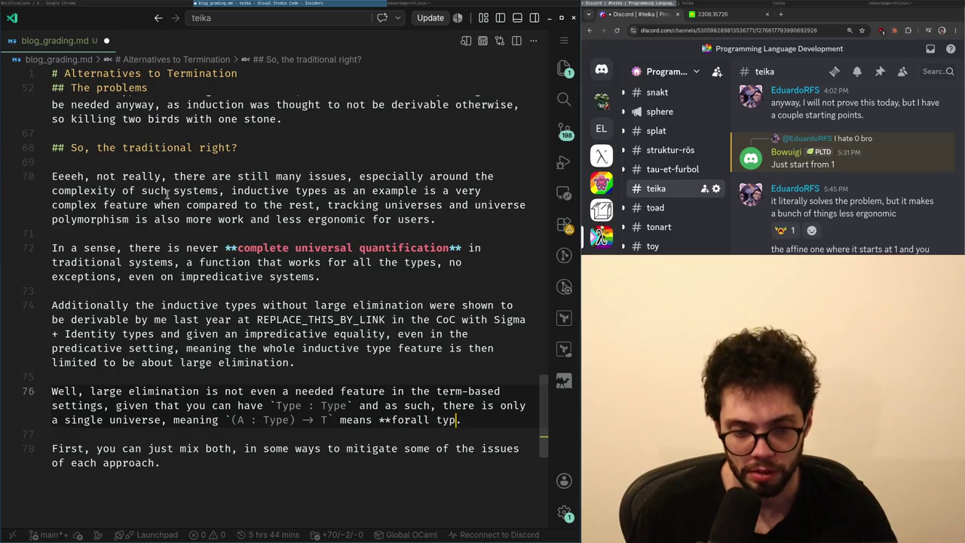
text(*)
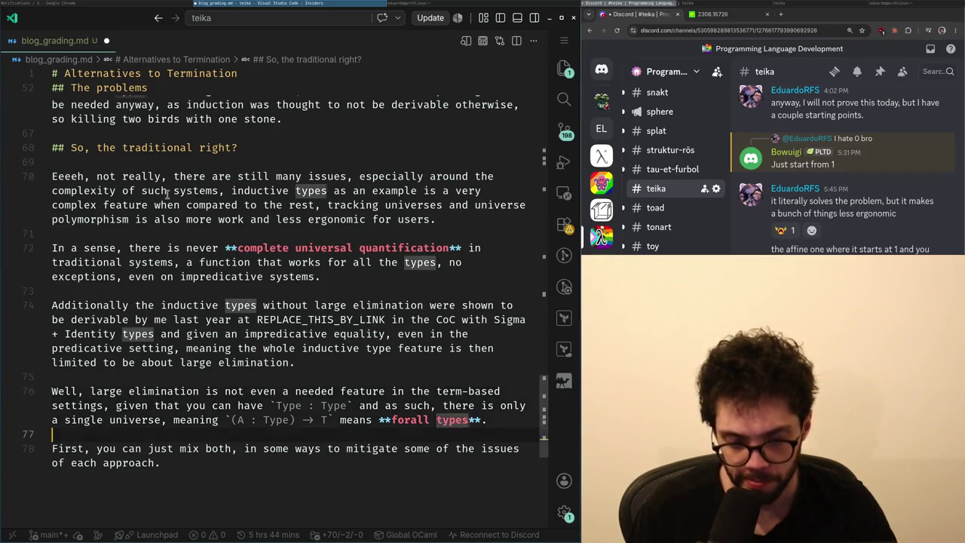
key(ctrl+Left)
key(ctrl+Left)
key(ctrl+Left)
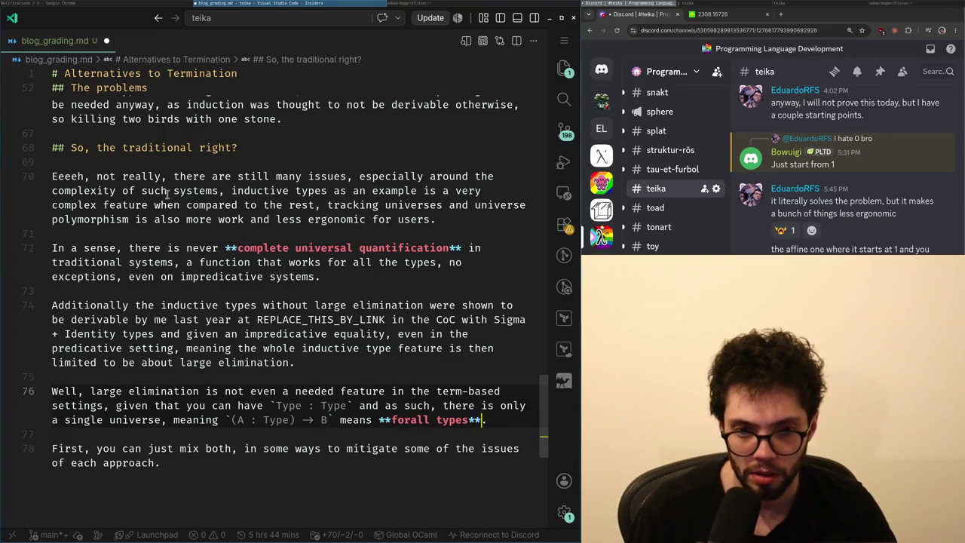
text(, no exceptions)
key(Down)
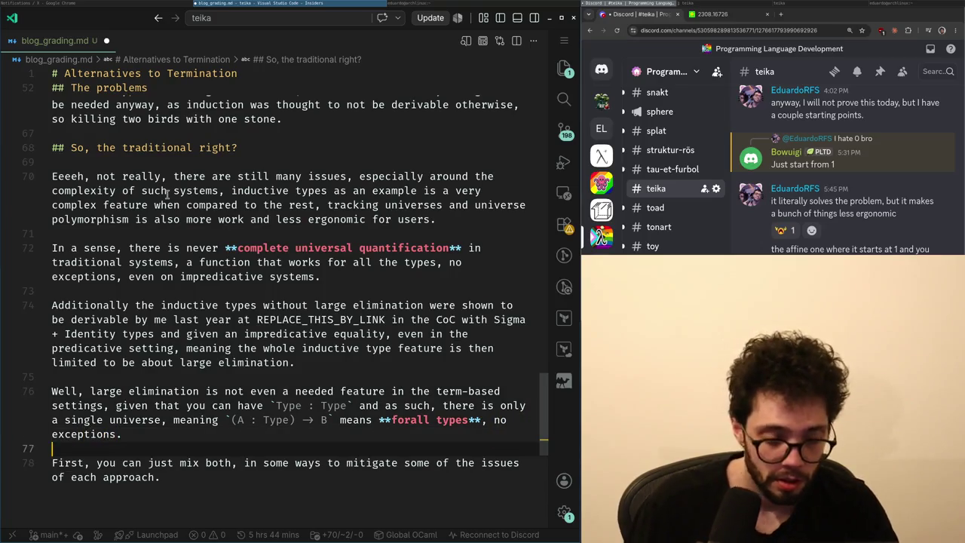
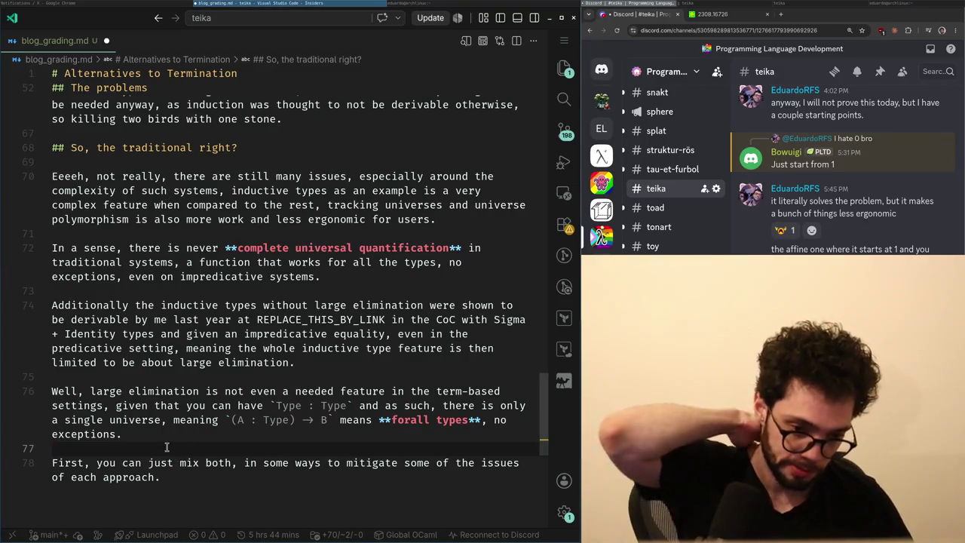
- Start a new sentence 'A nic lar…', then discard it and remove the empty line
key(Return)
text(A nice way)
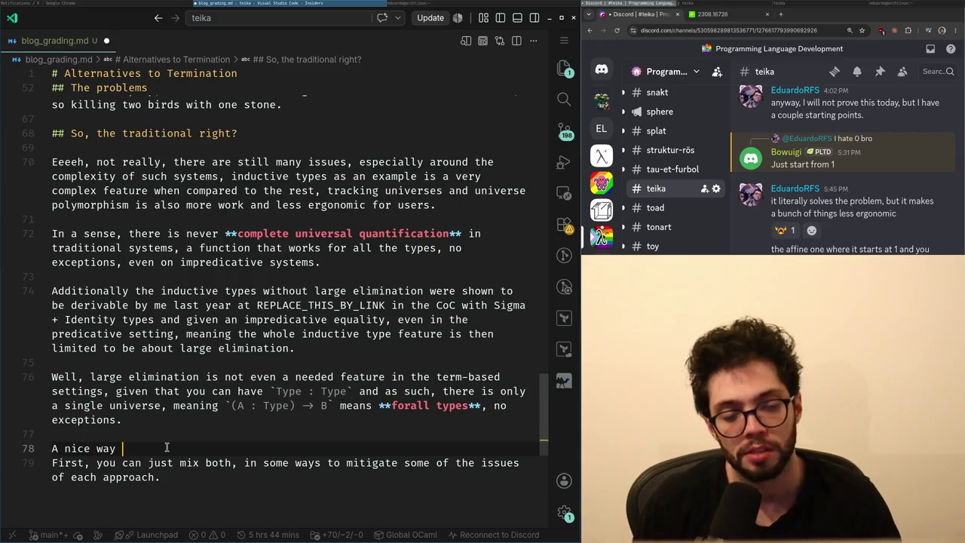
text( lar)
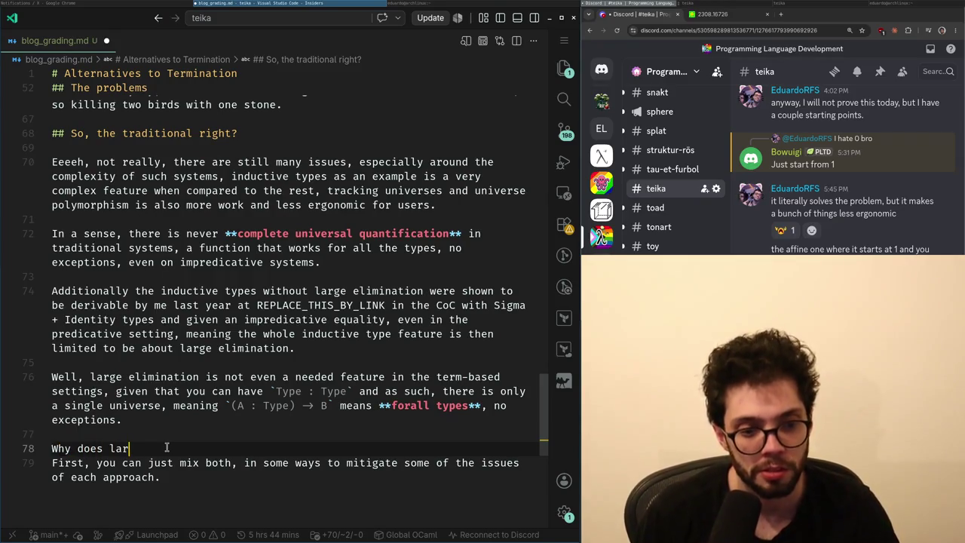
key(ctrl+BackSpace)
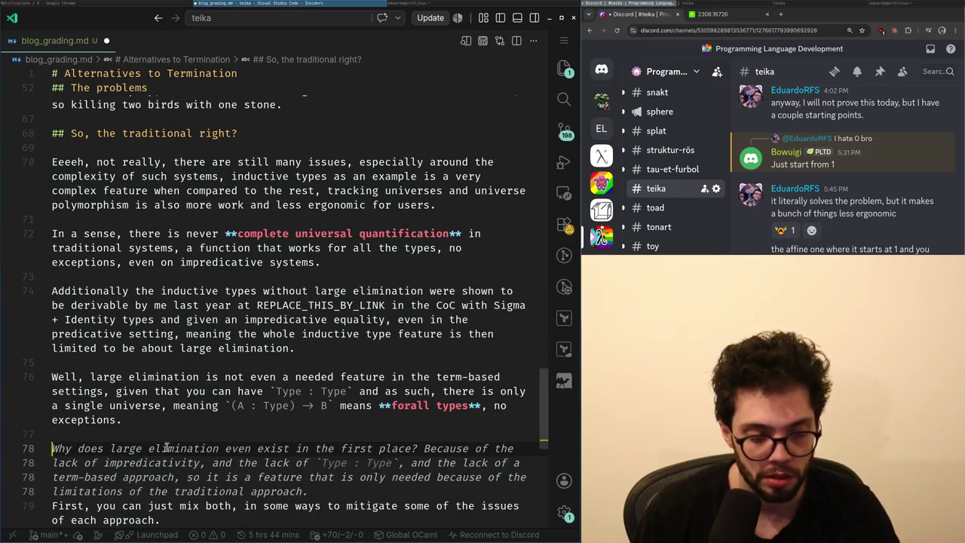
key(Escape)
key(BackSpace)
key(Up)
key(Up)
key(Up)
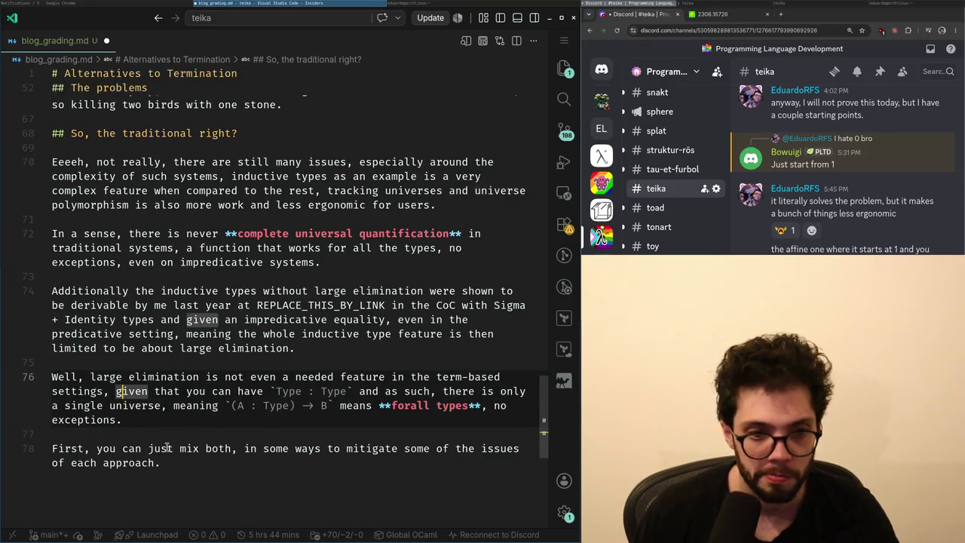
- End the sentence after 'polymorphism' on line 66 and start a new paragraph at 'traditionally'
scroll(167, 448, up, 5)
click(223, 386)
click(265, 370)
click(412, 343)
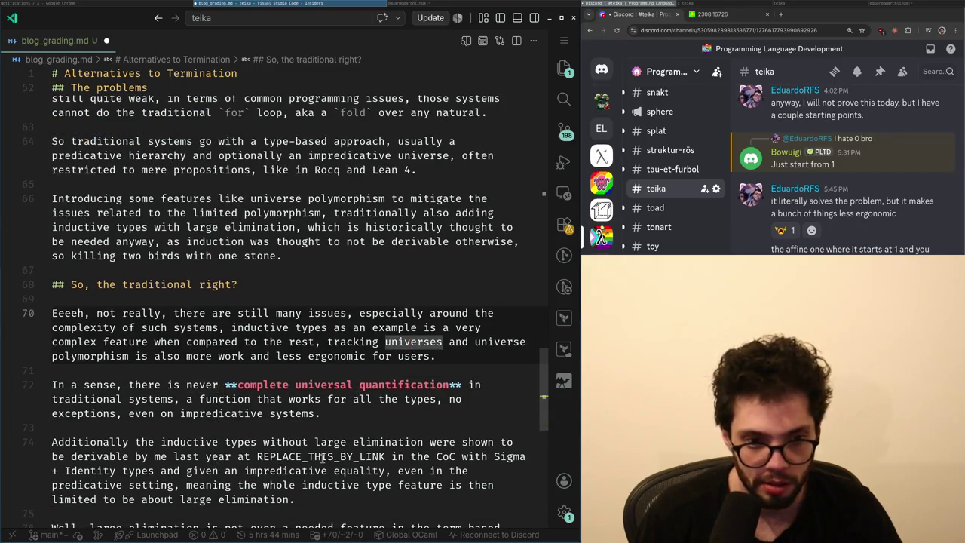
click(300, 494)
scroll(300, 494, up, 2)
click(295, 304)
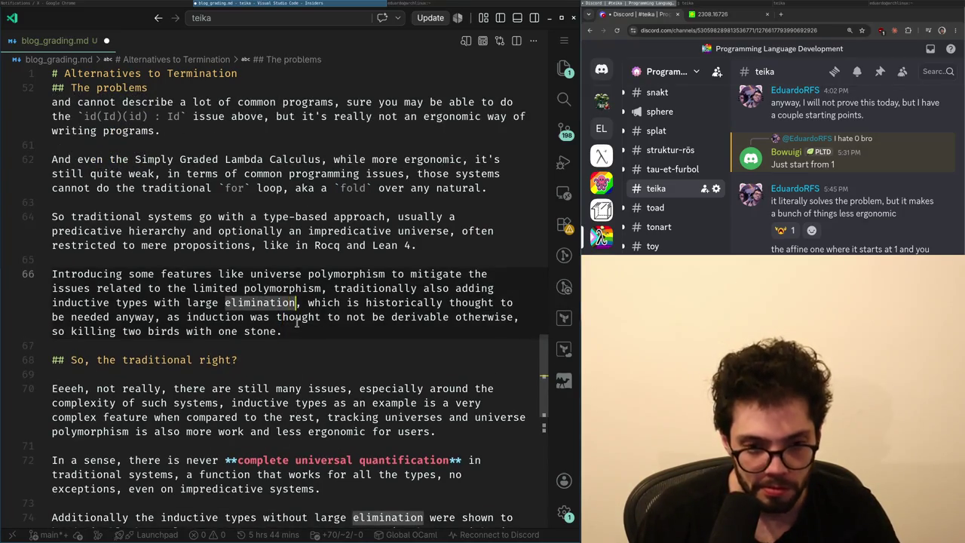
key(ctrl+shift+Left)
key(ctrl+shift+Left)
key(Left)
key(ctrl+Right)
key(ctrl+Right)
key(Up)
key(Down)
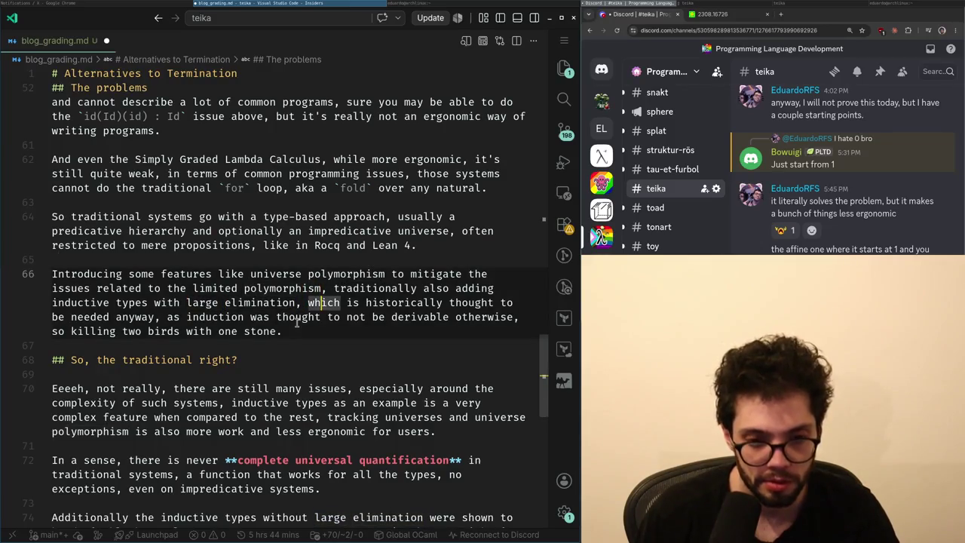
key(Up)
key(Right)
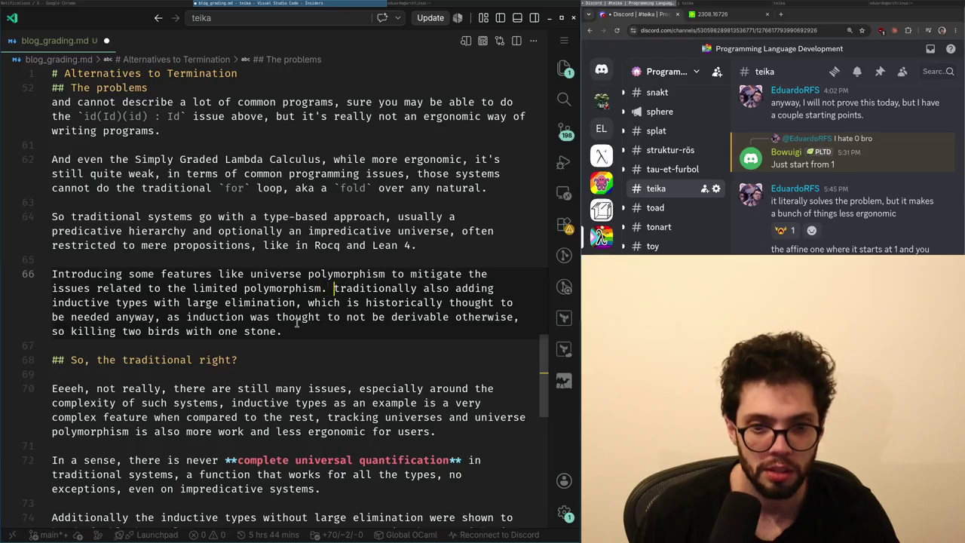
key(Return)
key(Return)
key(Delete)
- Capitalise 'Traditionally' and reword the opening to 'Traditionally also systems'
text(T)
key(ctrl+Right)
key(ctrl+Right)
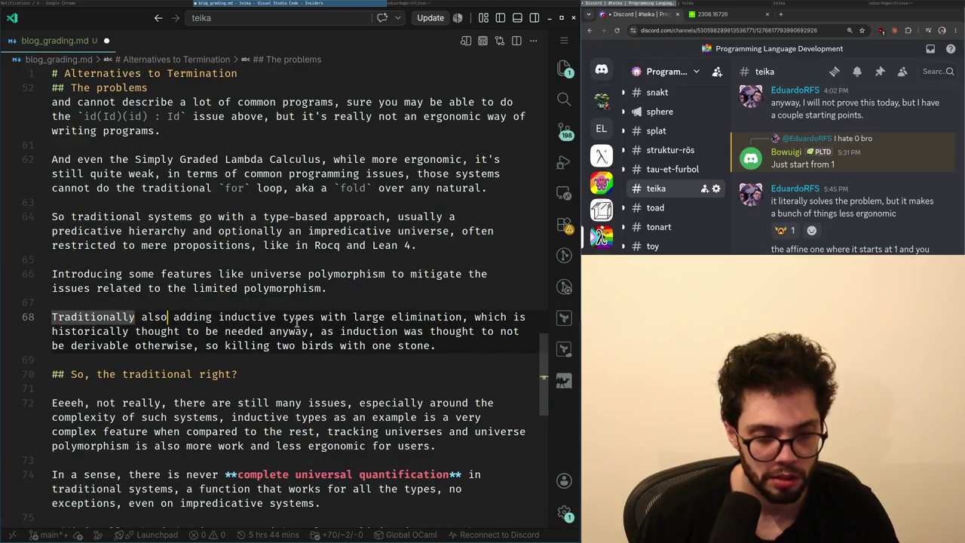
text(systems)
key(ctrl+Delete)
- Describe large elimination as elimination from a universe to a higher one, with a `b : Bool : Type(0)` example
text(add)
key(ctrl+Right)
key(ctrl+Right)
key(ctrl+Right)
key(ctrl+Right)
key(ctrl+Right)
key(ctrl+Right)
key(Down)
key(Up)
key(ctrl+Left)
key(ctrl+Left)
key(ctrl+Left)
text(the ability of )
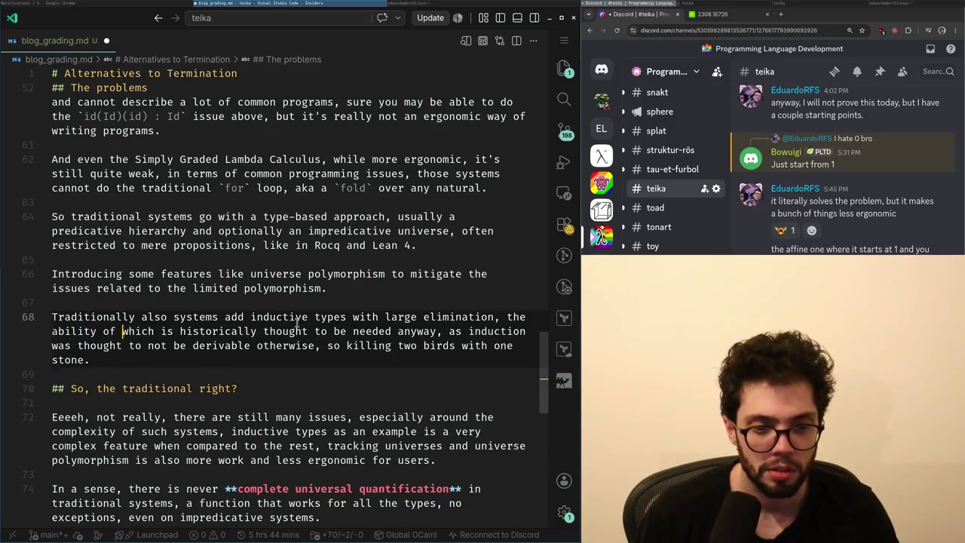
text(`)
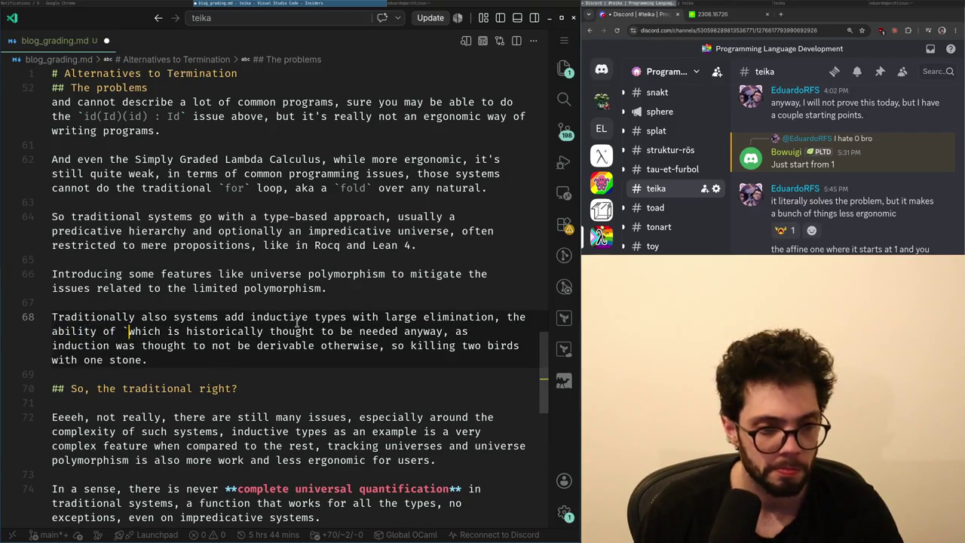
text(erasing)
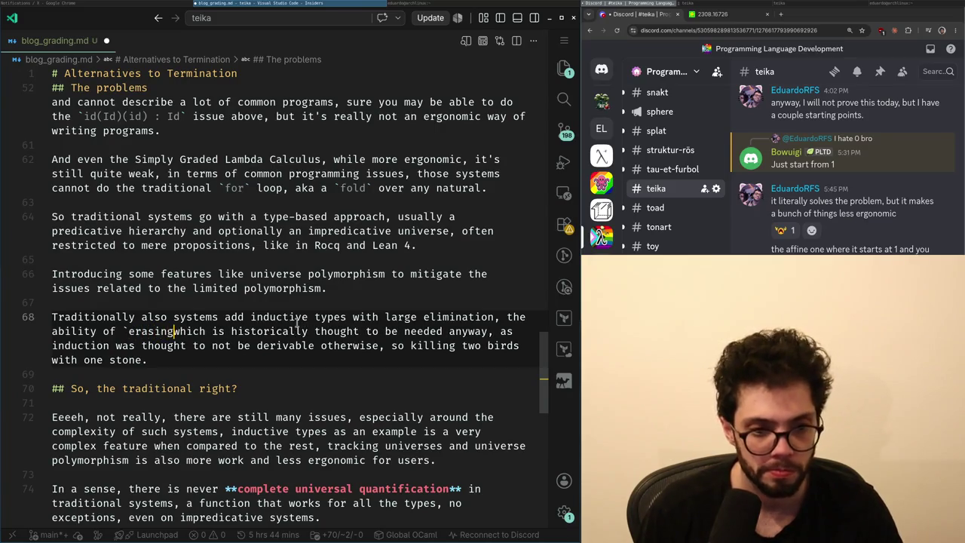
key(ctrl+BackSpace)
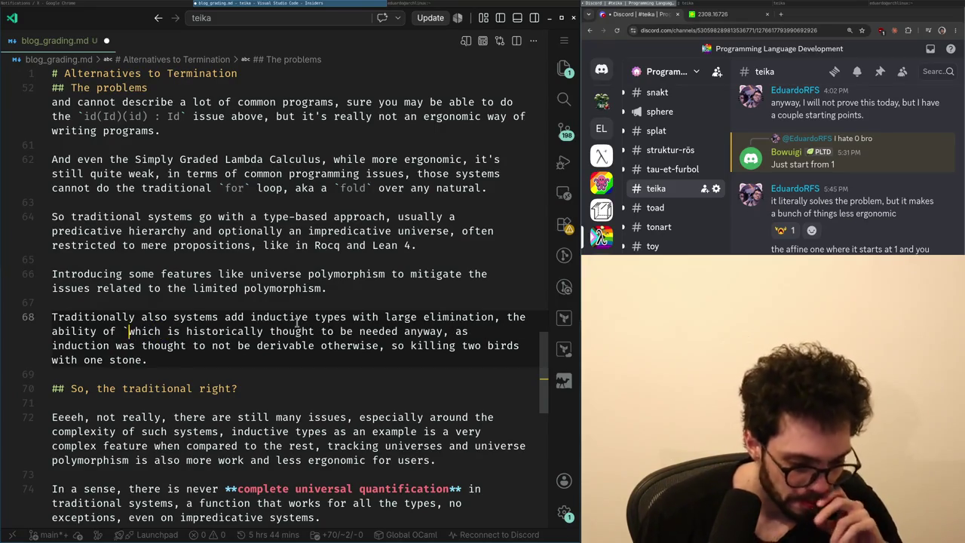
key(BackSpace)
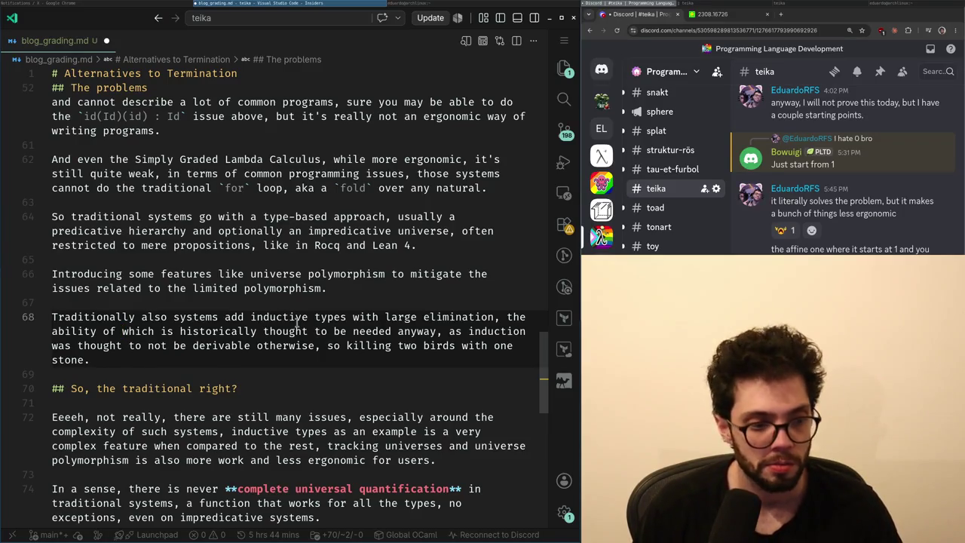
text(doing eli)
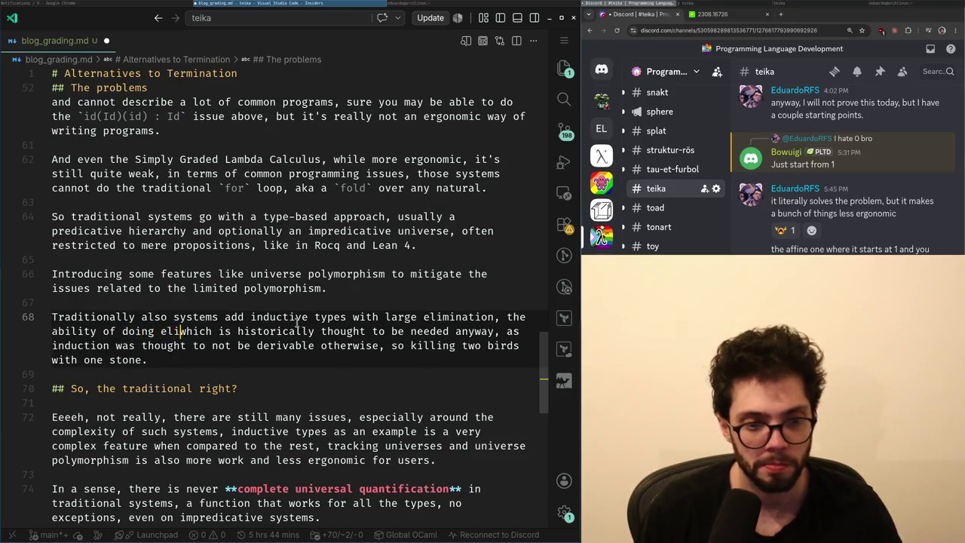
text(mination from a universe to a higher one,)
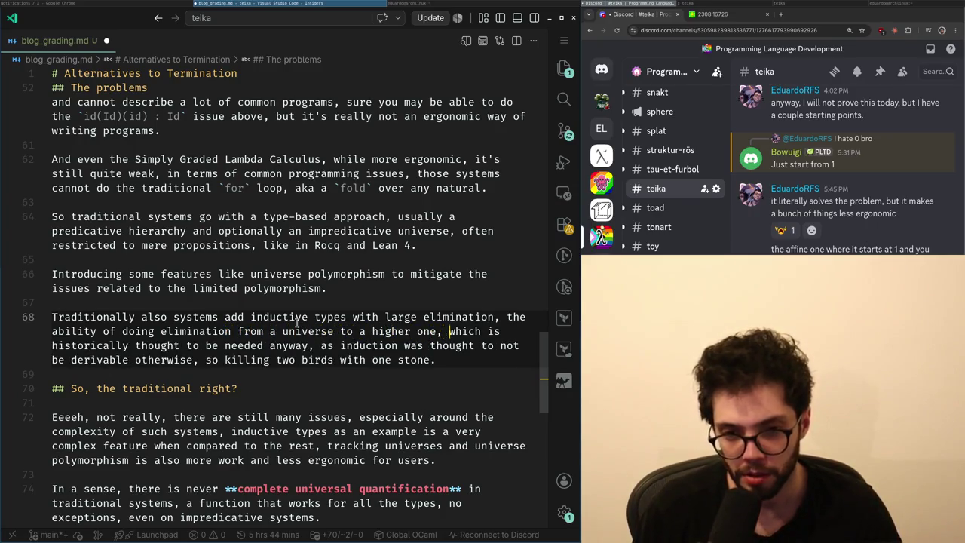
text( an example, if `b :)
key(BackSpace)
key(BackSpace)
key(BackSpace)
text(Bool : Type(0)` you can then do things like `)
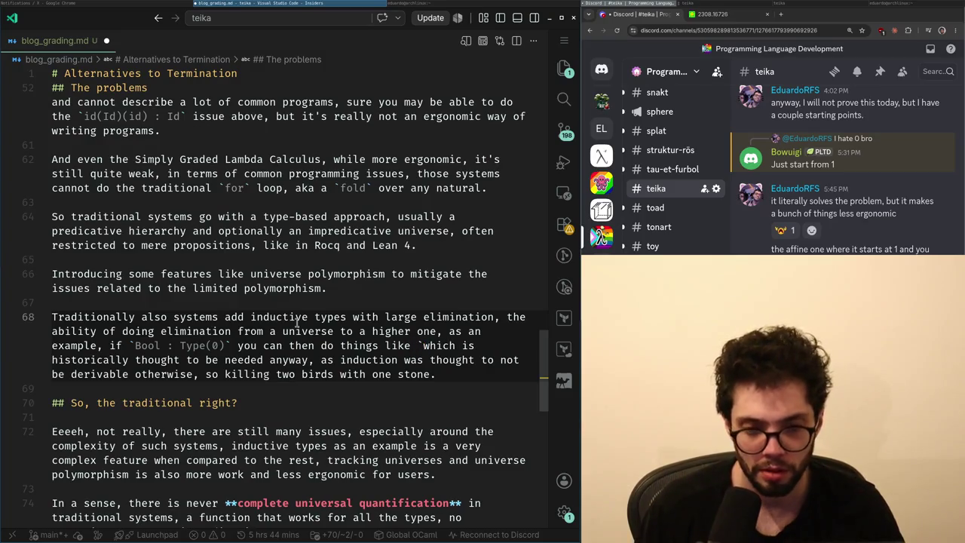
text(b ? )
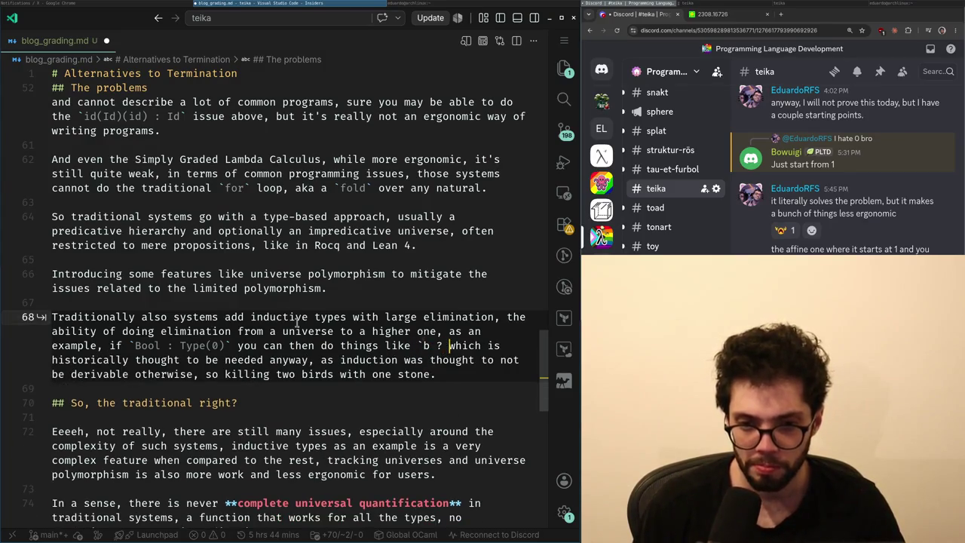
text(Bool : String`)
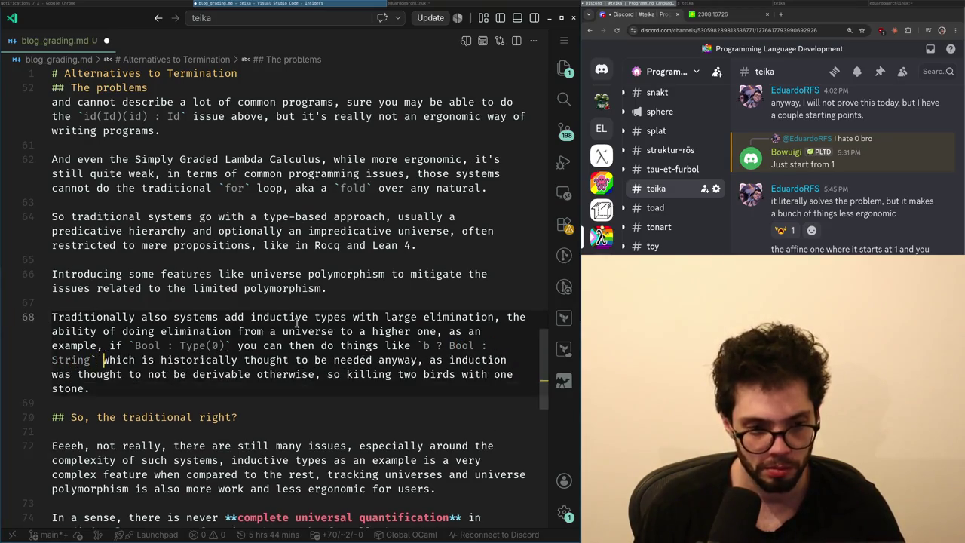
key(ctrl+BackSpace)
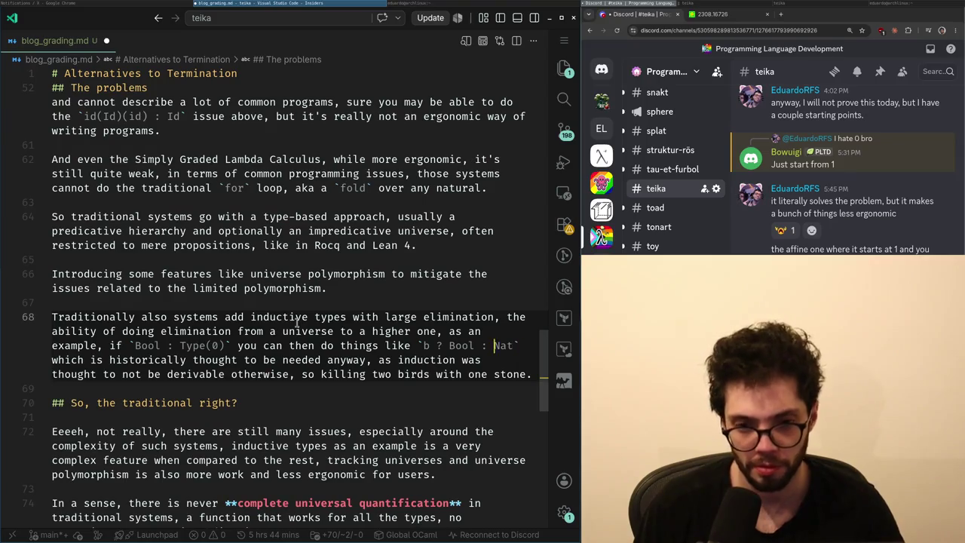
- Add that this clearly extends the "power" of the system, but inductive types were thought to be needed
key(ctrl+Right)
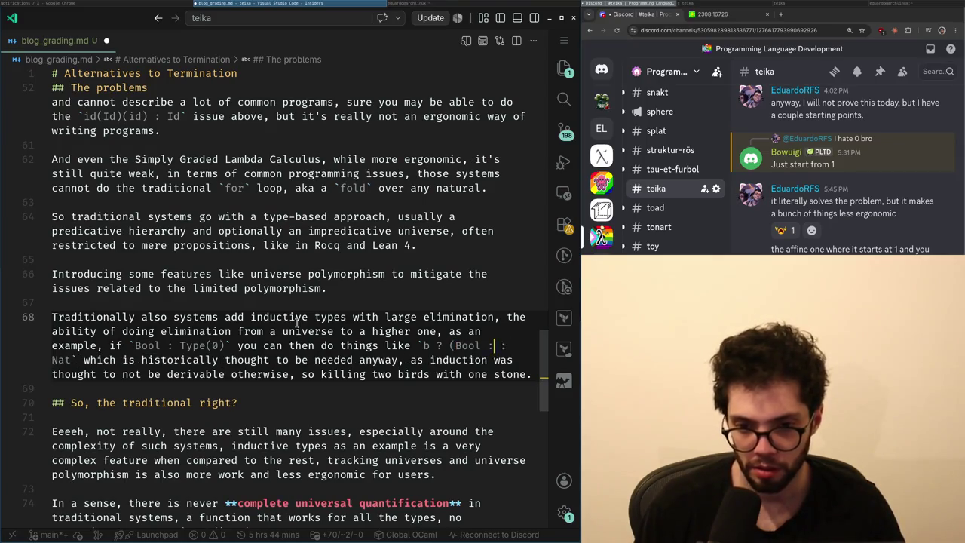
text())
key(ctrl+z)
key(ctrl+z)
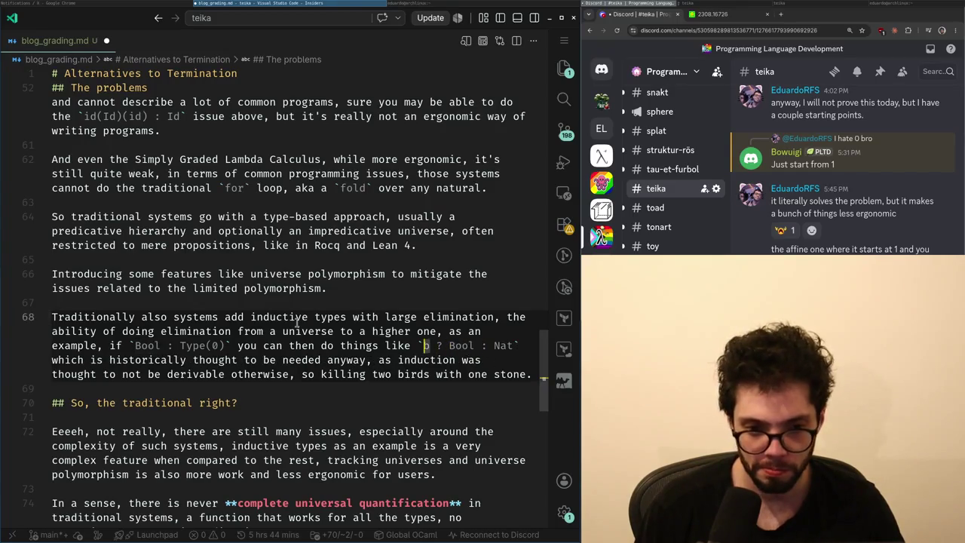
key(BackSpace)
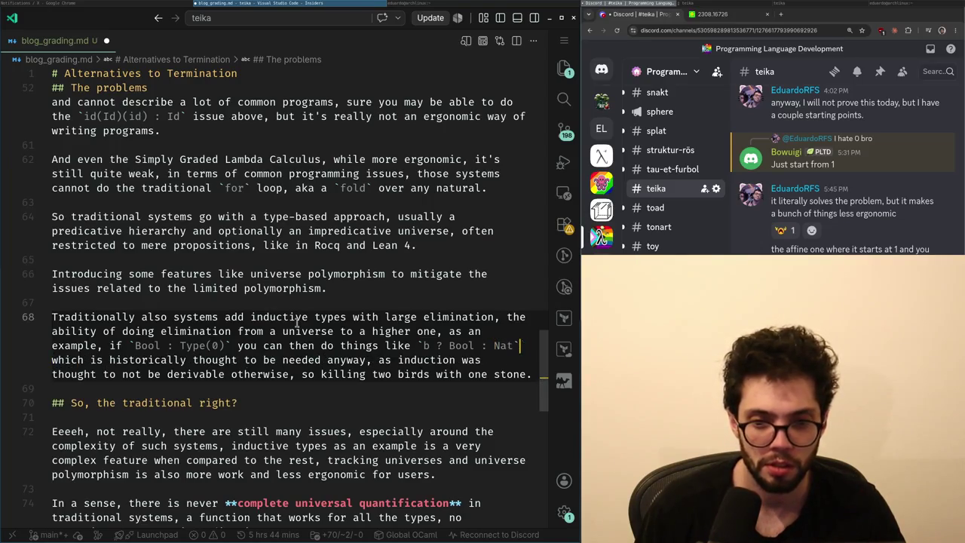
text(, this clearly extends the "power" of the system, but induc)
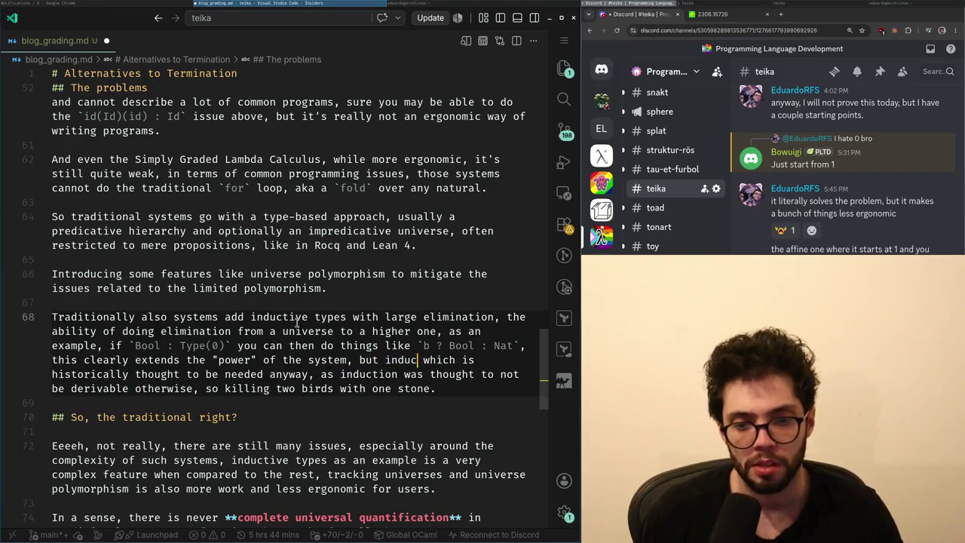
key(BackSpace)
key(BackSpace)
key(BackSpace)
text(es were thought to)
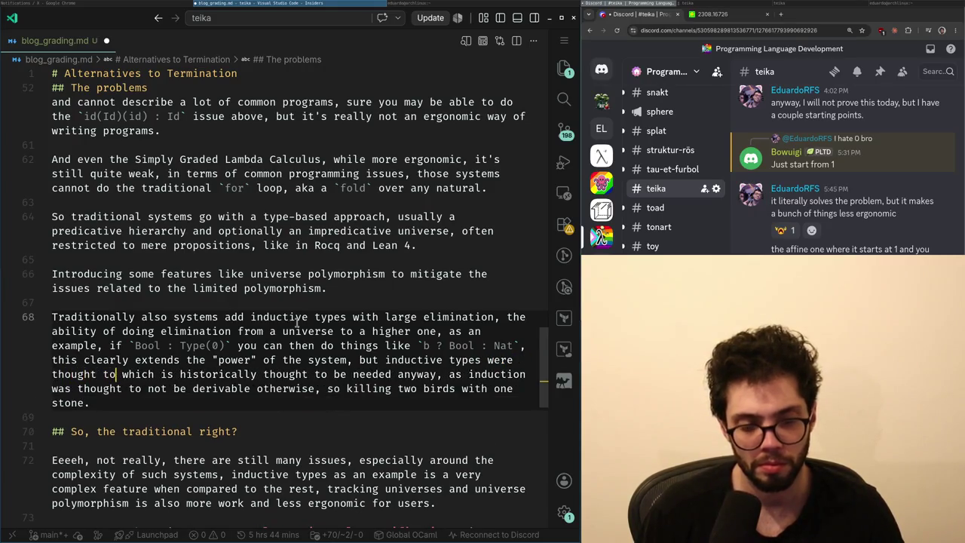
key(BackSpace)
text(be)
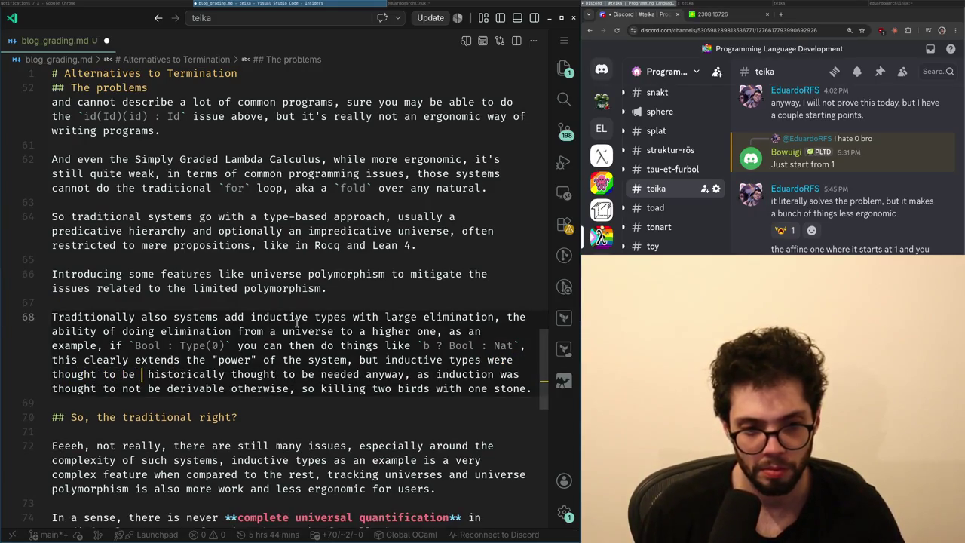
- Move 'historically' before 'thought to be needed' and delete the duplicated 'thought to'
key(ctrl+shift+Right)
key(ctrl+Left)
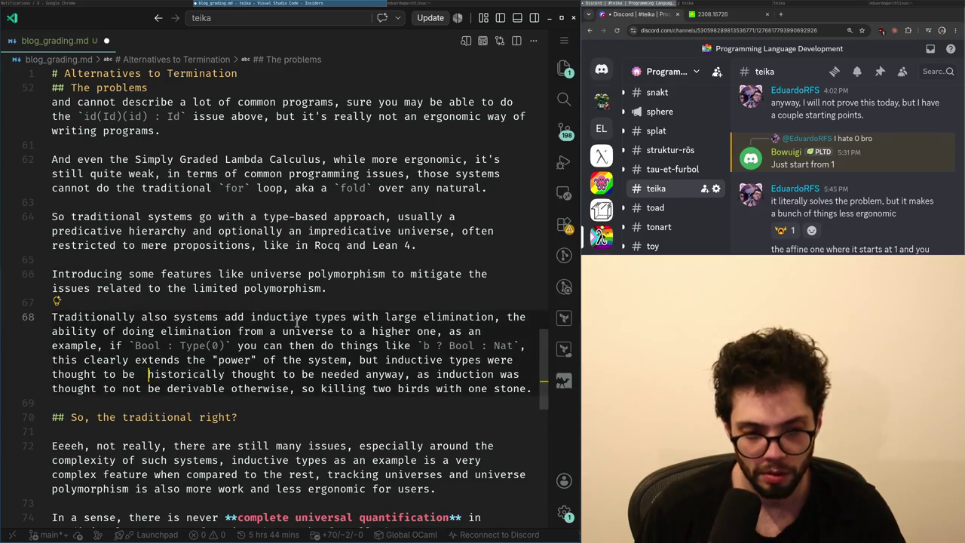
key(ctrl+x)
key(ctrl+BackSpace)
key(Home)
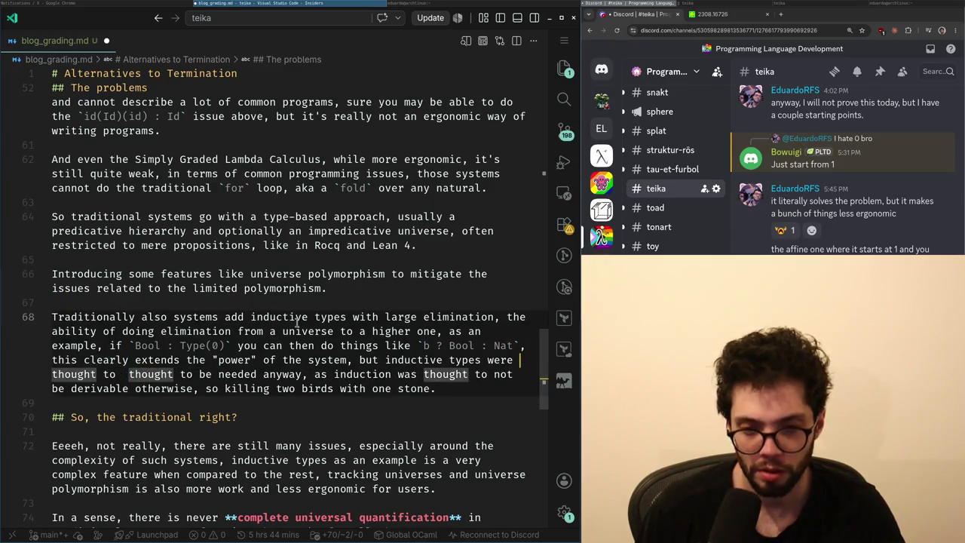
key(ctrl+v)
key(ctrl+Right)
key(ctrl+Right)
key(ctrl+Delete)
key(ctrl+Delete)
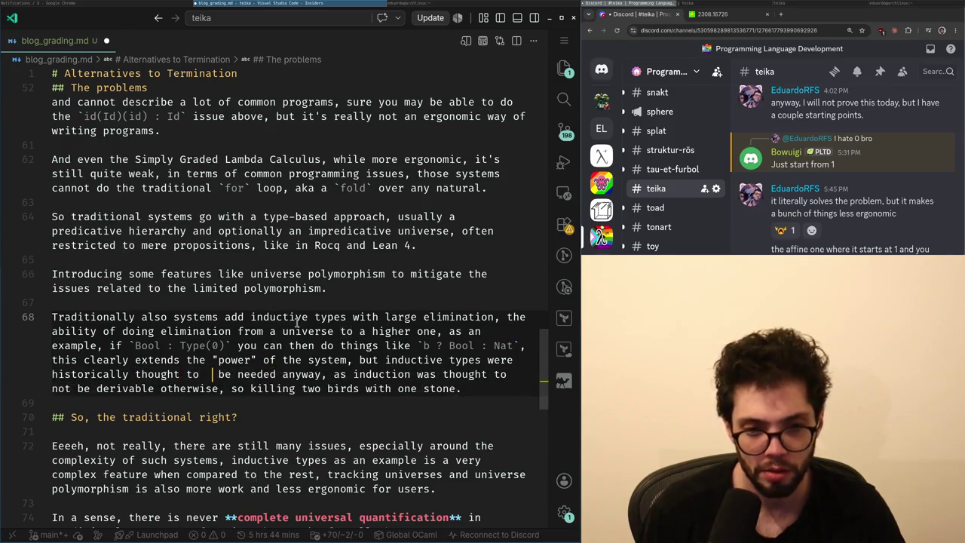
key(ctrl+Right)
key(ctrl+Right)
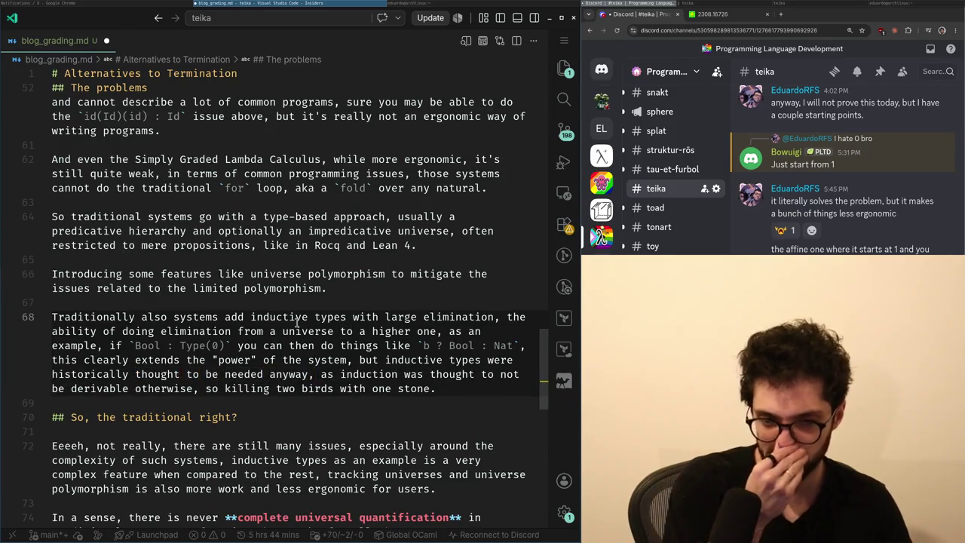
key(Down)
key(ctrl+Left)
key(ctrl+Left)
key(ctrl+Left)
key(Up)
key(Up)
key(Up)
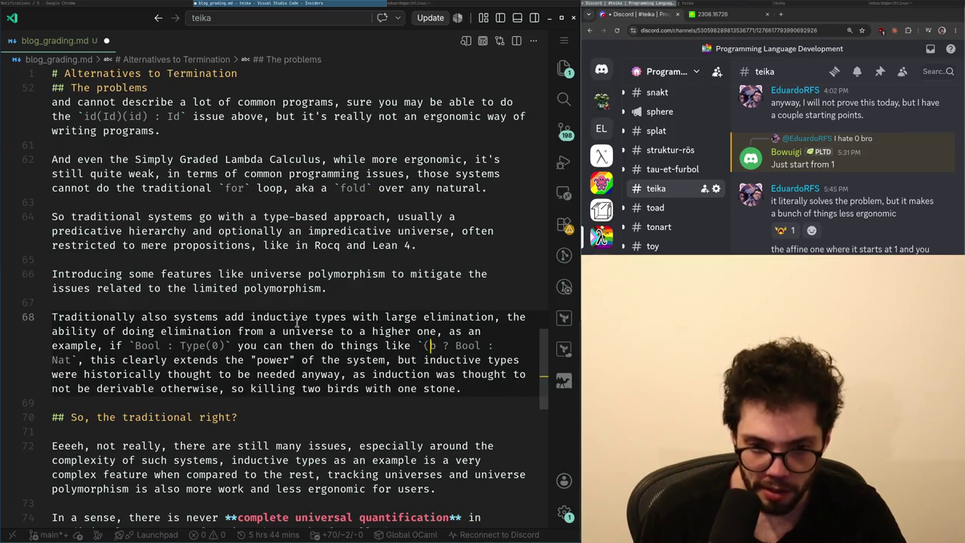
- After `b ? Bool : Nat`, add that it normally fails since inputs can't match the "entity" being eliminated
key(Down)
key(End)
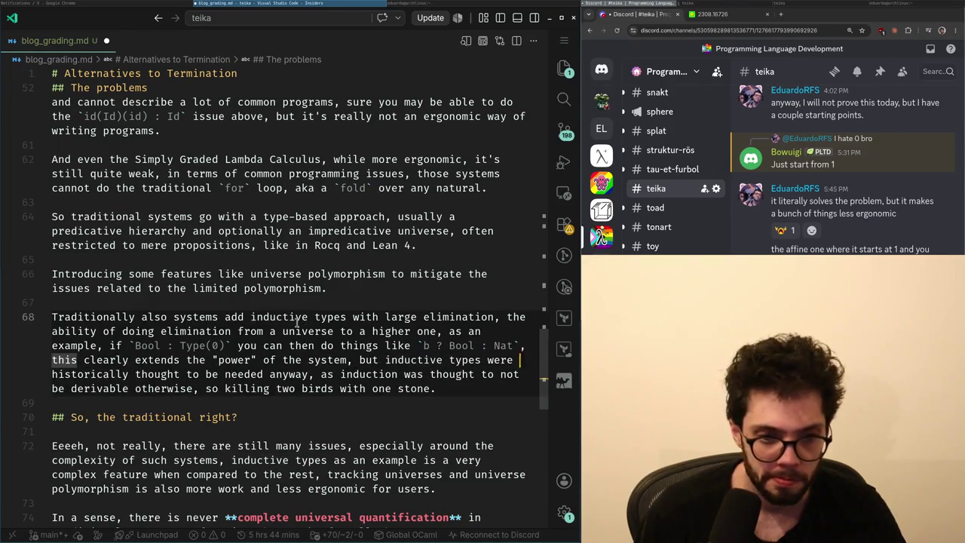
key(Up)
key(ctrl+Right)
key(ctrl+Right)
key(ctrl+Right)
key(ctrl+Right)
key(ctrl+Right)
key(End)
text(, which )
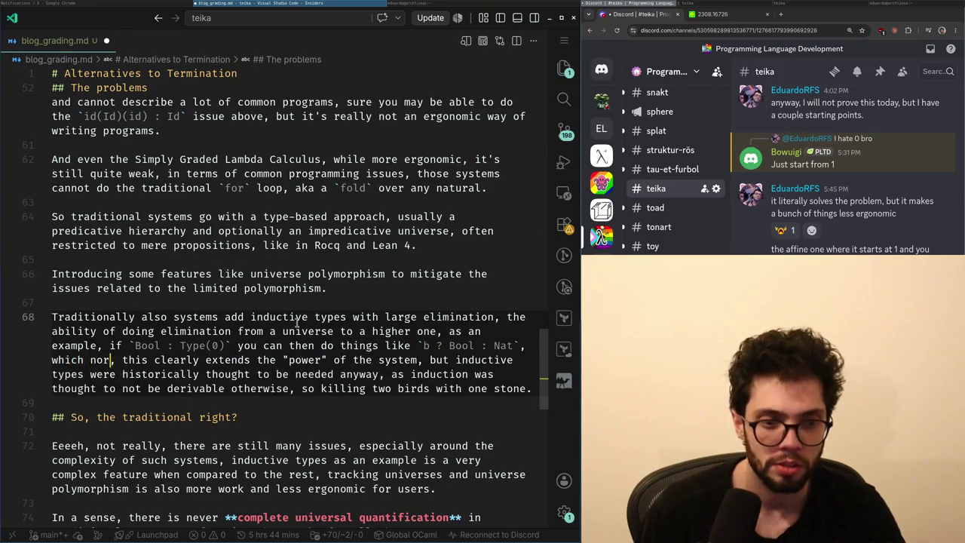
text(normally would fail)
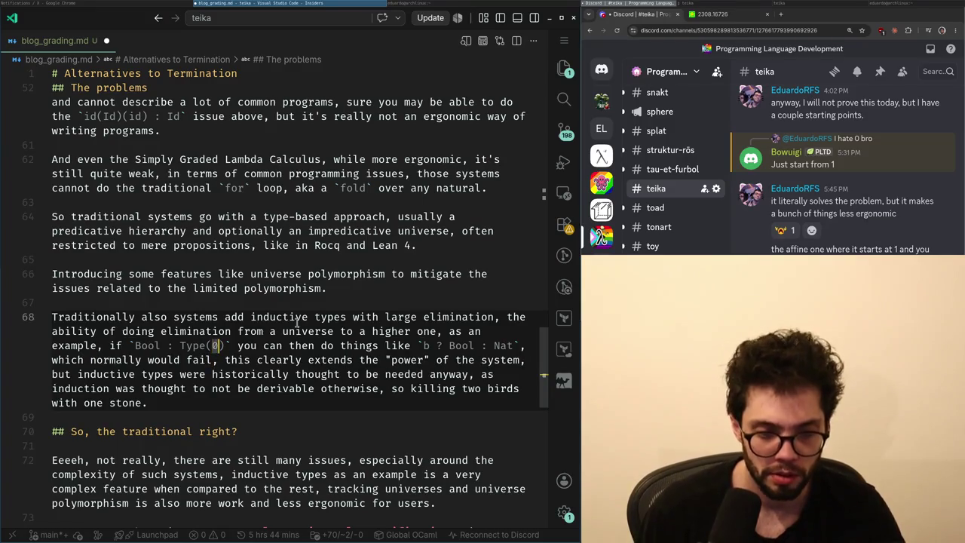
text(, as the in)
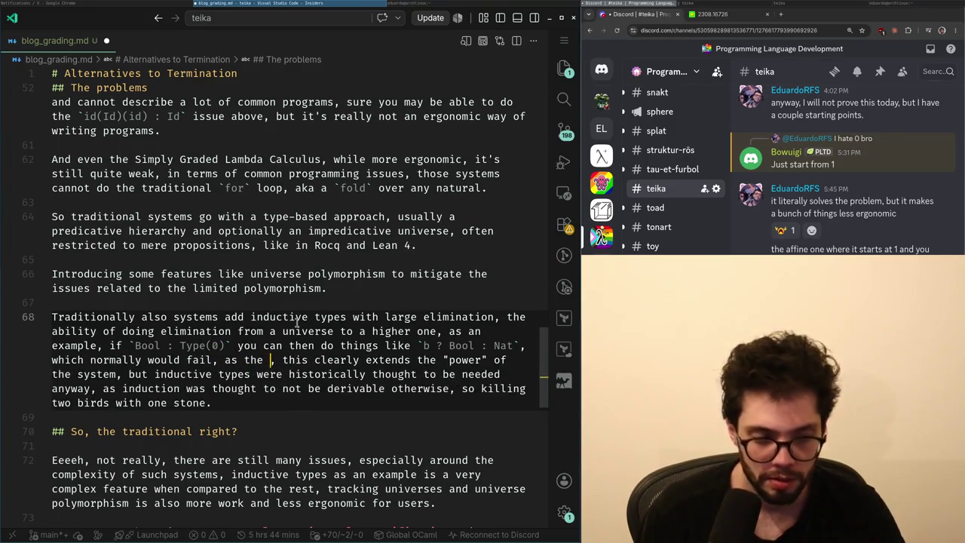
text(puts cannot )
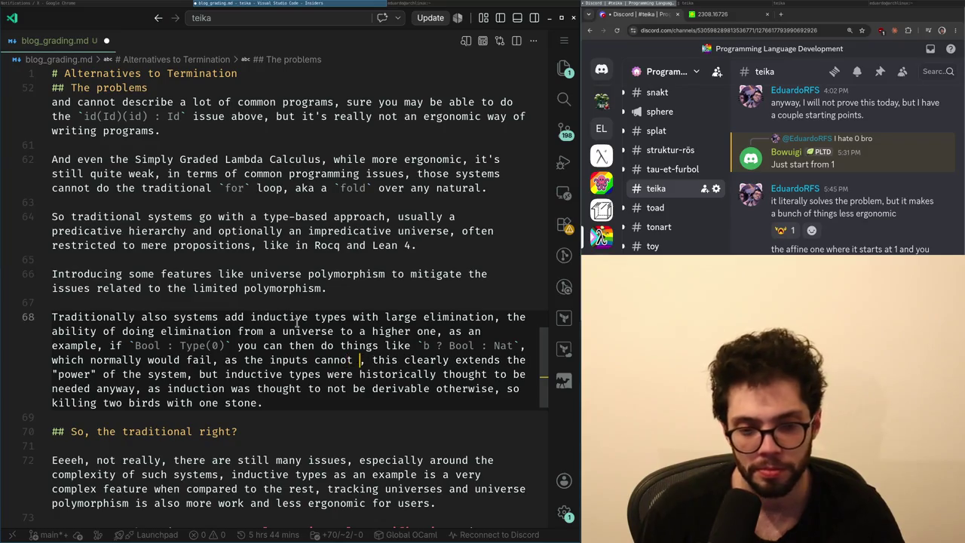
text(have the sam)
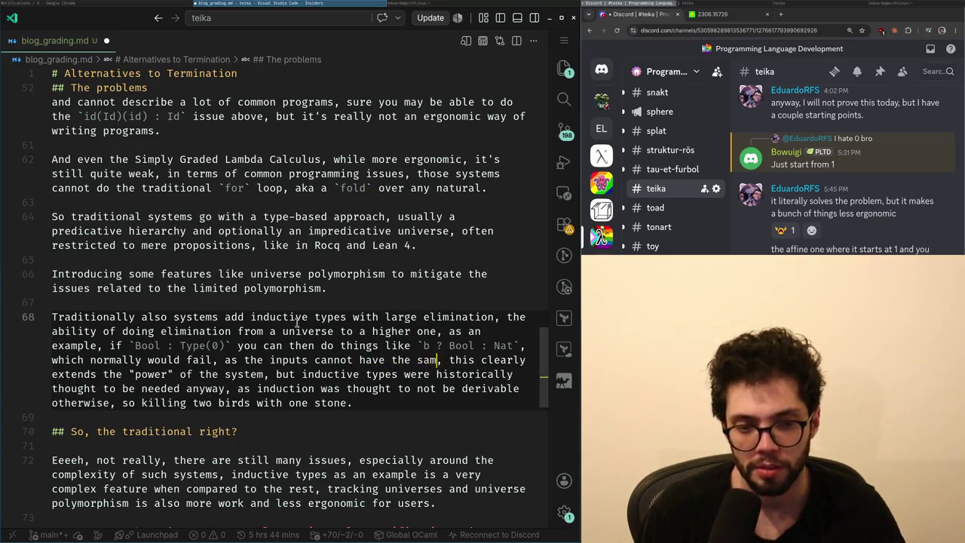
text(e size as the out)
key(ctrl+shift+Left)
key(ctrl+shift+Left)
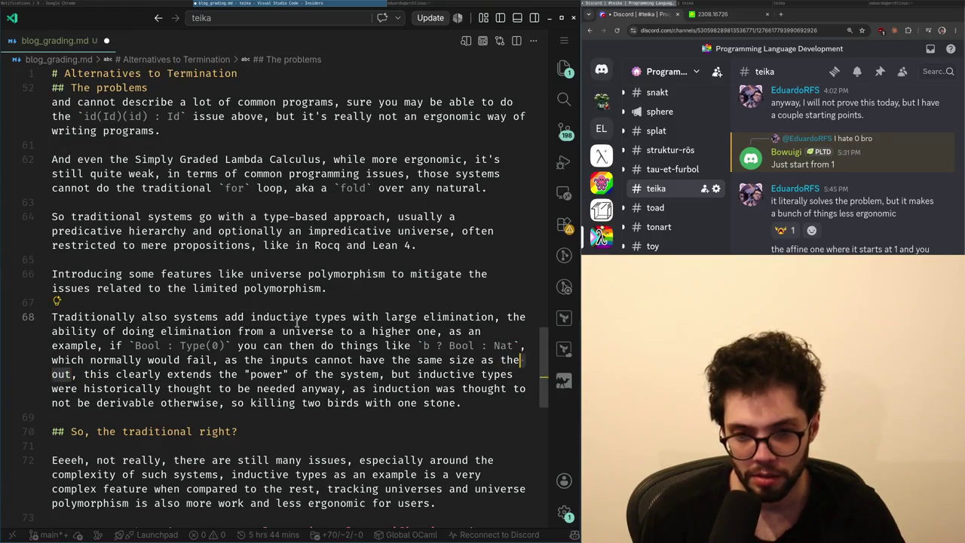
key(ctrl+BackSpace)
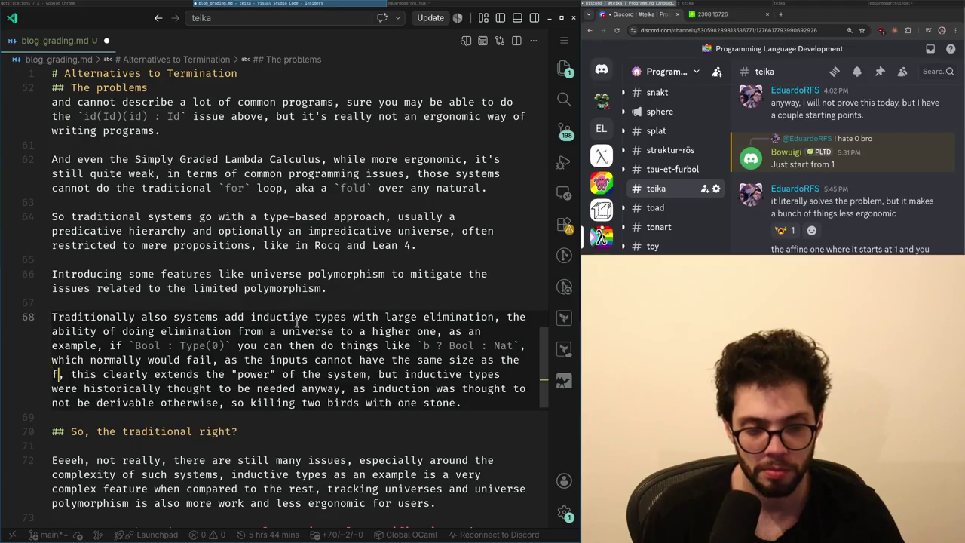
text("en)
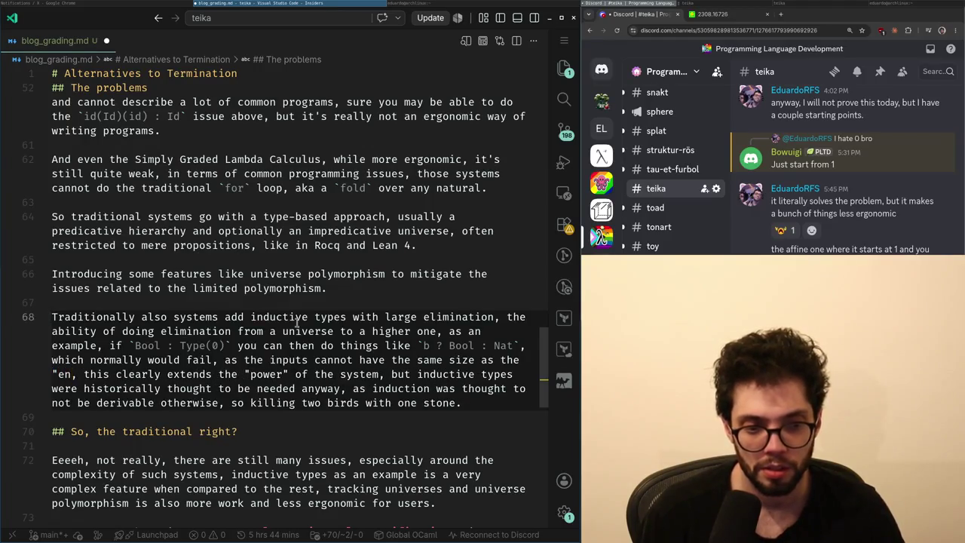
text(tity" being eliminated)
key(Down)
key(Down)
key(Down)
key(Down)
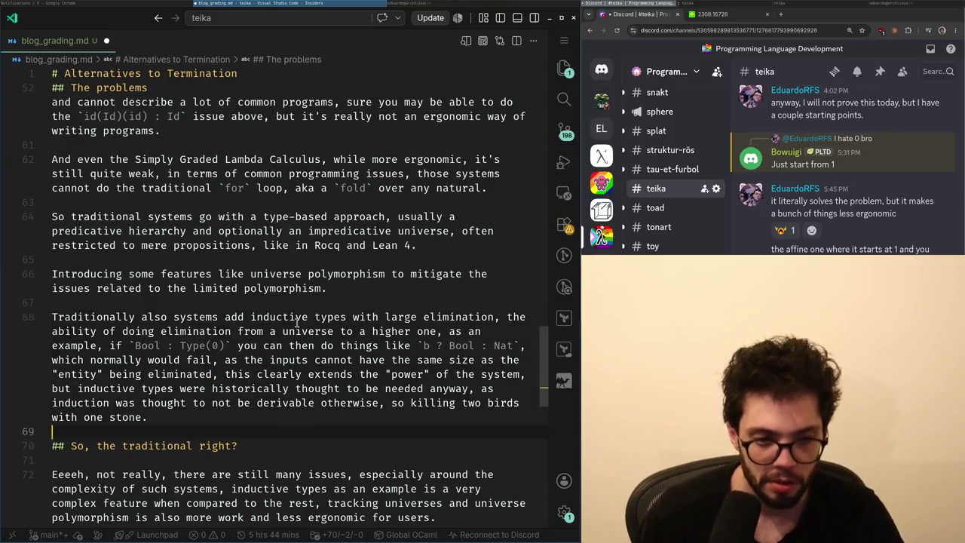
key(Down)
key(Down)
key(Down)
key(Down)
key(Down)
key(Down)
key(Down)
key(Down)
key(Down)
key(Down)
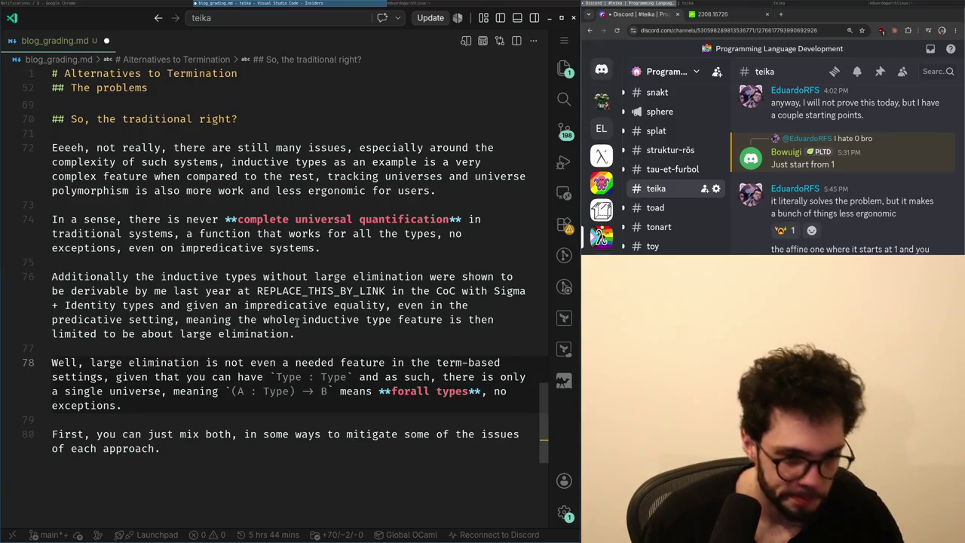
- Try starting new lines 'An in…' and 'So' below the paragraph, then discard both
key(Down)
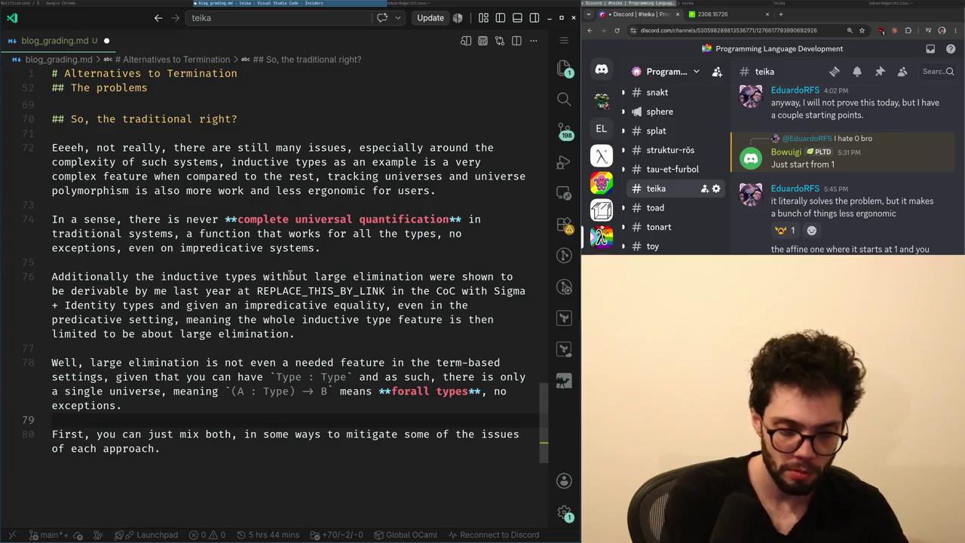
key(Return)
text(An i)
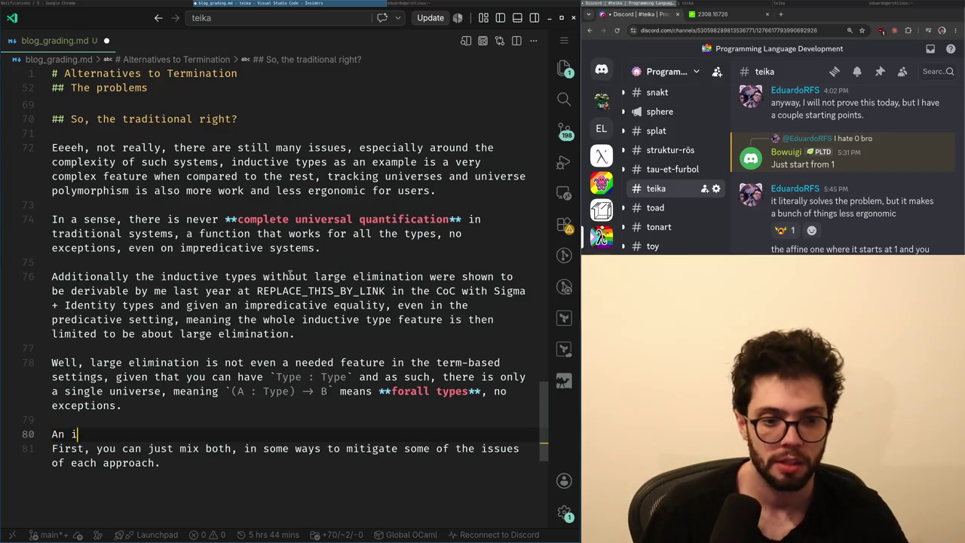
text(nteresting lesson,)
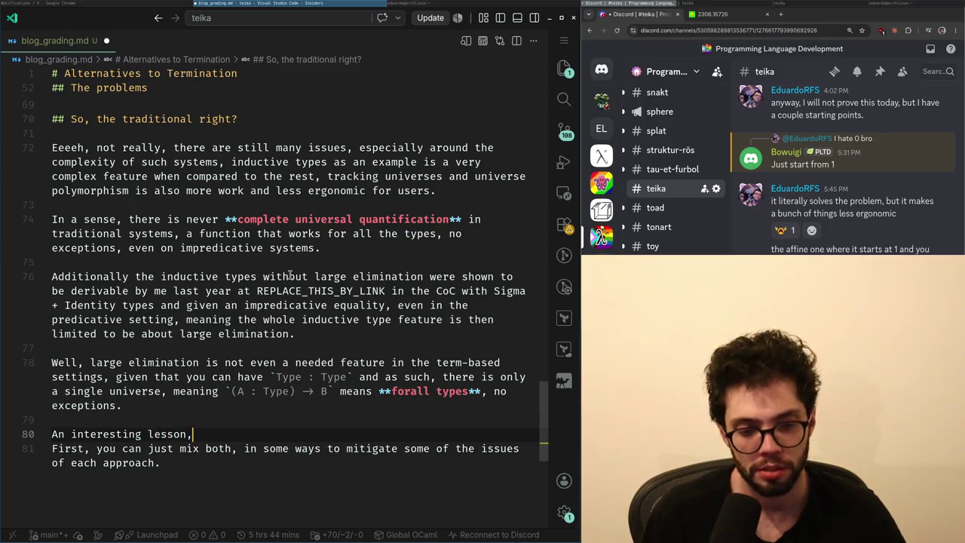
key(shift+Home)
key(BackSpace)
key(BackSpace)
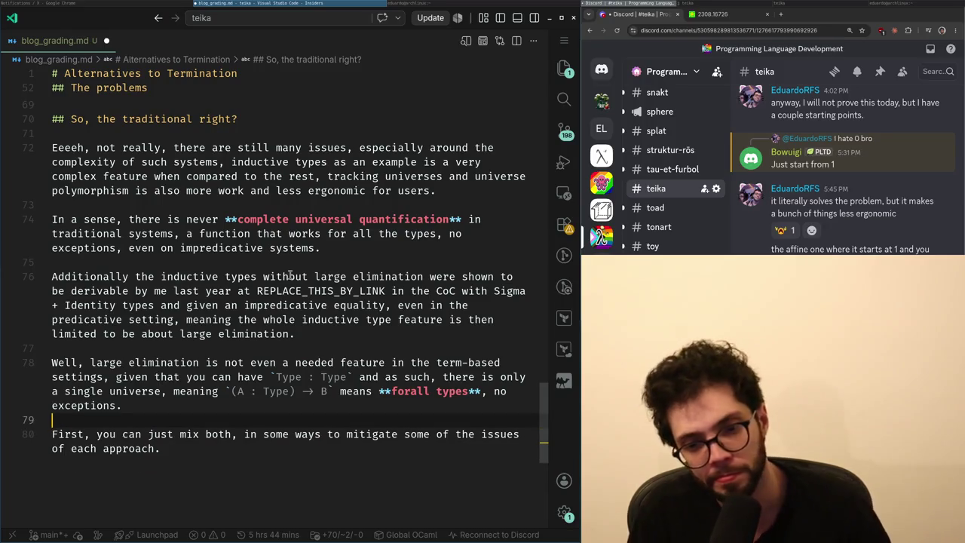
key(Return)
text(So)
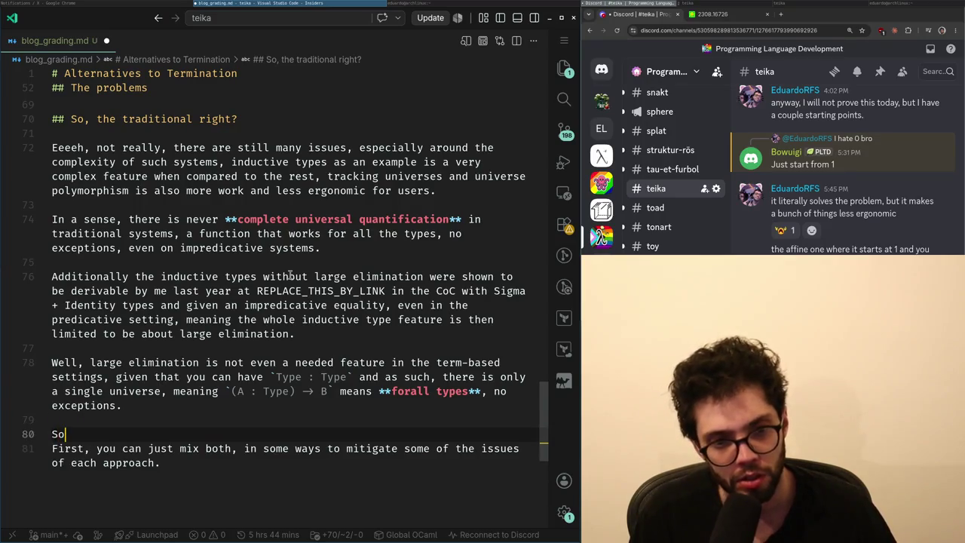
key(BackSpace)
key(BackSpace)
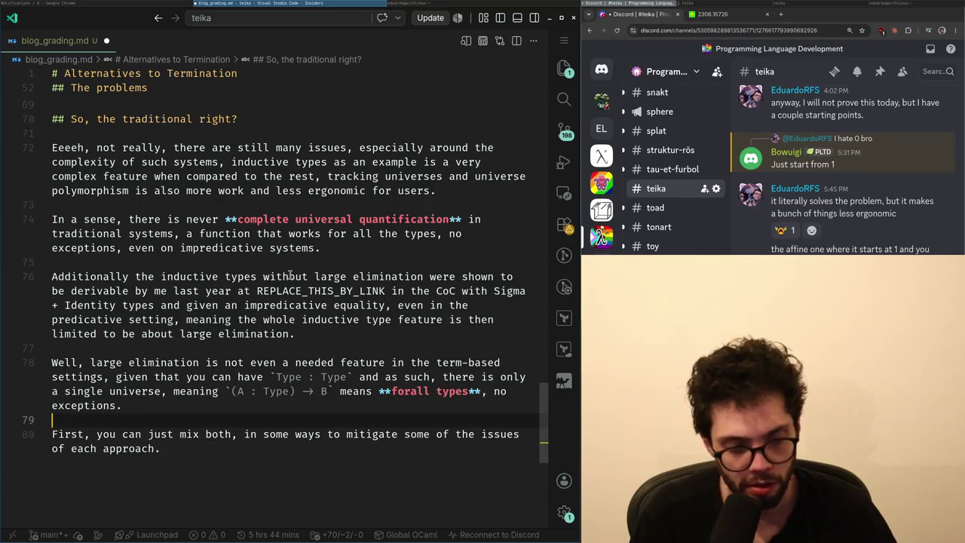
key(BackSpace)
- Change the opening word of the paragraph on line 78 from 'Well,' to 'And'
key(Up)
key(Up)
key(Up)
key(Up)
key(Down)
key(Down)
key(Down)
key(Up)
key(Up)
key(End)
key(Home)
key(ctrl+Delete)
key(Delete)
text(And)
- Add the heading '## Ok, what is large elimination?' below the paragraph, followed by blank lines
key(ctrl+Right)
key(ctrl+Right)
key(ctrl+Right)
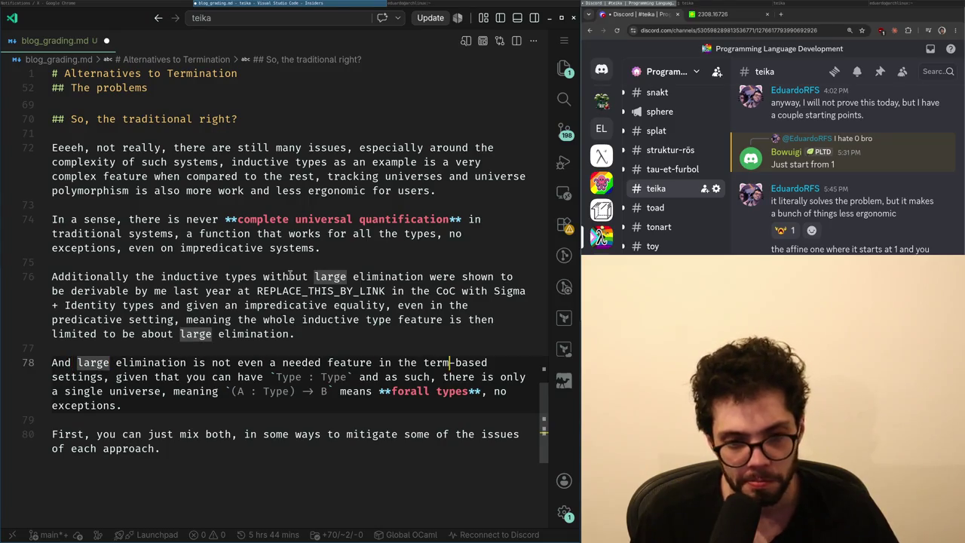
key(ctrl+Right)
key(ctrl+Right)
key(ctrl+Right)
key(Down)
key(Down)
key(Return)
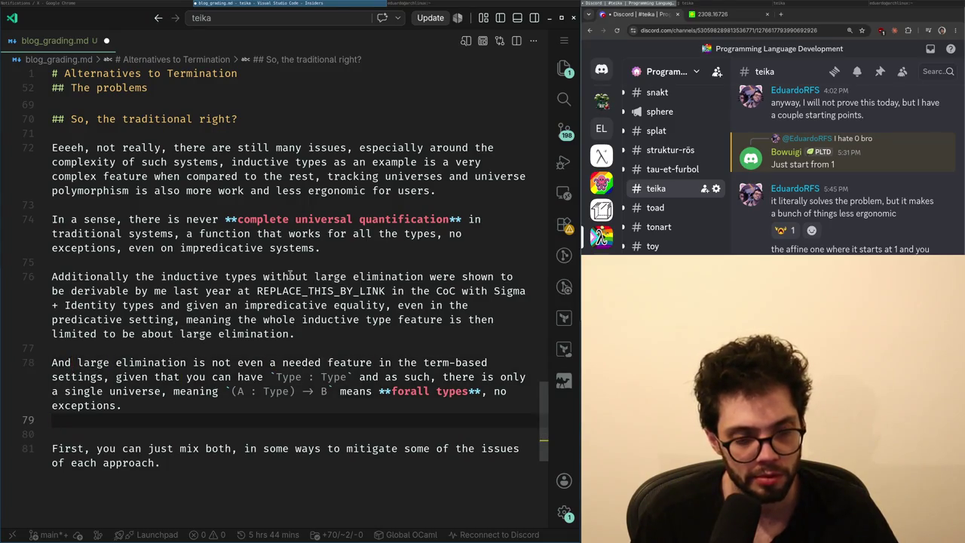
key(Return)
text(## Ok, what is large elimin)
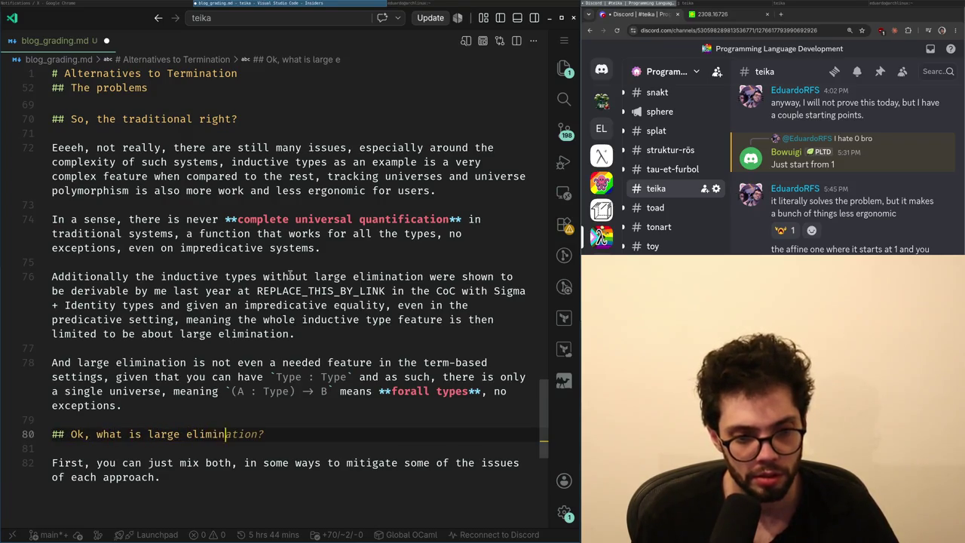
key(Tab)
key(Return)
key(Return)
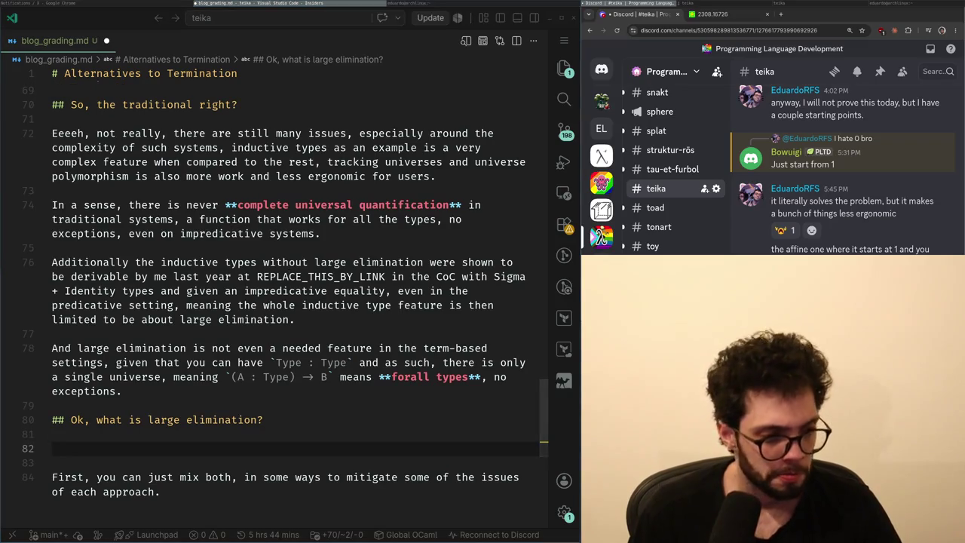
key(alt+Tab)
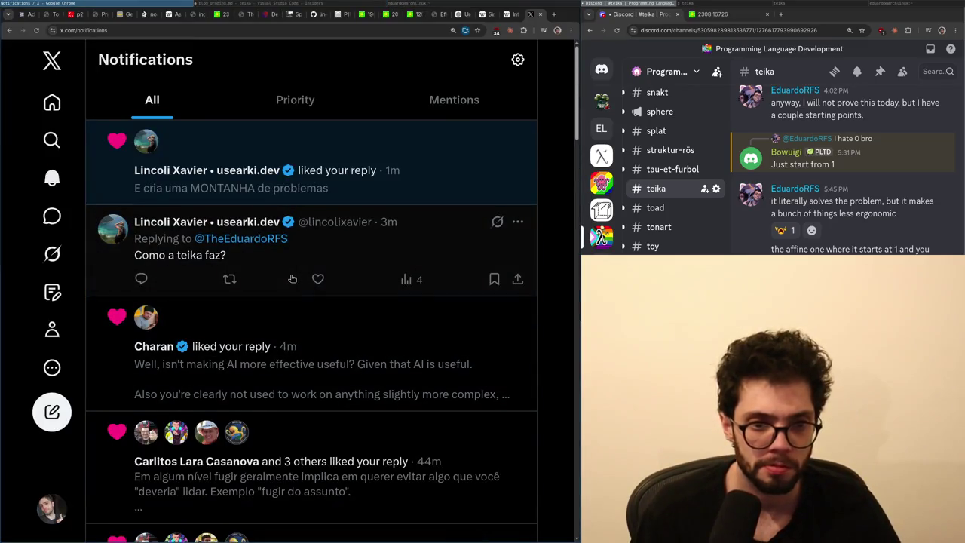
- Continue the Portuguese reply, citing Option<A> in OCaml and the problems nullability causes
click(292, 279)
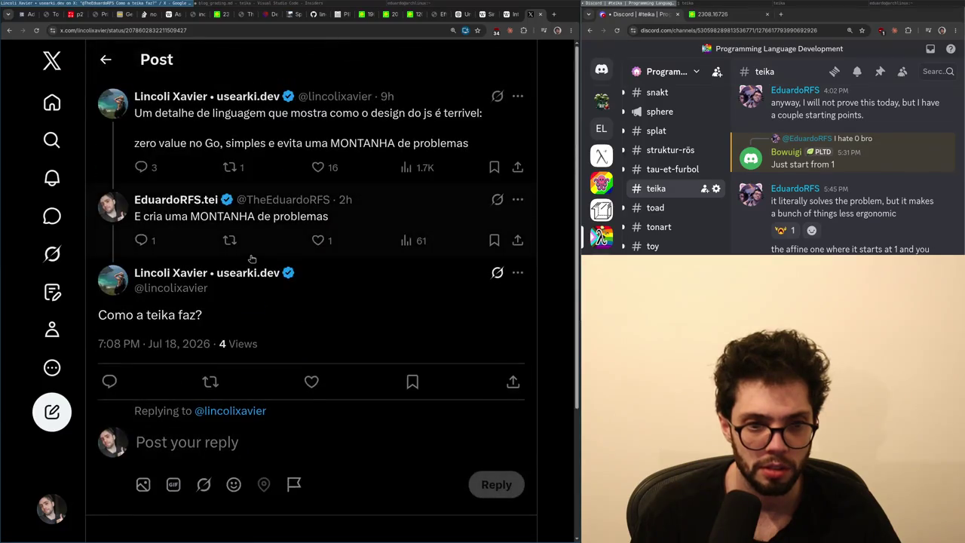
text(no geral linguagens funcionais)
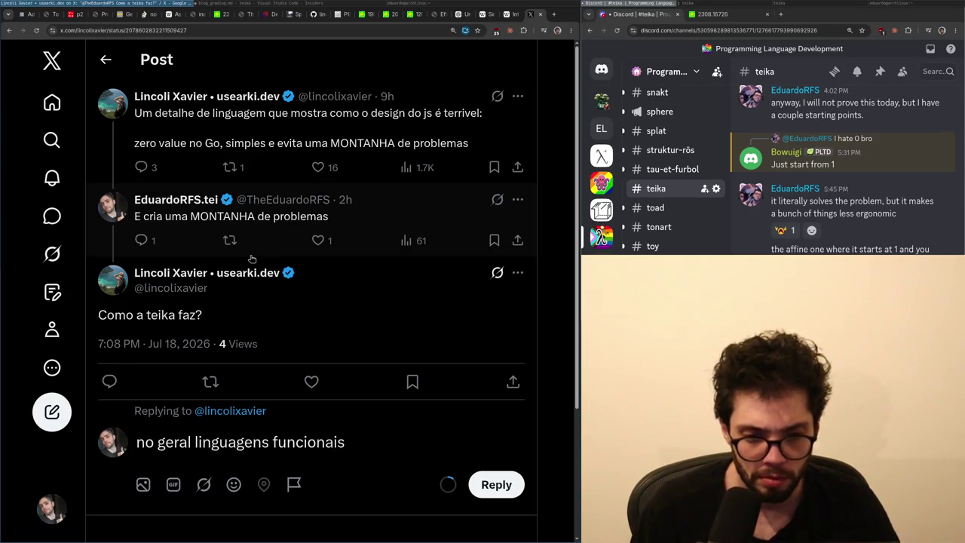
key(ctrl+BackSpace)
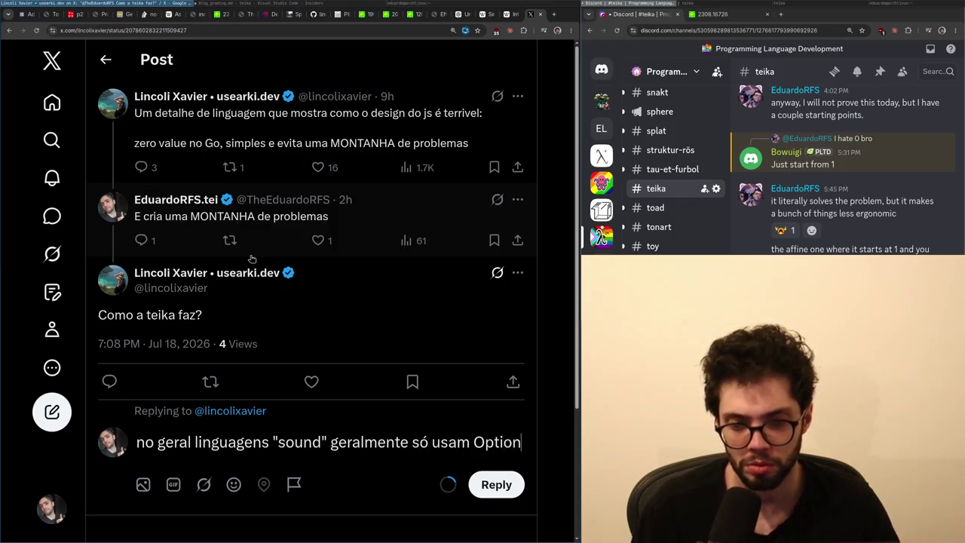
text(()
key(BackSpace)
text(<A>)
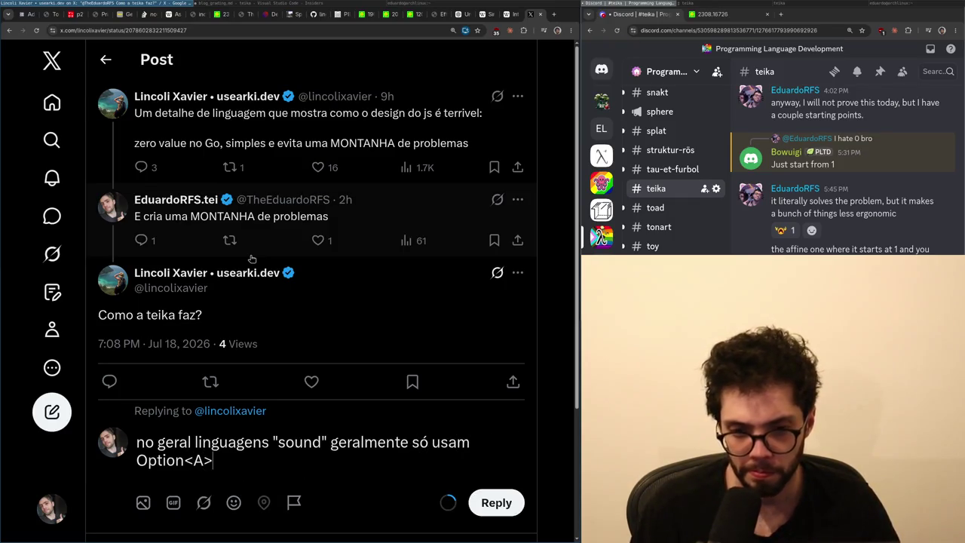
text(OCaml. Nullability)
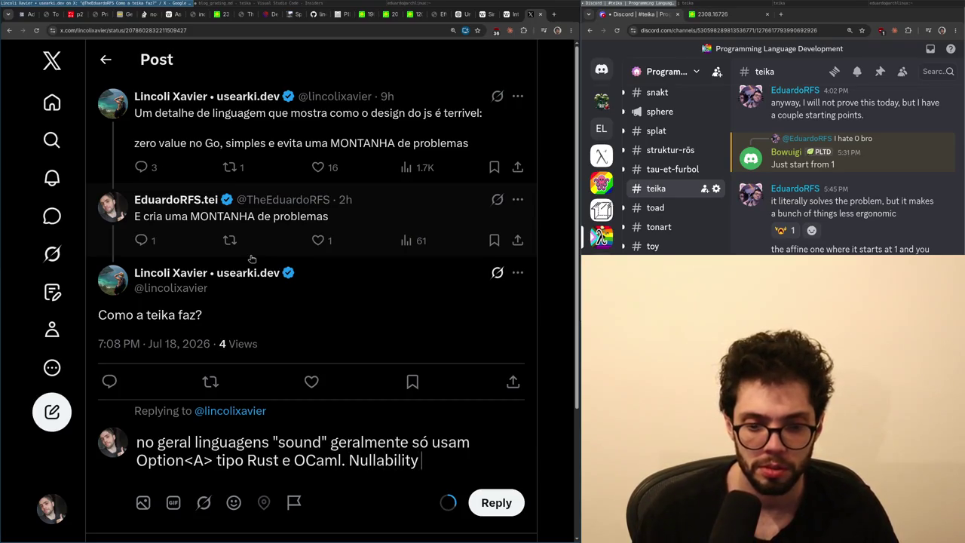
text( gera)
key(BackSpace)
key(BackSpace)
key(BackSpace)
text(é conhecido por gerar ma)
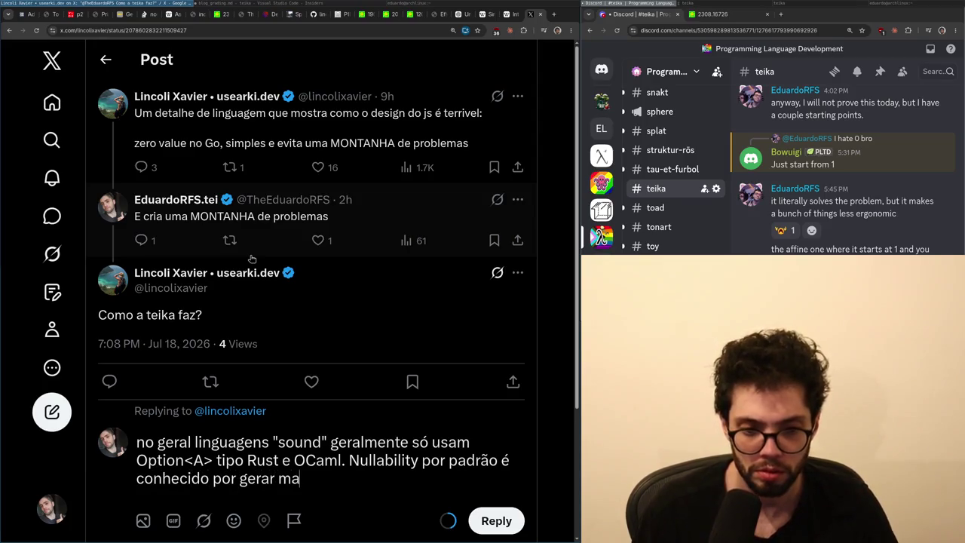
text(le)
key(ctrl+shift+Left)
key(ctrl+shift+Left)
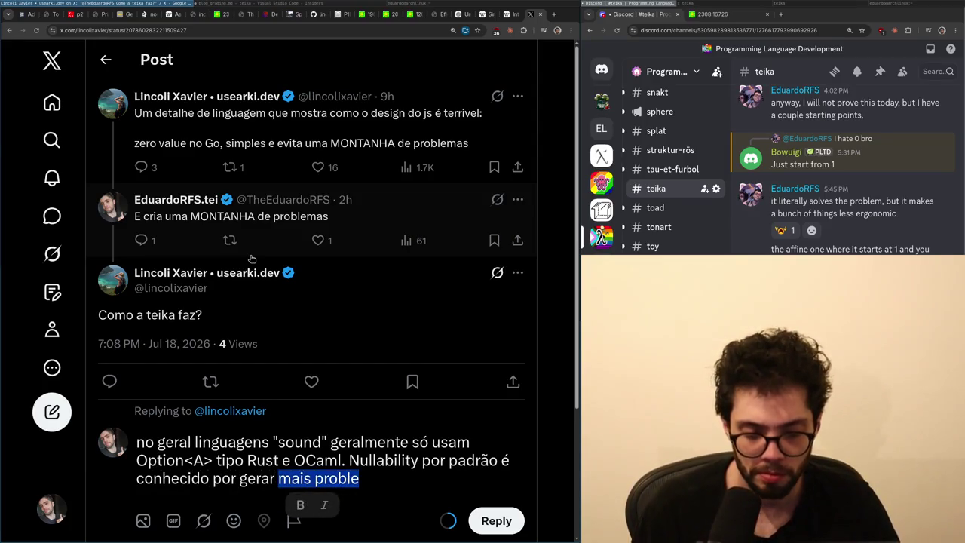
text(prob)
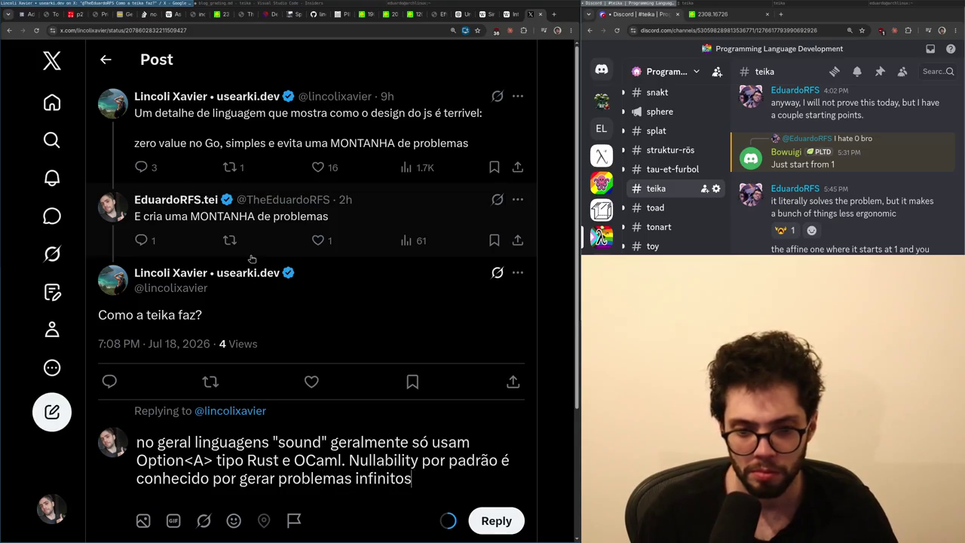
- Insert a blank line after 'OCaml.' and fix the typo in 'devido' to finish the reply
key(Up)
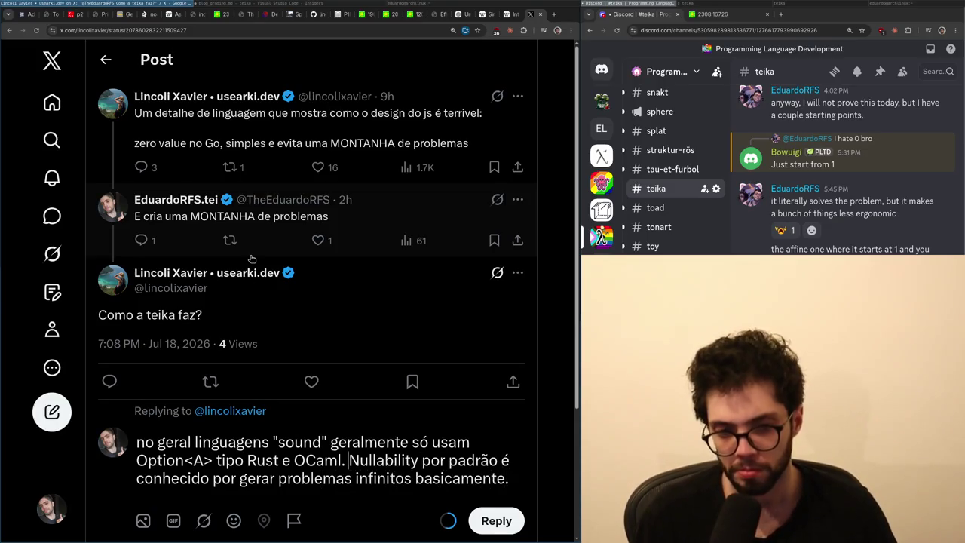
key(ctrl+Left)
key(ctrl+Left)
key(ctrl+Left)
key(Return)
key(Return)
scroll(218, 273, down, 3)
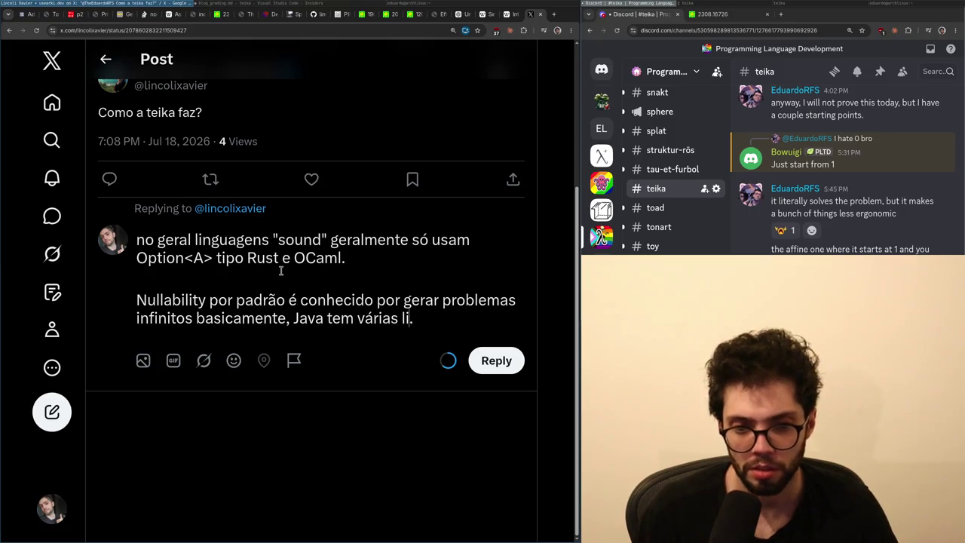
text(vico)
key(BackSpace)
key(BackSpace)
text(do a)
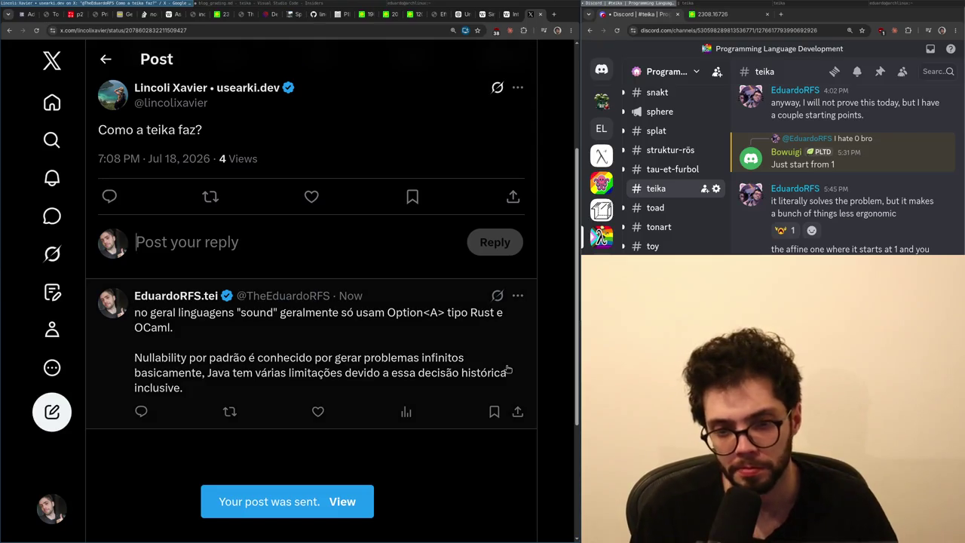
key(alt+Tab)
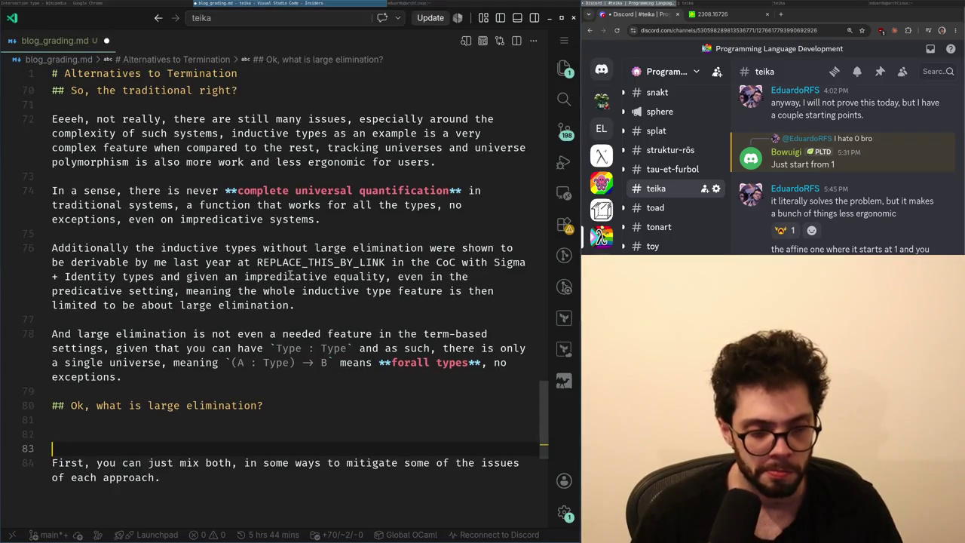
- Remove the extra blank lines under the heading and leave space before the First paragraph
scroll(293, 276, down, 1)
key(Delete)
key(BackSpace)
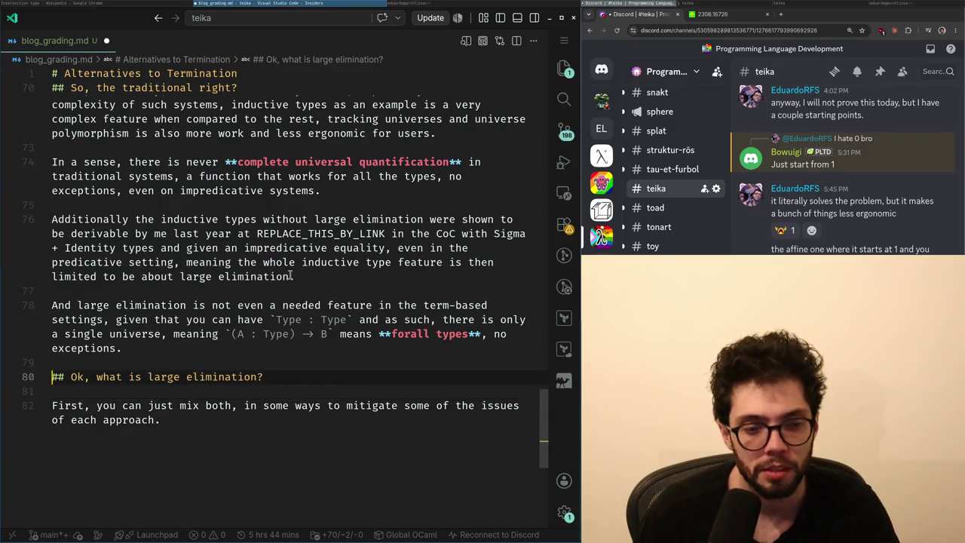
key(Return)
key(Up)
key(Return)
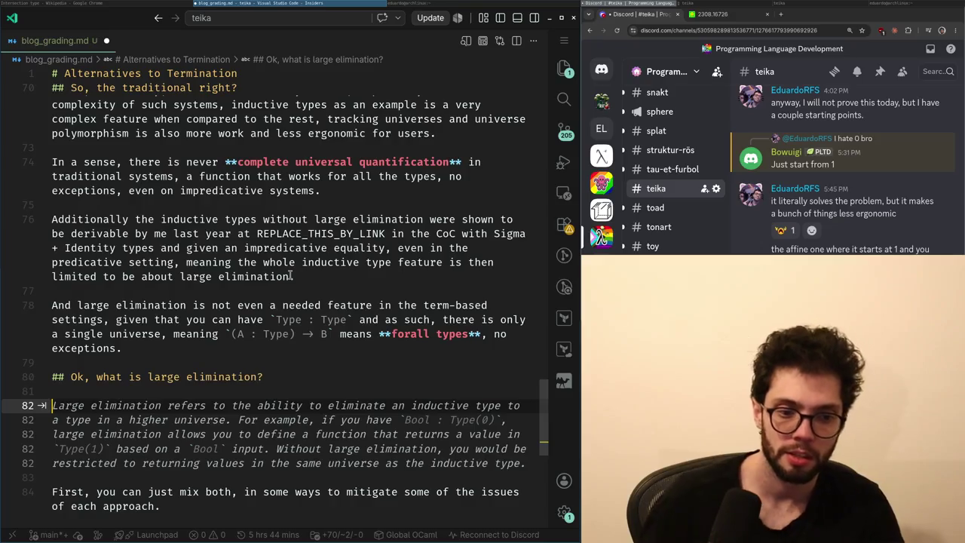
- Write the opening paragraph: it's weird large elimination can be added, given how termination previously worked
text(In a s)
key(BackSpace)
key(BackSpace)
key(BackSpace)
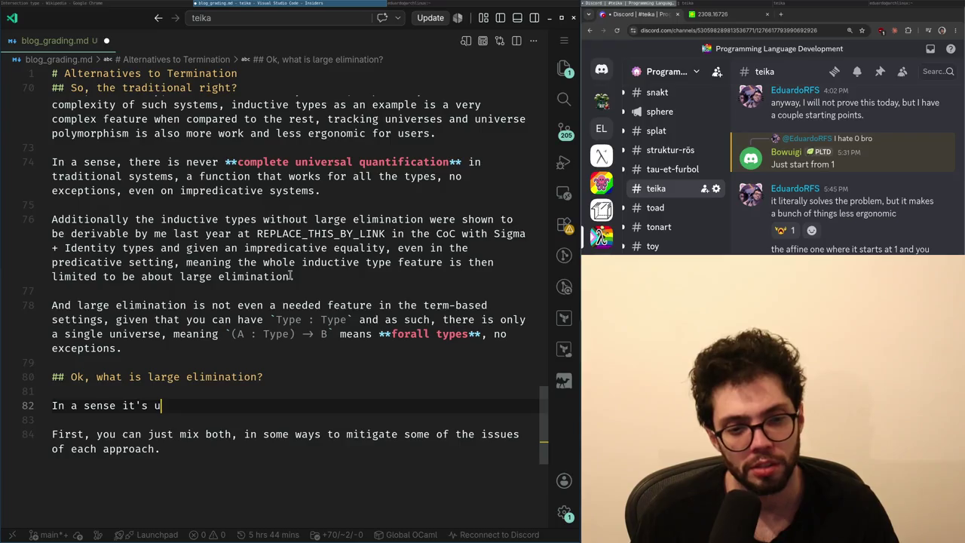
text(eird that large elimi)
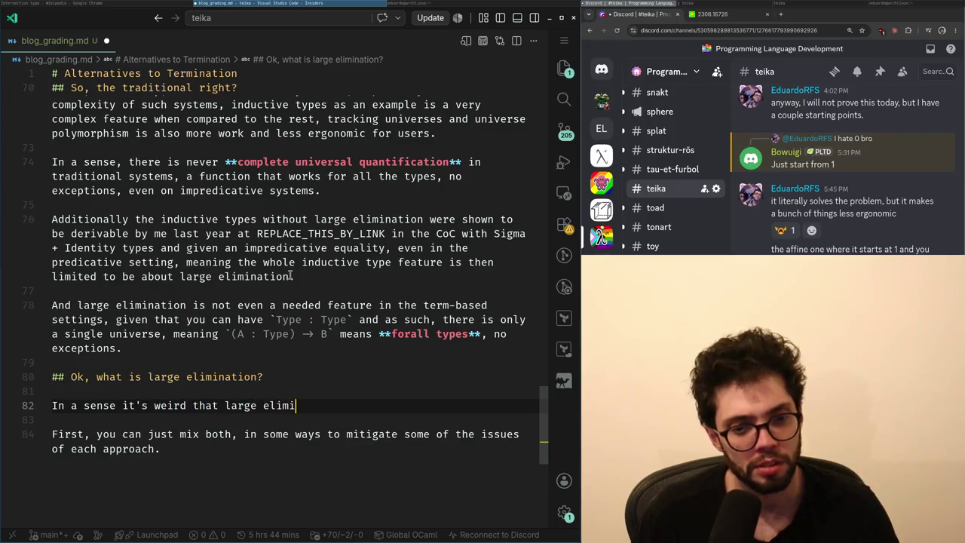
text(nation can be added, the terminati)
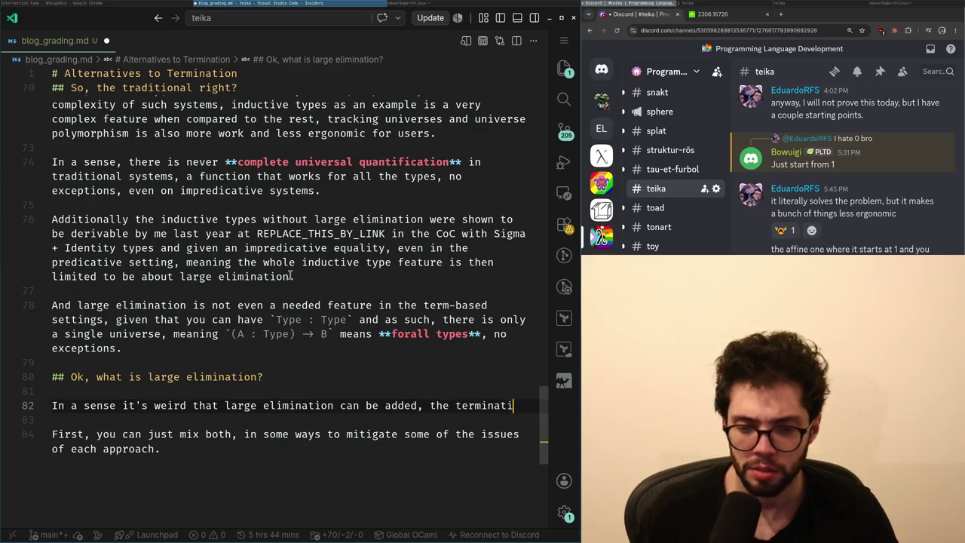
text(on of the system was )
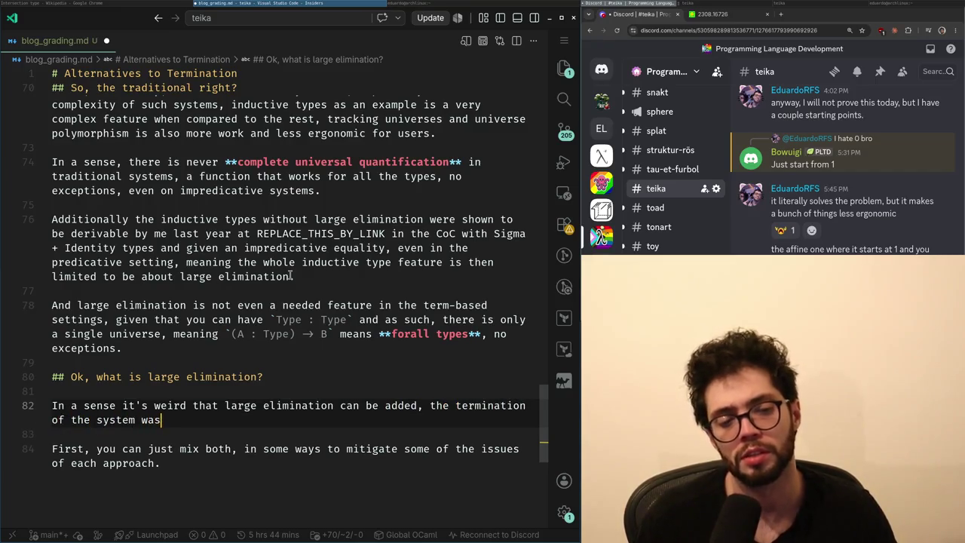
text(previously dependen)
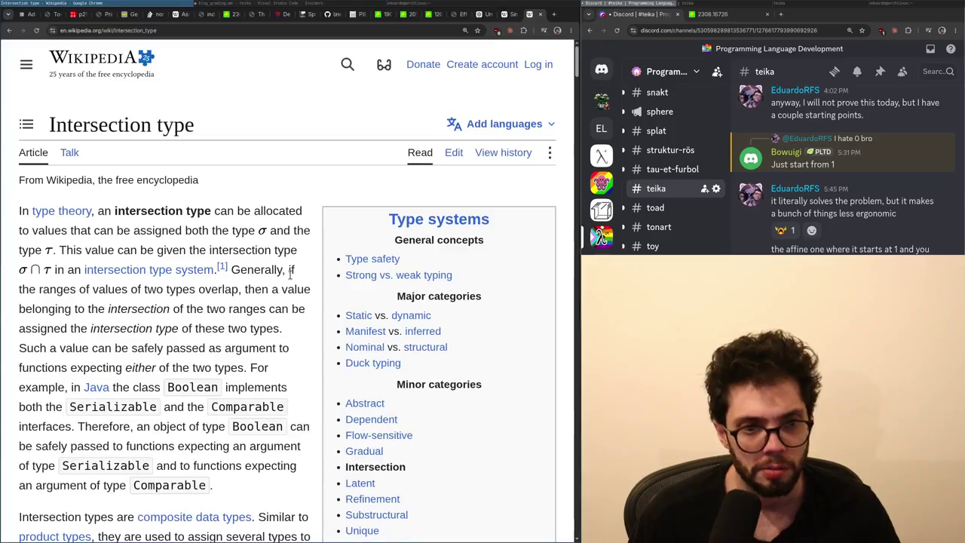
key(alt+Tab)
key(ctrl+t)
key(ctrl+w)
key(alt+Tab)
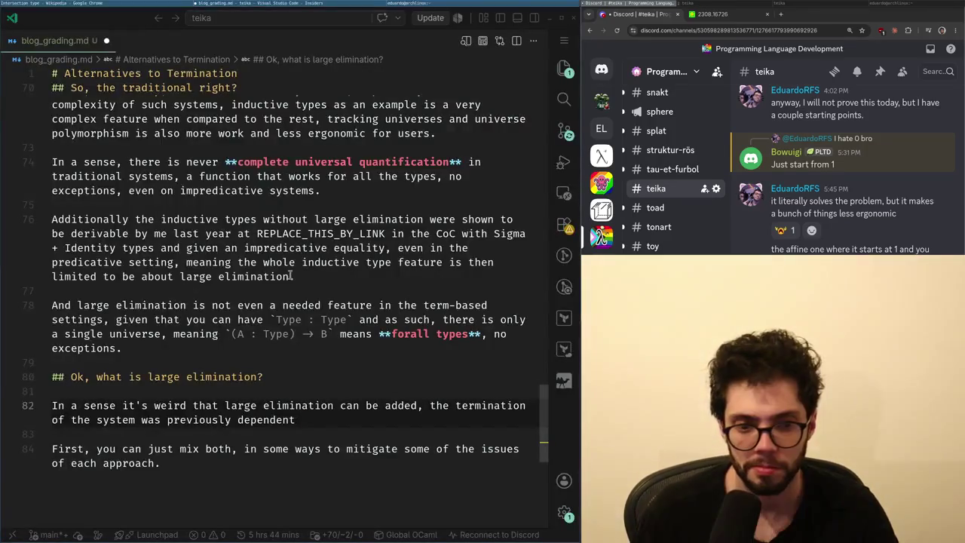
text(on )
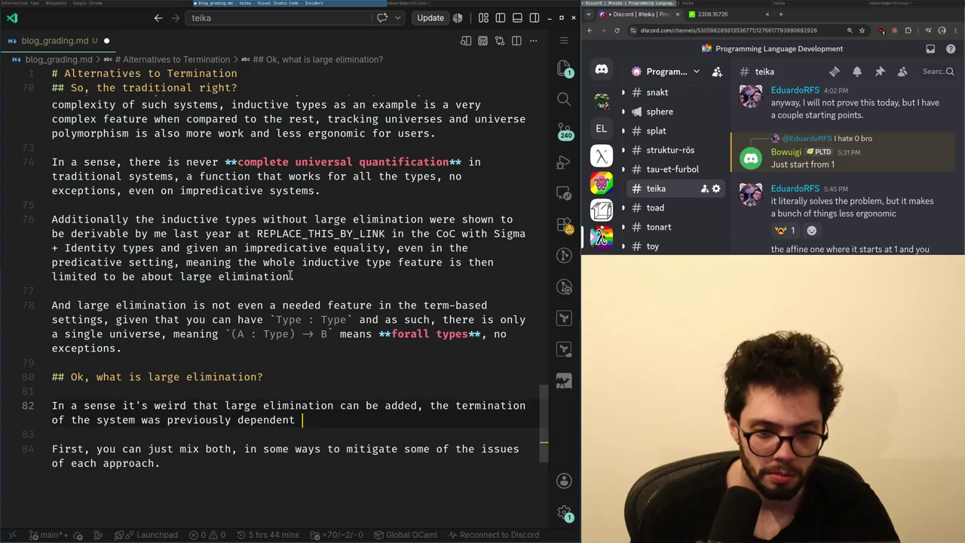
text(the size of the)
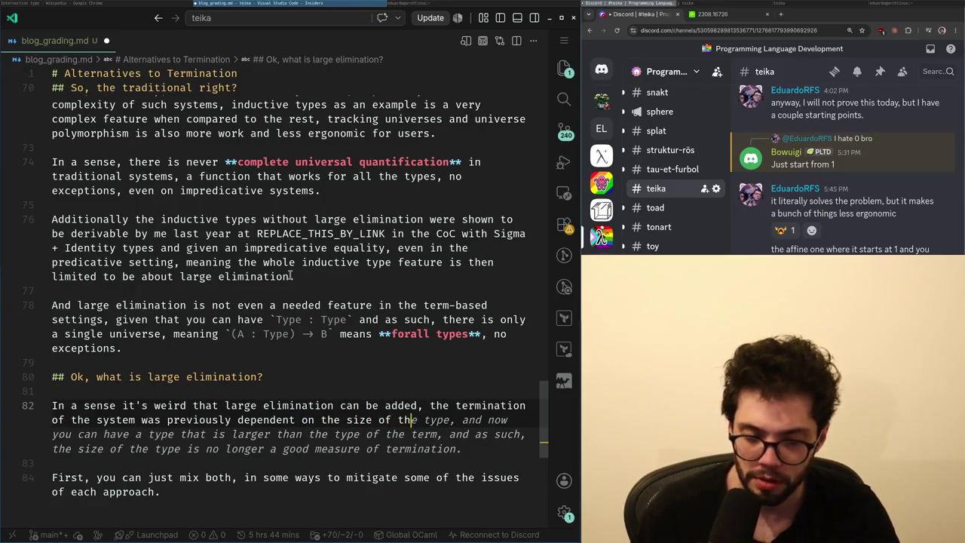
text( type, but it clea)
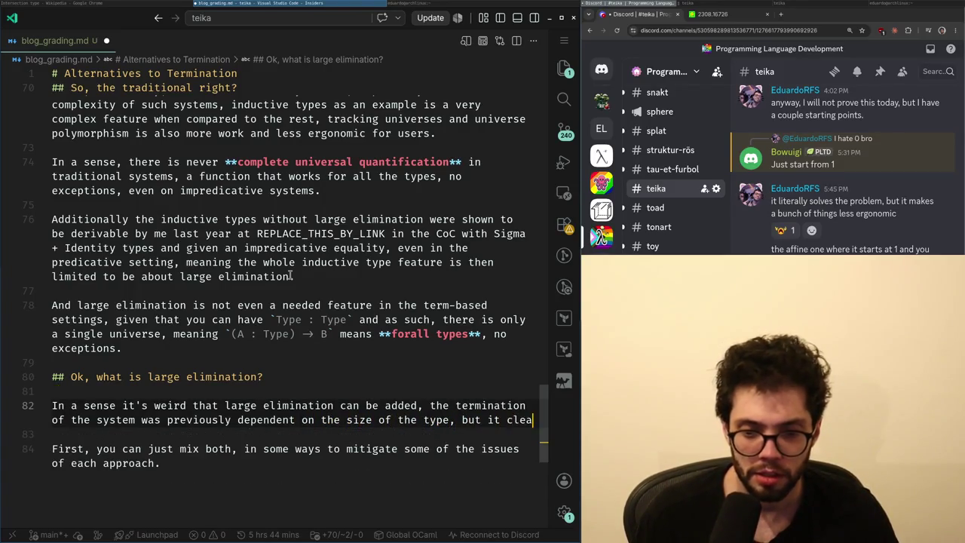
text(rly bypasses the size of the type.)
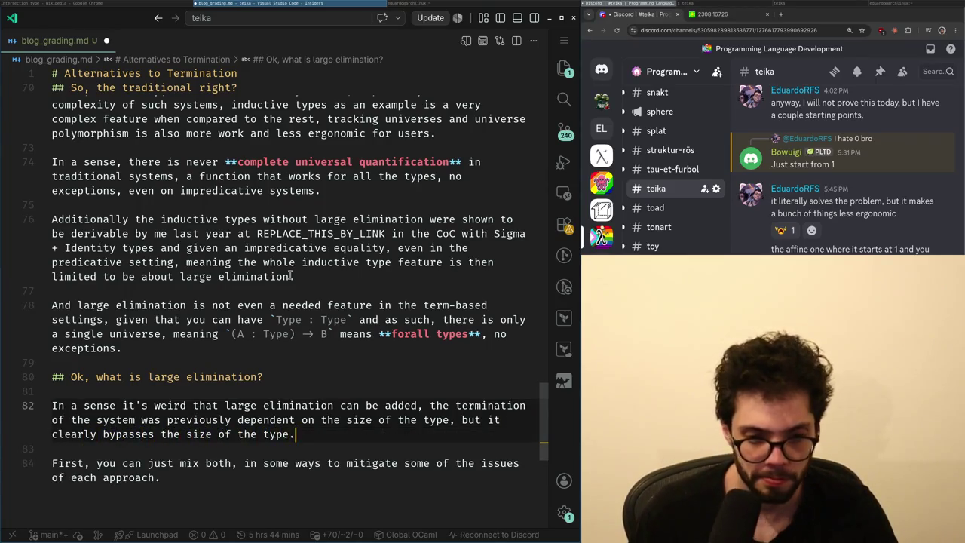
- Return to the end of the paragraph and start a new paragraph below it
key(Escape)
key(b)
key(b)
key(b)
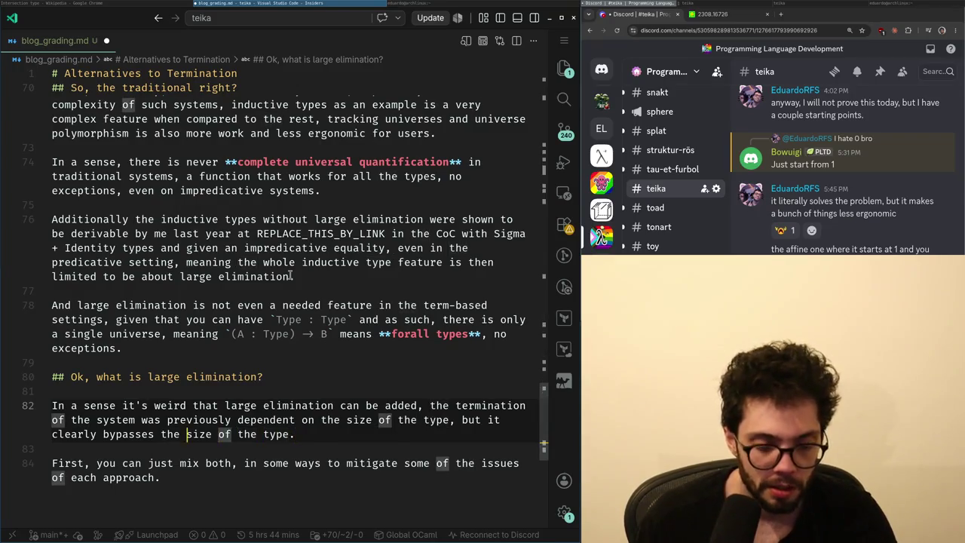
key(b)
key(w)
key(w)
key(w)
key(super+Left)
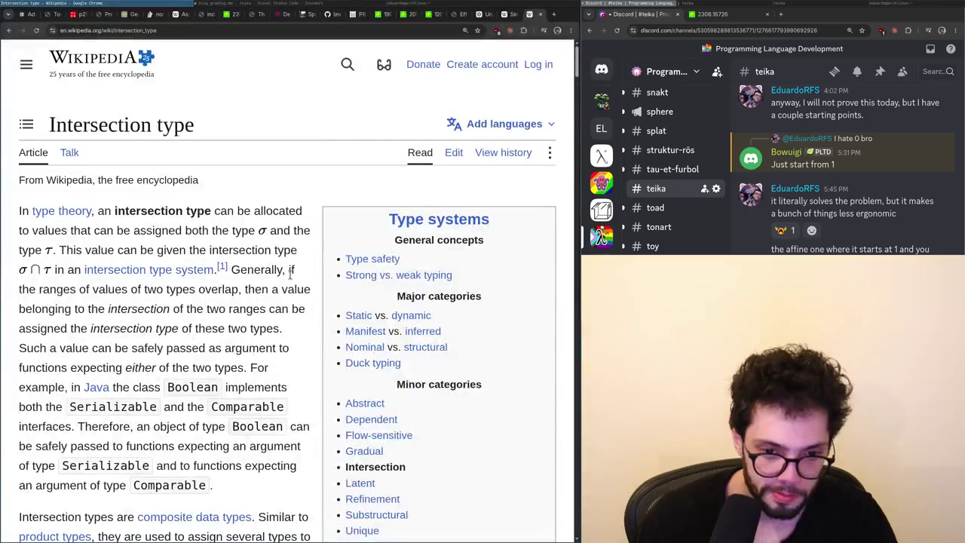
key(alt+Tab)
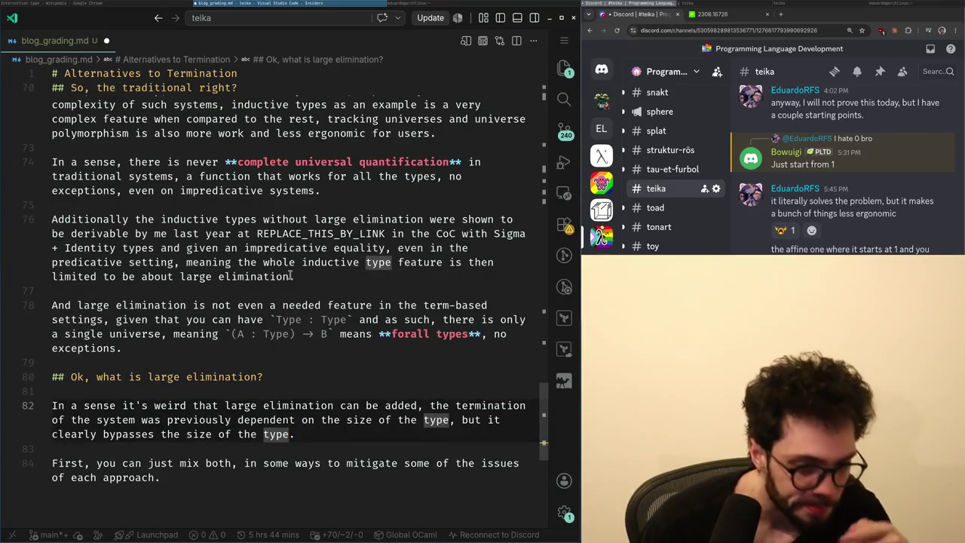
key(A)
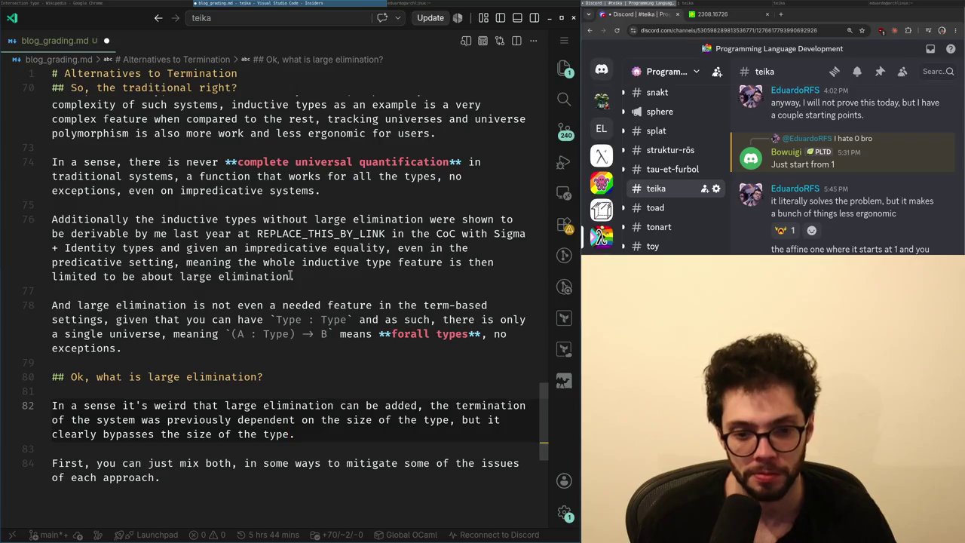
key(Return)
key(Return)
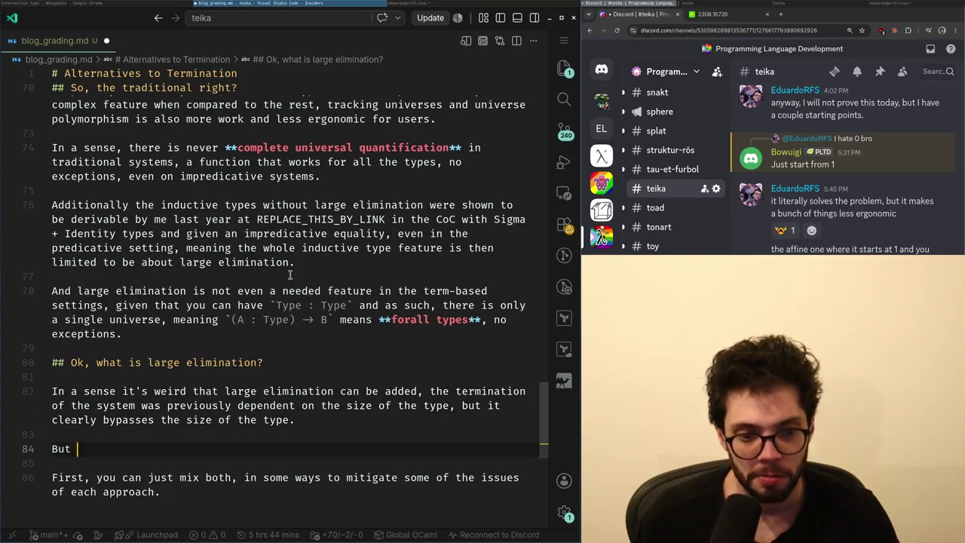